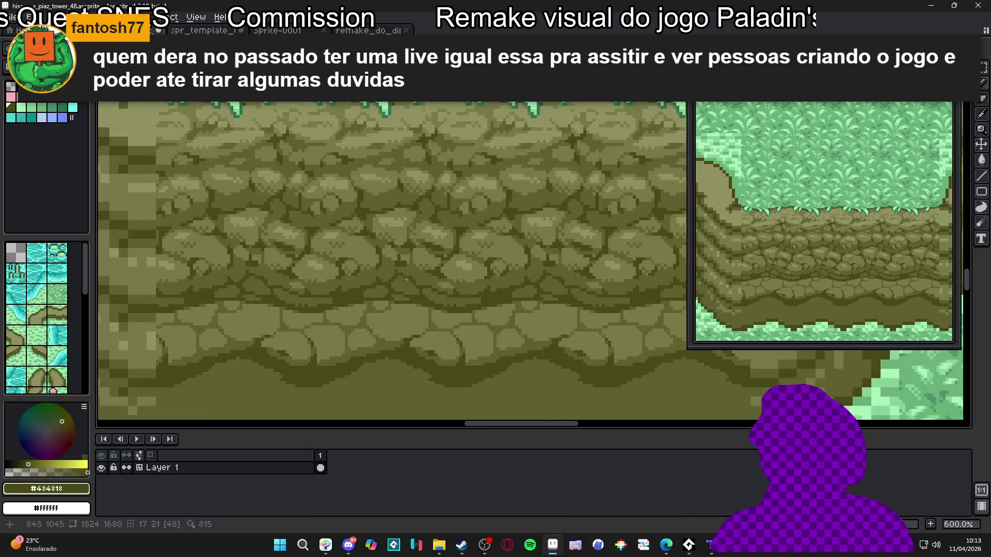
# Step: Zoom around the lower stones and sample the mid-olive and dark crack colours from the wall
pyautogui.scroll(-3, 447, 309)
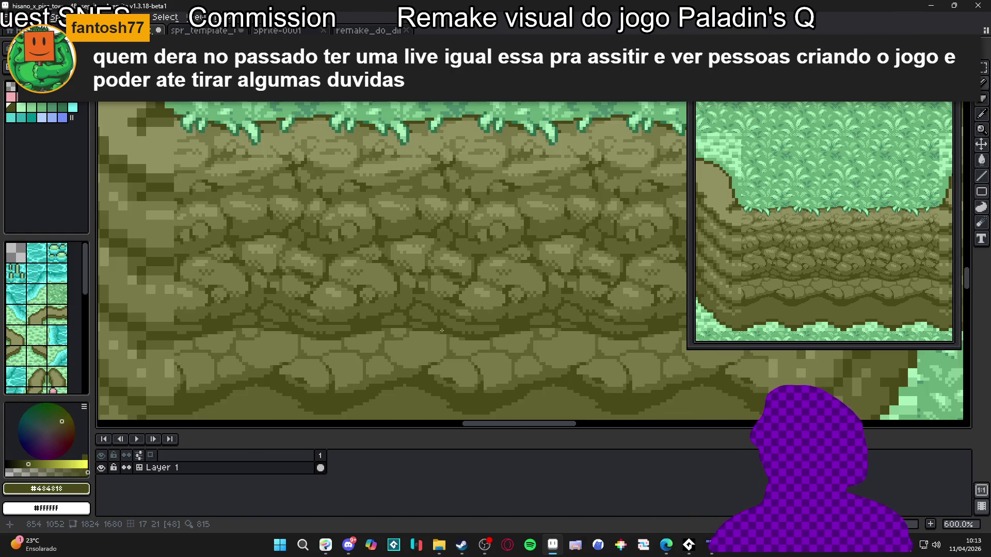
pyautogui.scroll(4, 392, 315)
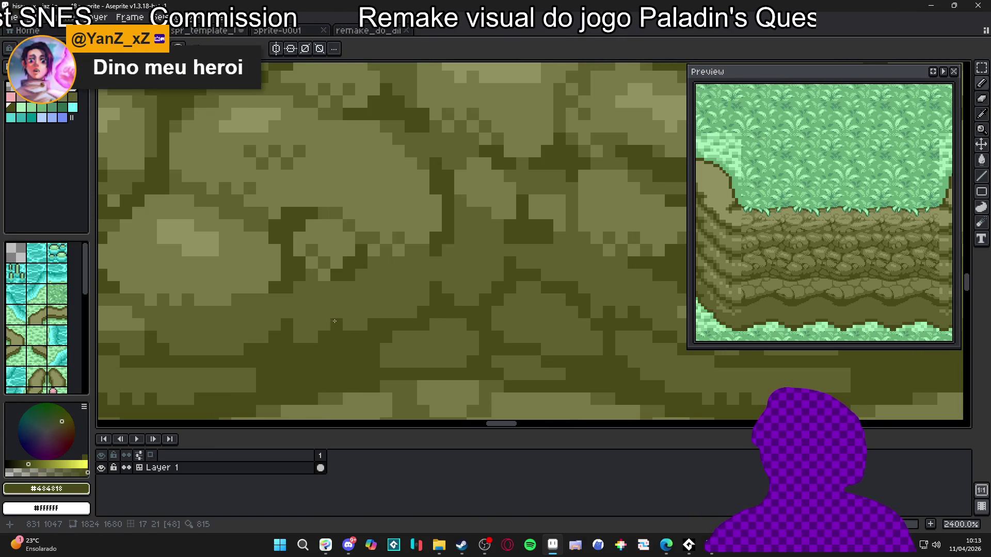
pyautogui.scroll(-2, 358, 325)
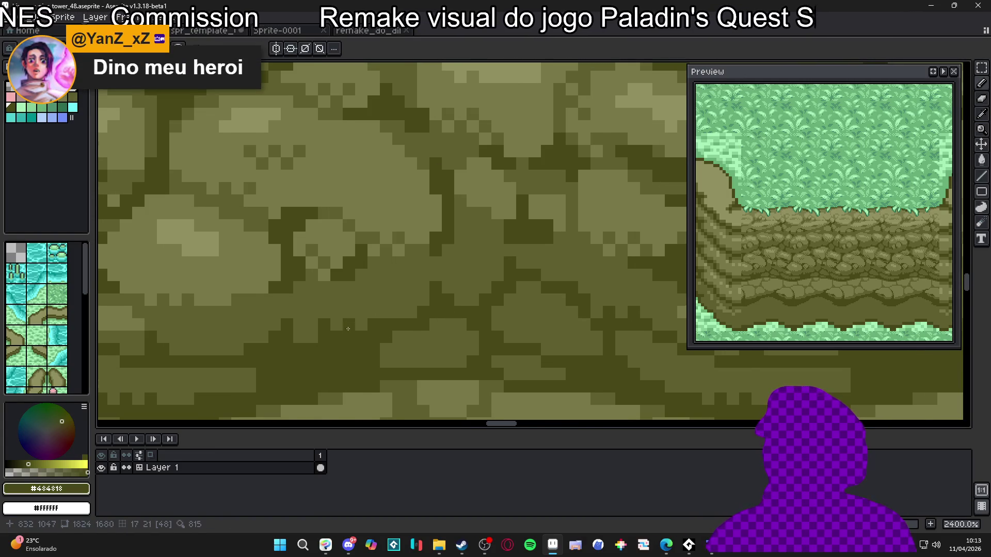
pyautogui.scroll(-2, 342, 359)
pyautogui.scroll(-2, 341, 359)
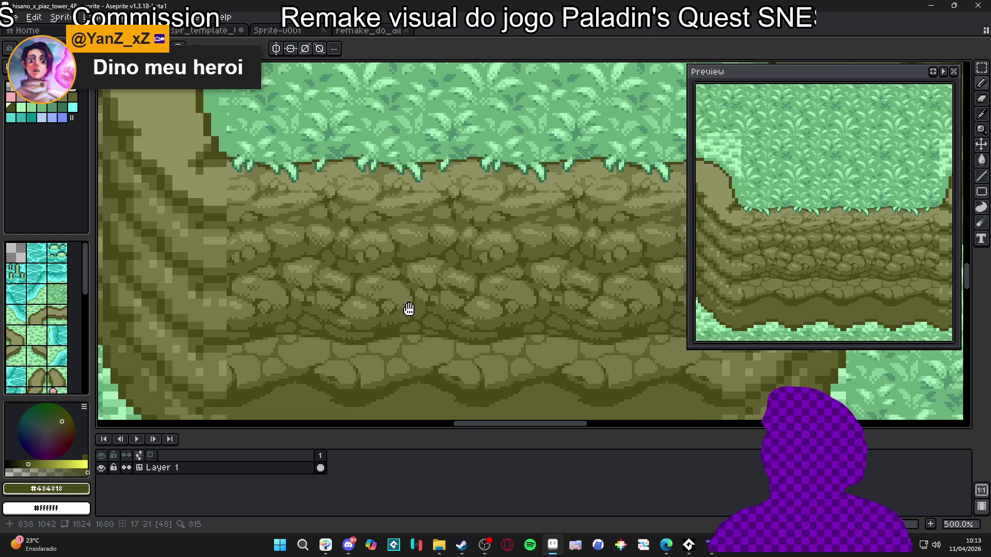
pyautogui.scroll(7, 368, 326)
pyautogui.scroll(-6, 369, 343)
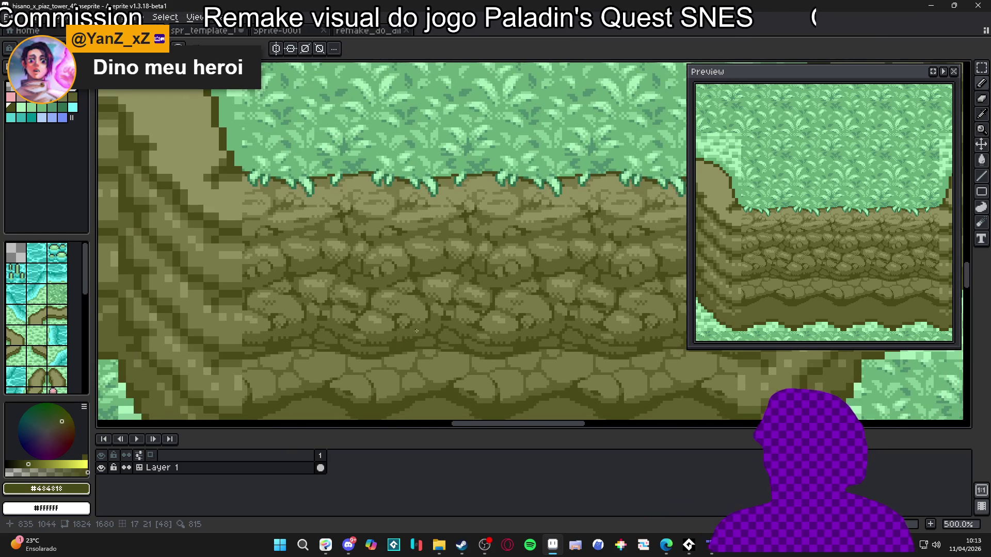
pyautogui.scroll(5, 458, 292)
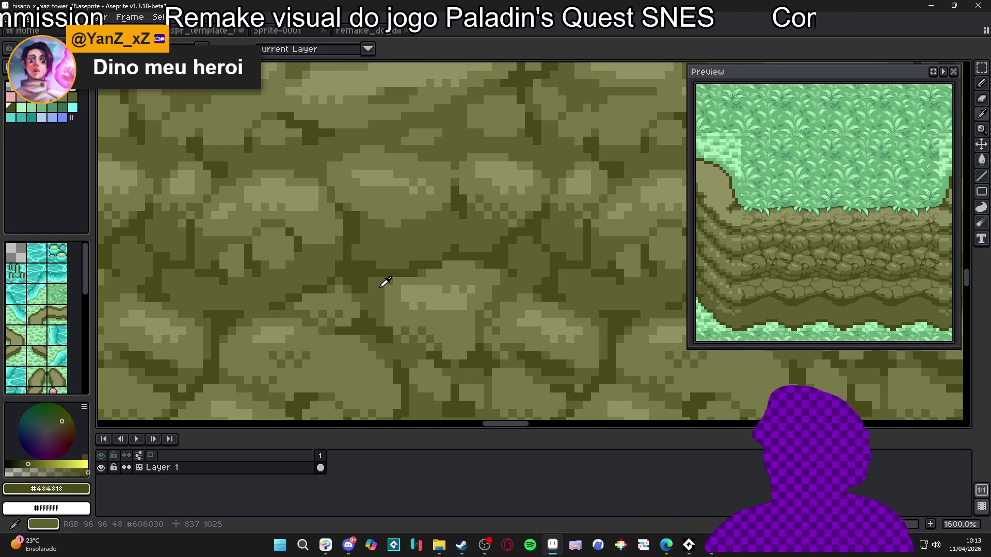
pyautogui.keyDown('alt'); pyautogui.click(386, 306); pyautogui.keyUp('alt')
pyautogui.scroll(-4, 391, 318)
pyautogui.scroll(6, 407, 316)
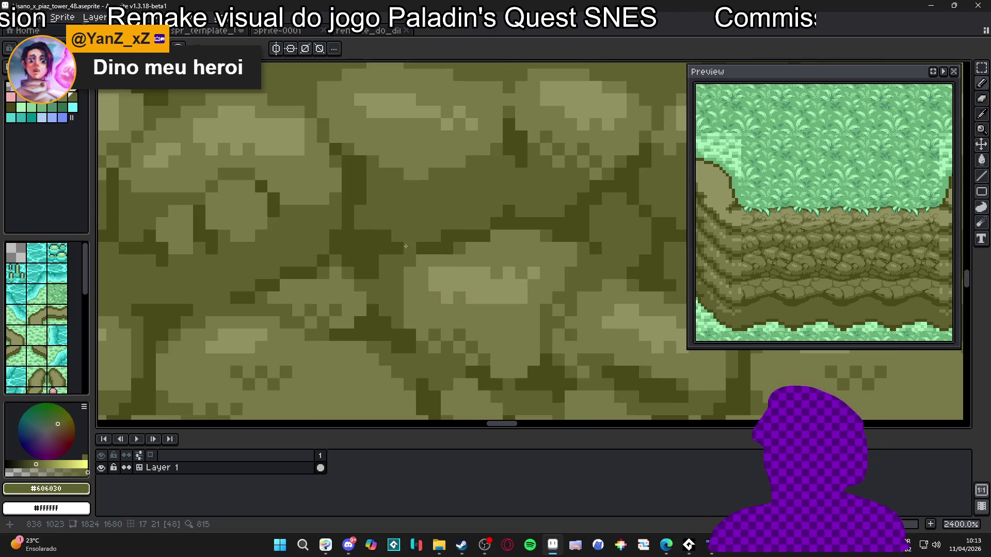
pyautogui.keyDown('alt'); pyautogui.click(395, 236); pyautogui.keyUp('alt')
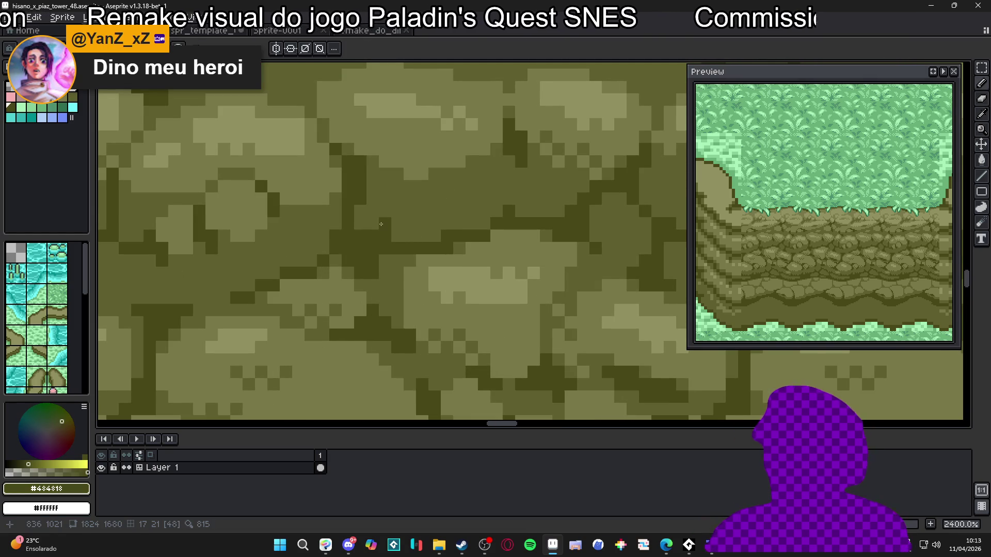
pyautogui.scroll(-7, 422, 241)
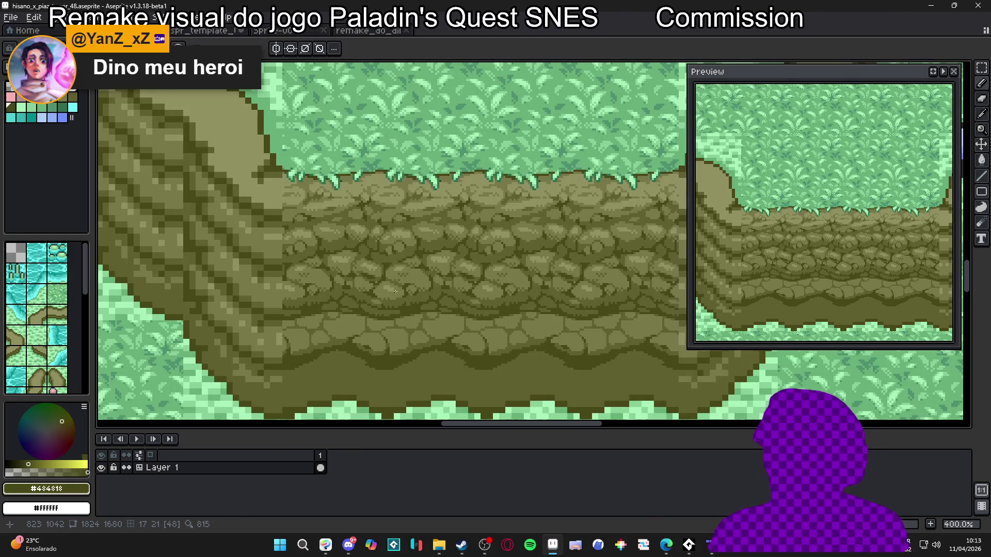
pyautogui.scroll(3, 397, 292)
pyautogui.scroll(-2, 373, 263)
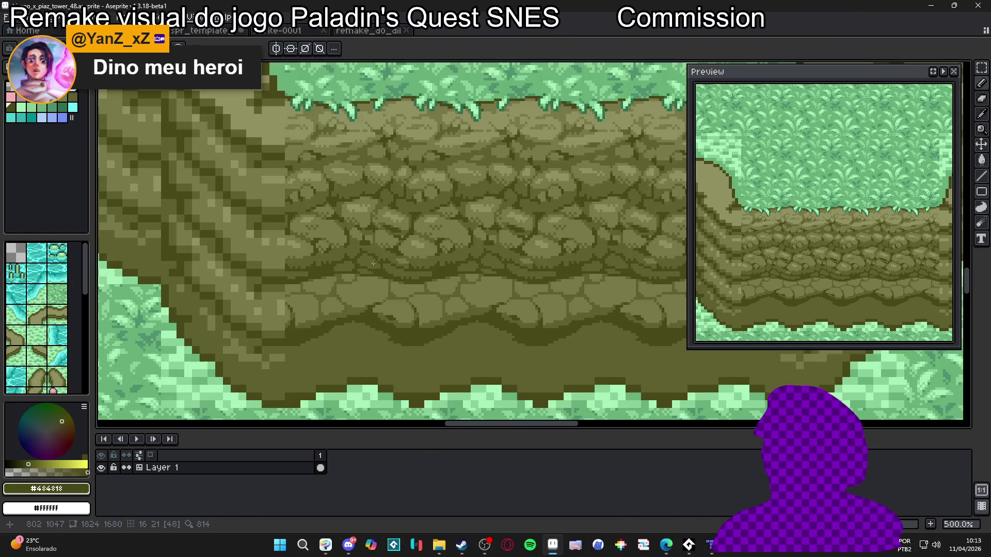
pyautogui.scroll(-1, 435, 287)
pyautogui.scroll(1, 349, 270)
pyautogui.scroll(-1, 442, 294)
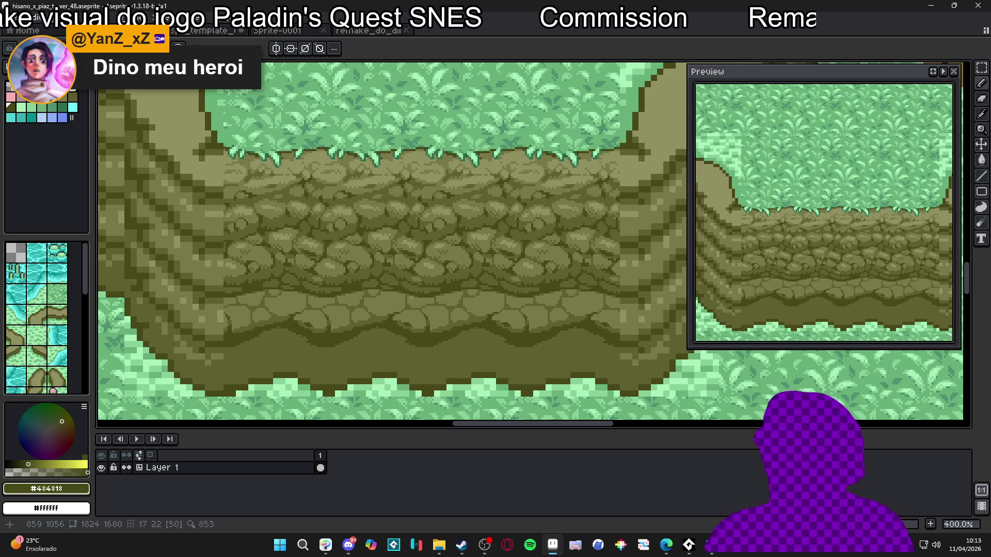
pyautogui.scroll(5, 412, 298)
# Step: Keep alternating samples of the mid-olive stone shade and the dark crack colour across the lower stones
pyautogui.keyDown('alt'); pyautogui.click(271, 303); pyautogui.keyUp('alt')
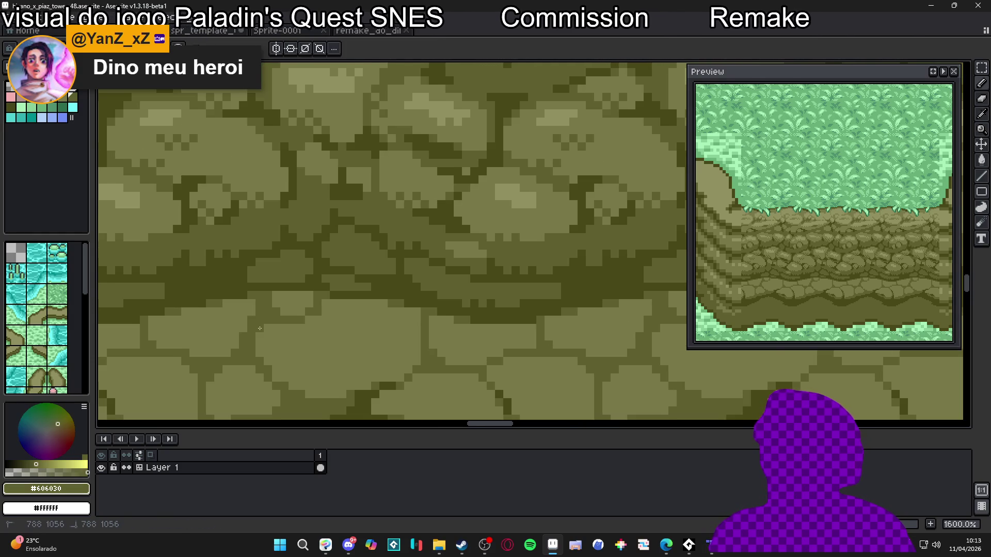
pyautogui.scroll(-4, 259, 328)
pyautogui.scroll(4, 291, 317)
pyautogui.scroll(-6, 285, 315)
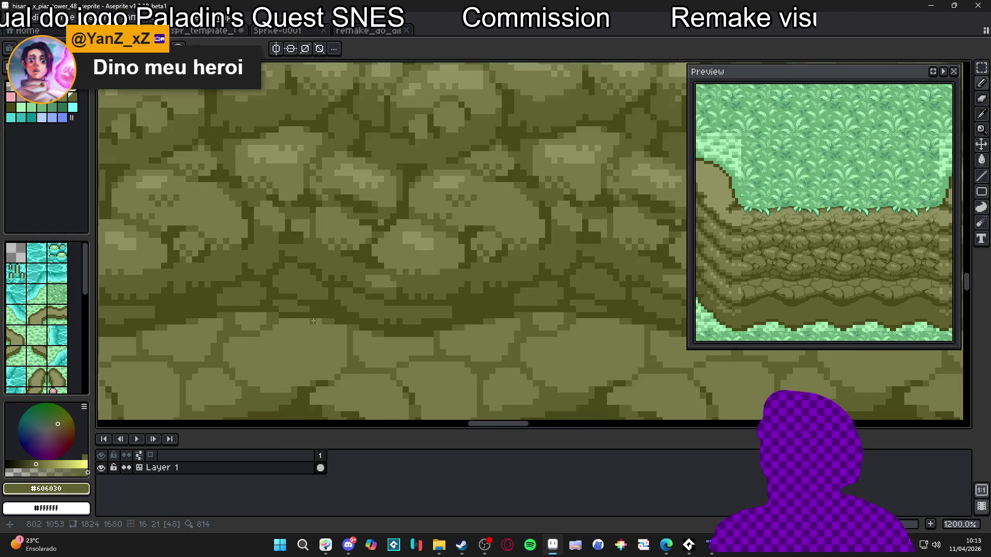
pyautogui.scroll(6, 336, 328)
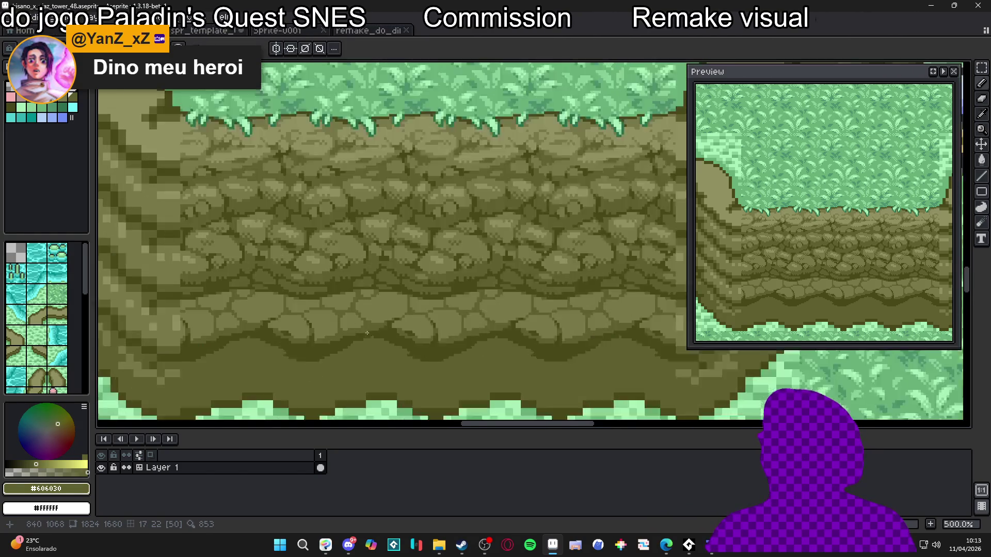
pyautogui.keyDown('alt'); pyautogui.click(376, 336); pyautogui.keyUp('alt')
pyautogui.press('m')
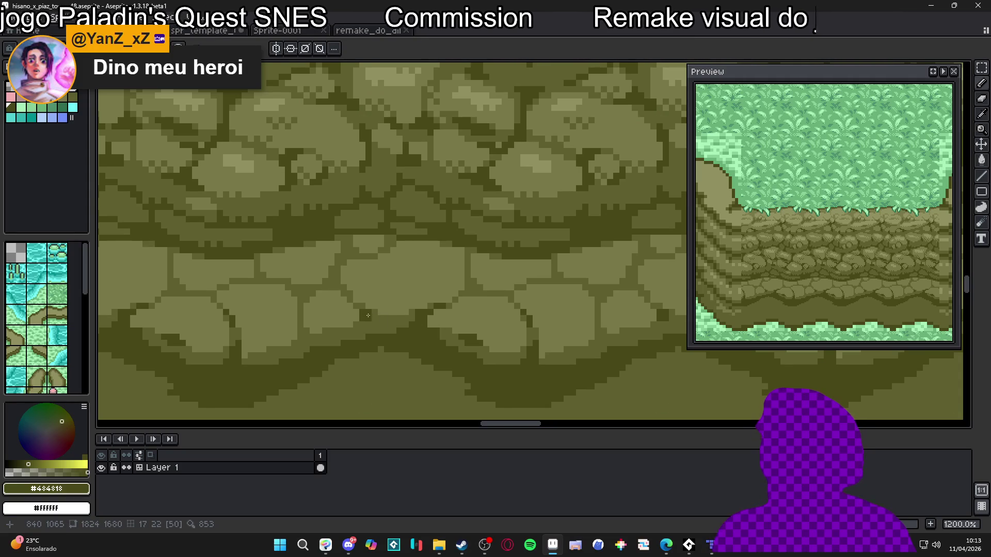
pyautogui.keyDown('alt'); pyautogui.click(363, 308); pyautogui.keyUp('alt')
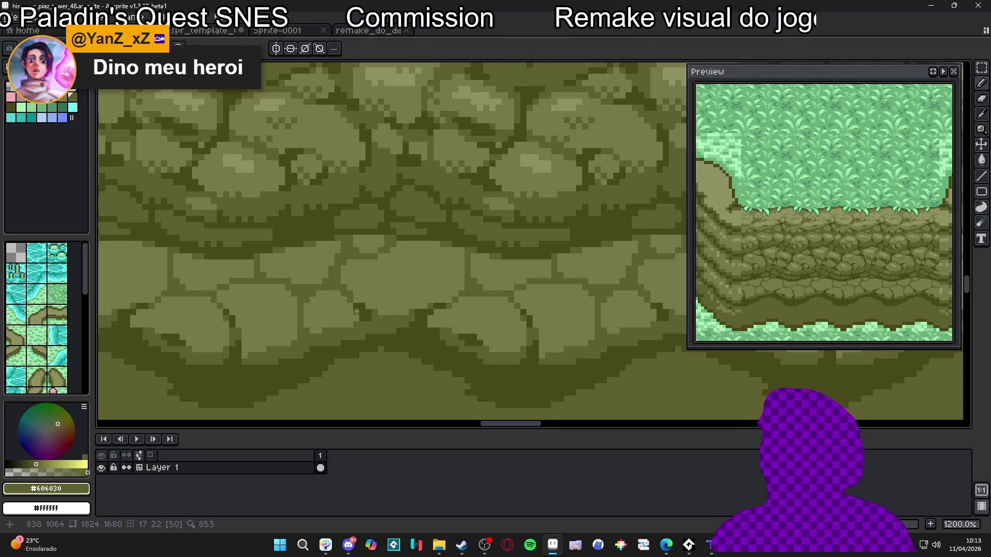
pyautogui.scroll(-3, 364, 308)
pyautogui.scroll(3, 366, 318)
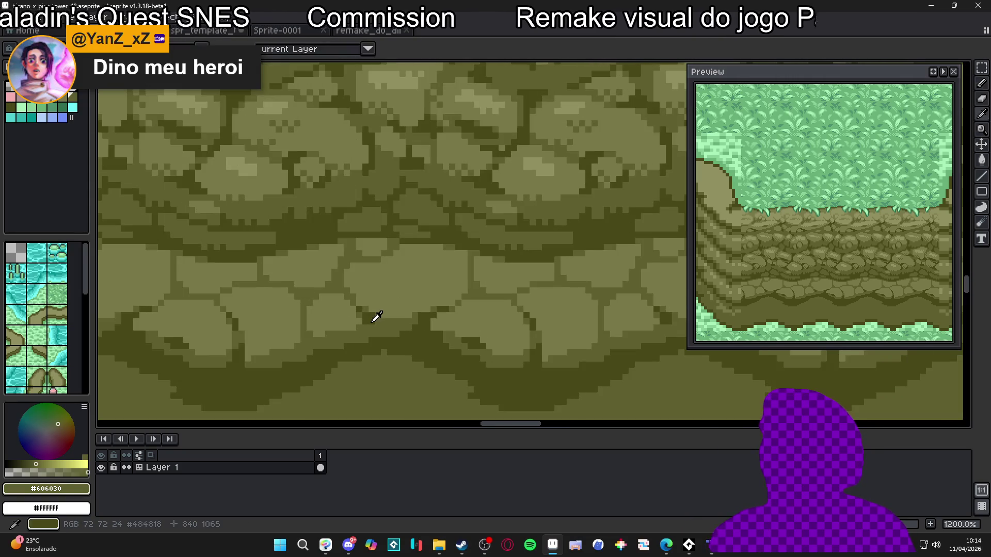
pyautogui.keyDown('alt'); pyautogui.click(368, 328); pyautogui.keyUp('alt')
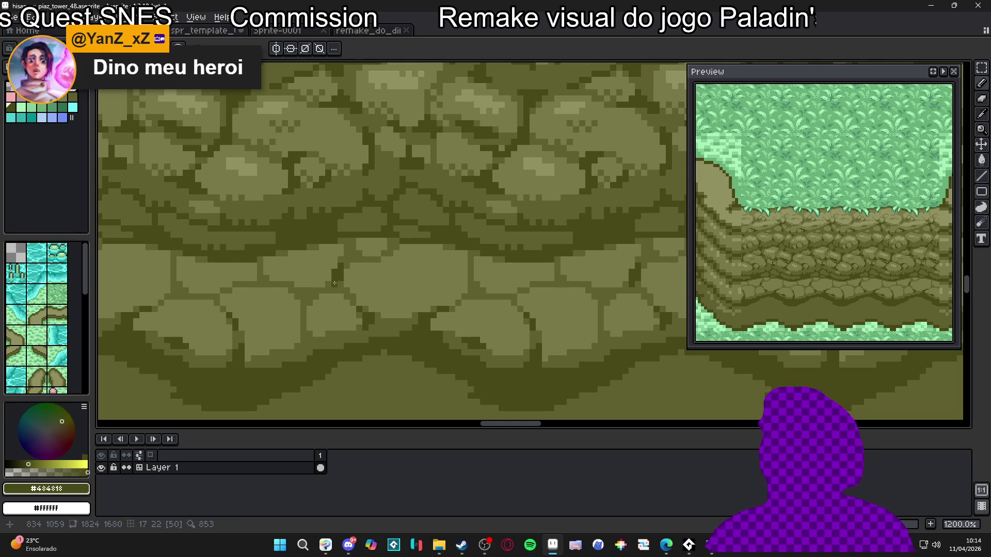
pyautogui.keyDown('alt'); pyautogui.click(342, 285); pyautogui.keyUp('alt')
pyautogui.scroll(-3, 348, 285)
pyautogui.scroll(4, 372, 299)
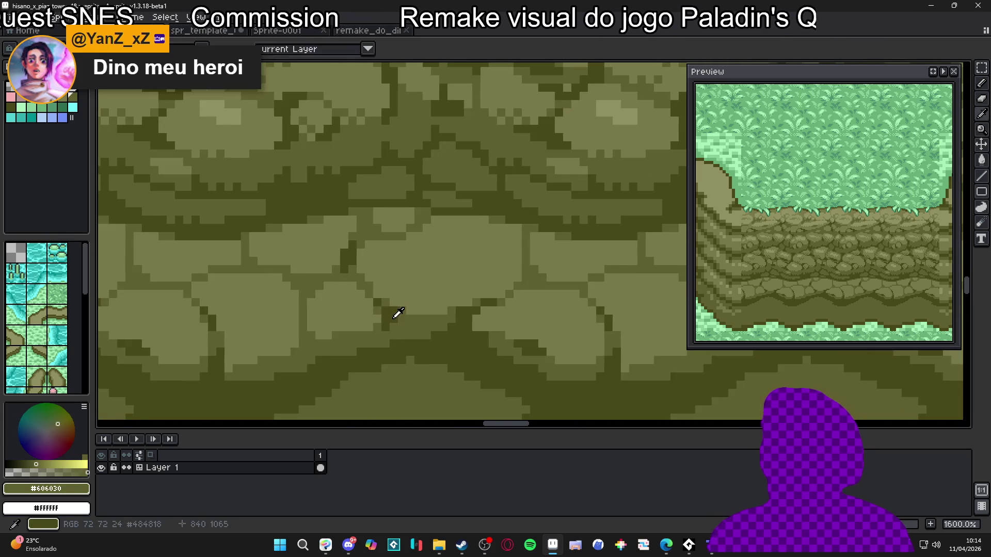
pyautogui.keyDown('alt'); pyautogui.click(392, 317); pyautogui.keyUp('alt')
pyautogui.scroll(2, 395, 313)
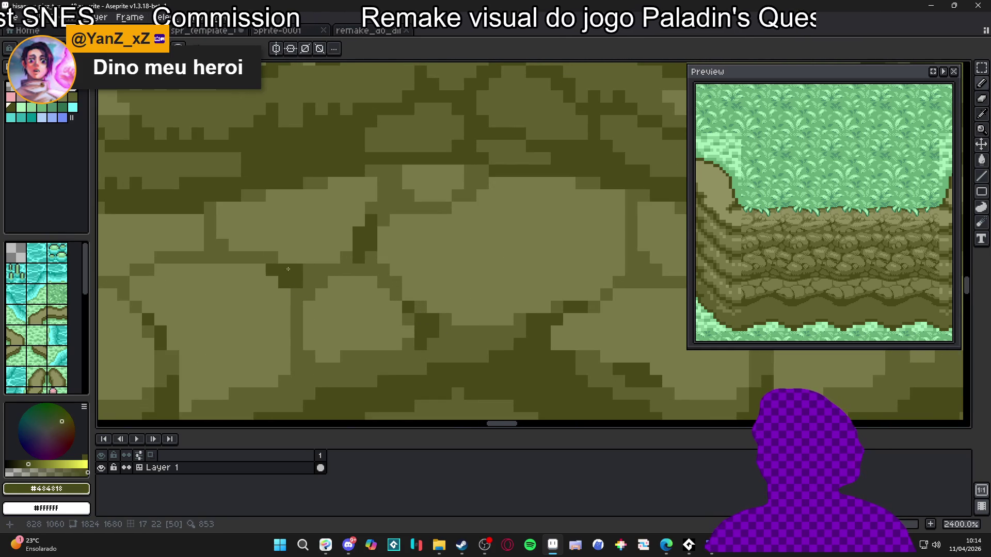
# Step: Paint a short dark crack across a stone, extend it with extra dark pixels, and save the tile
pyautogui.moveTo(309, 278); pyautogui.dragTo(360, 274)
pyautogui.scroll(-2, 332, 284)
pyautogui.scroll(-1, 332, 284)
pyautogui.scroll(3, 351, 279)
pyautogui.click(352, 277)
pyautogui.click(375, 265)
pyautogui.click(376, 279)
pyautogui.scroll(-6, 389, 289)
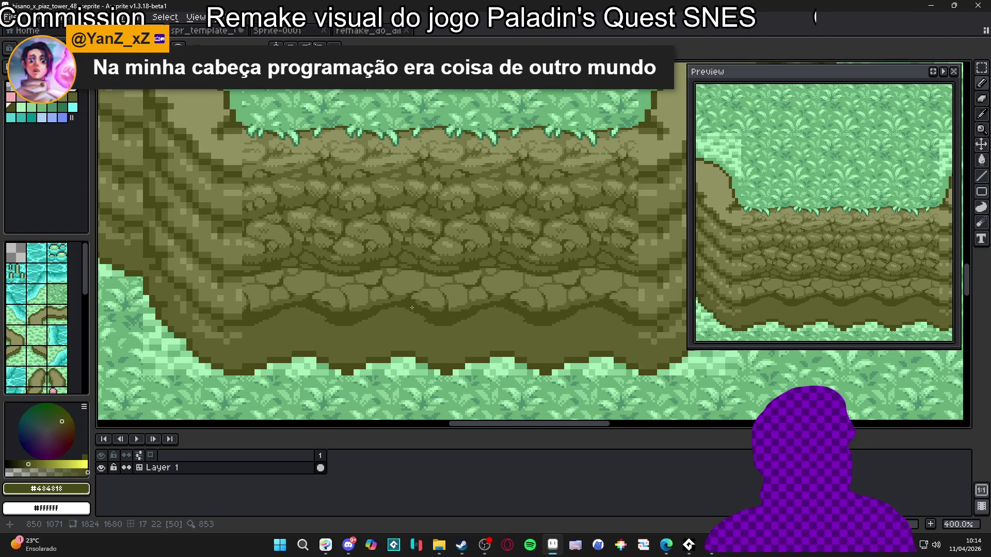
pyautogui.hotkey('ctrl', 's')
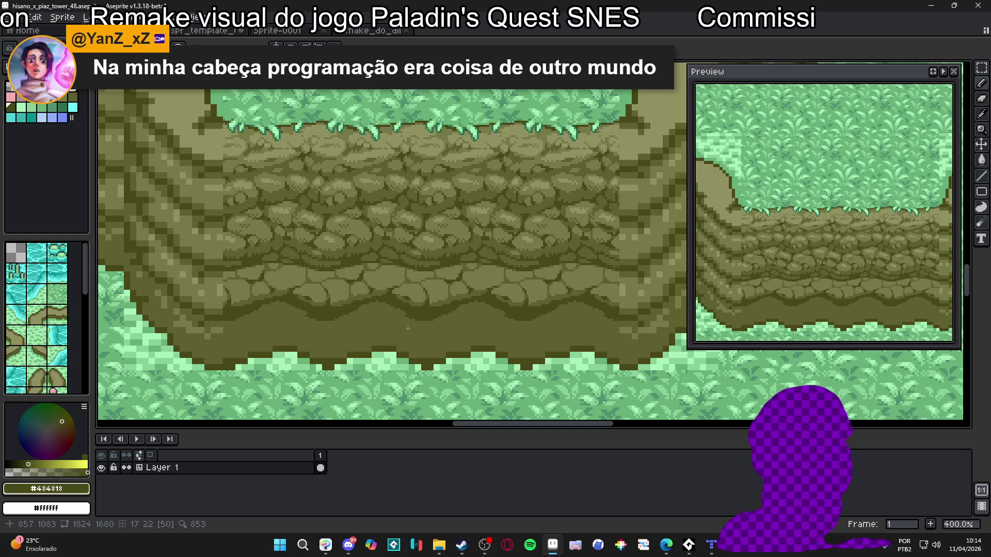
# Step: Draw a dark crack along a lower stone, then flood a light stone area with olive #606030
pyautogui.scroll(-1, 409, 330)
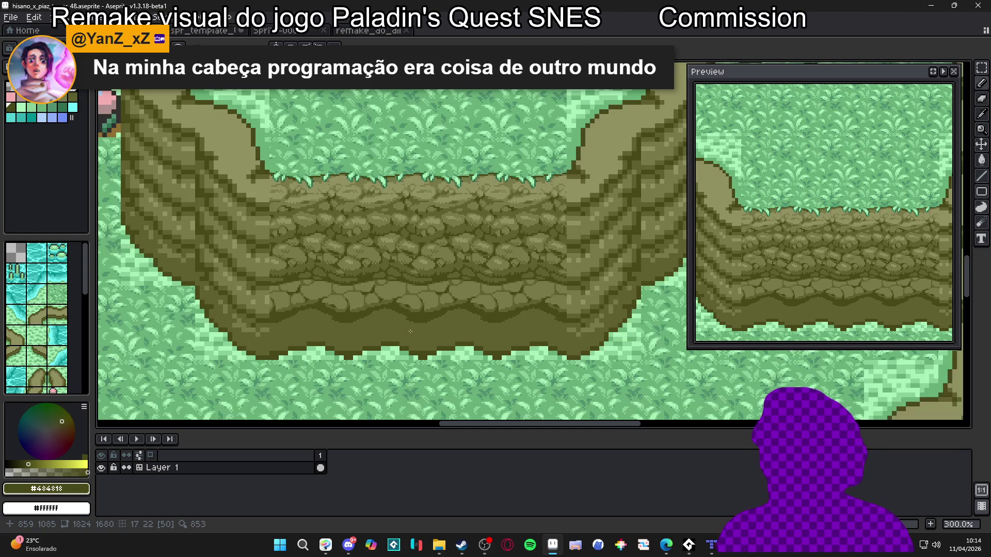
pyautogui.scroll(-1, 410, 331)
pyautogui.scroll(2, 404, 314)
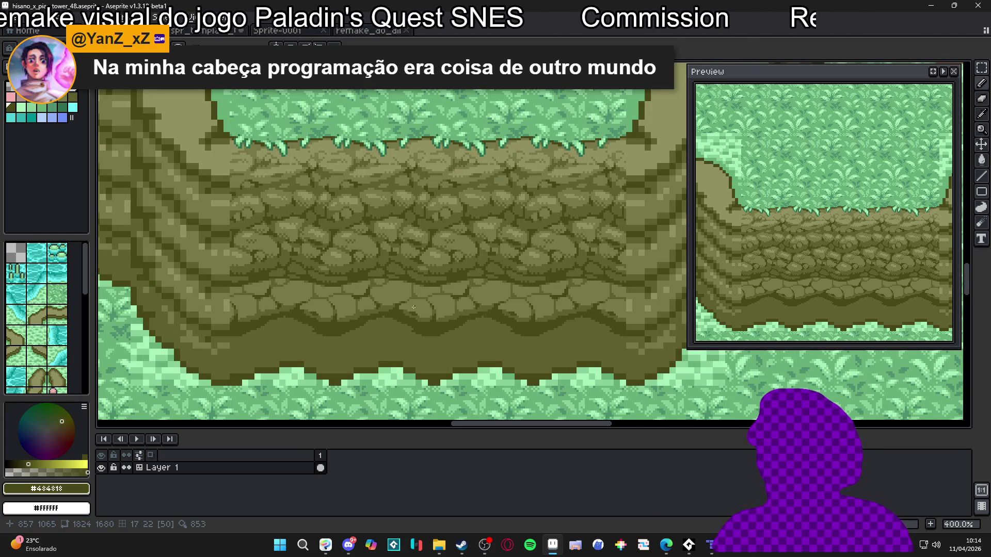
pyautogui.scroll(-2, 413, 308)
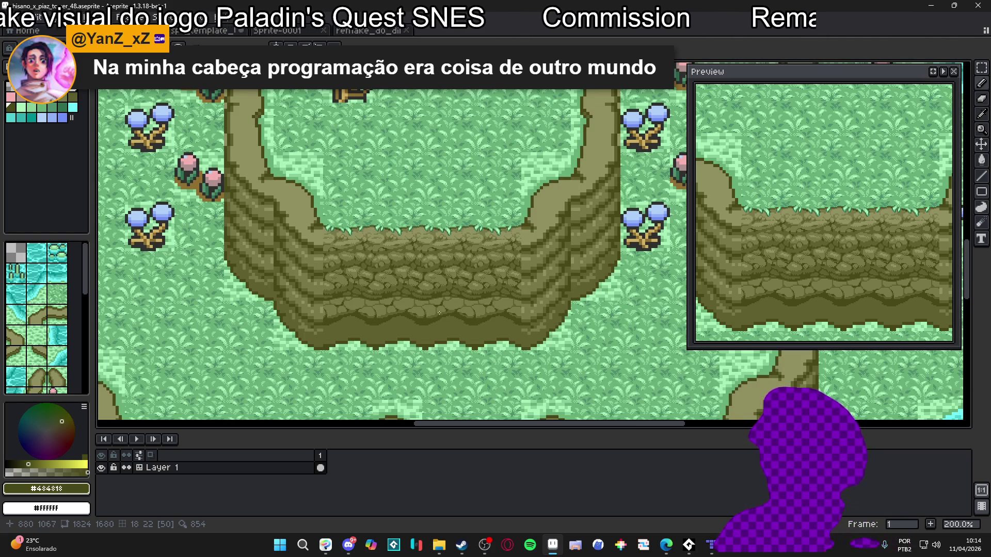
pyautogui.scroll(1, 405, 300)
pyautogui.scroll(7, 405, 300)
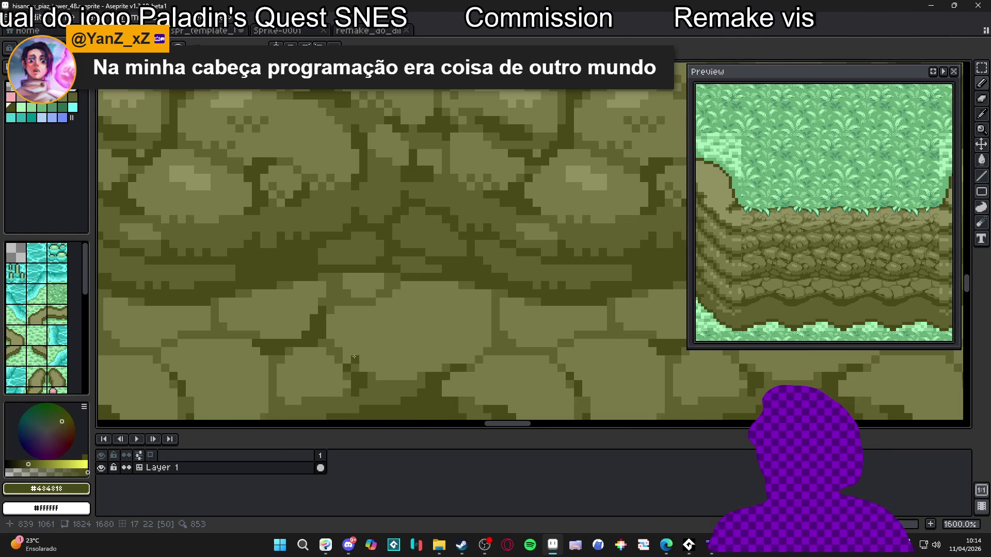
pyautogui.keyDown('alt'); pyautogui.click(382, 371); pyautogui.keyUp('alt')
pyautogui.keyDown('alt'); pyautogui.click(342, 343); pyautogui.keyUp('alt')
pyautogui.moveTo(331, 326)
pyautogui.mouseDown()
pyautogui.moveTo(377, 347)
pyautogui.moveTo(453, 351)
pyautogui.mouseUp()
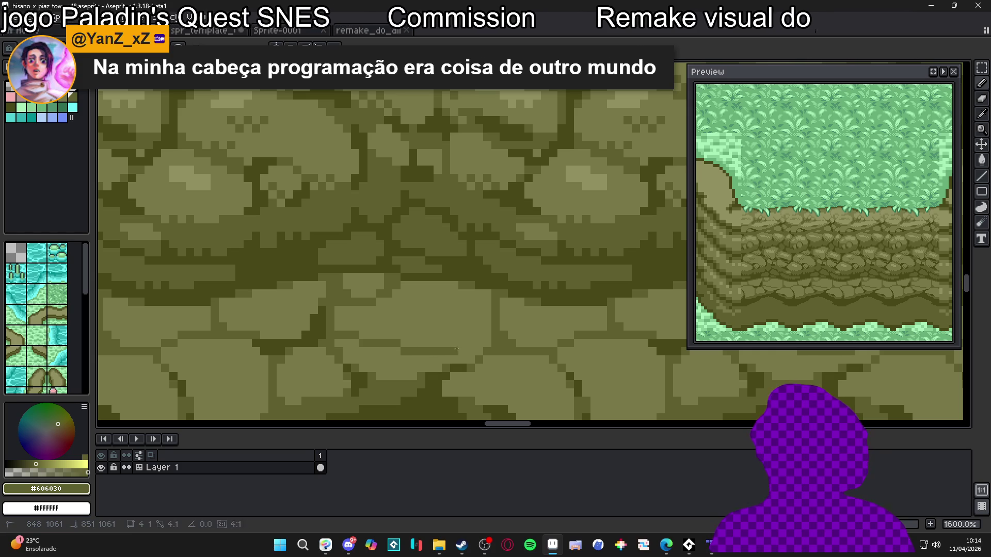
pyautogui.press('g')
pyautogui.click(442, 353)
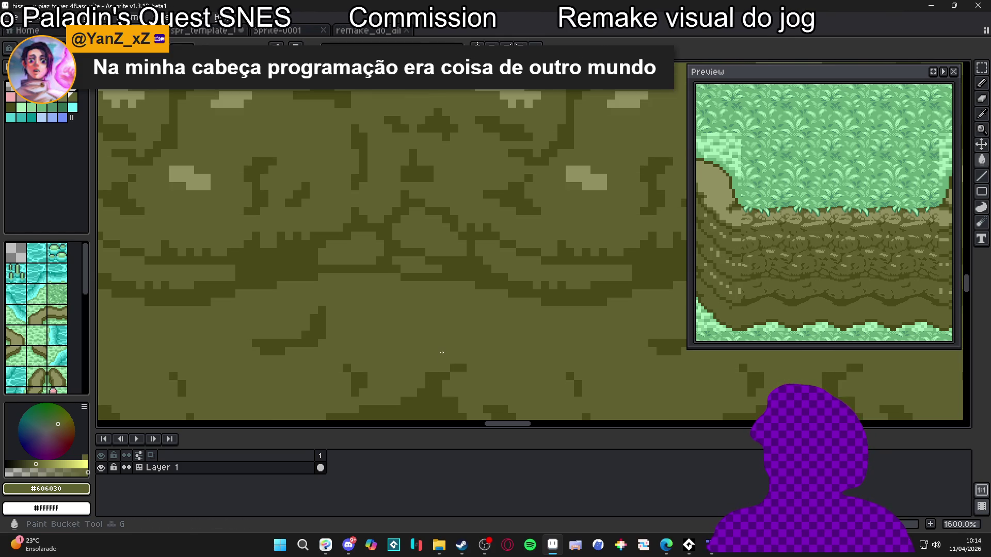
# Step: Undo the olive stone fill and paint a single pixel on the lower stones with the Pencil
pyautogui.hotkey('ctrl', 'z')
pyautogui.press('b')
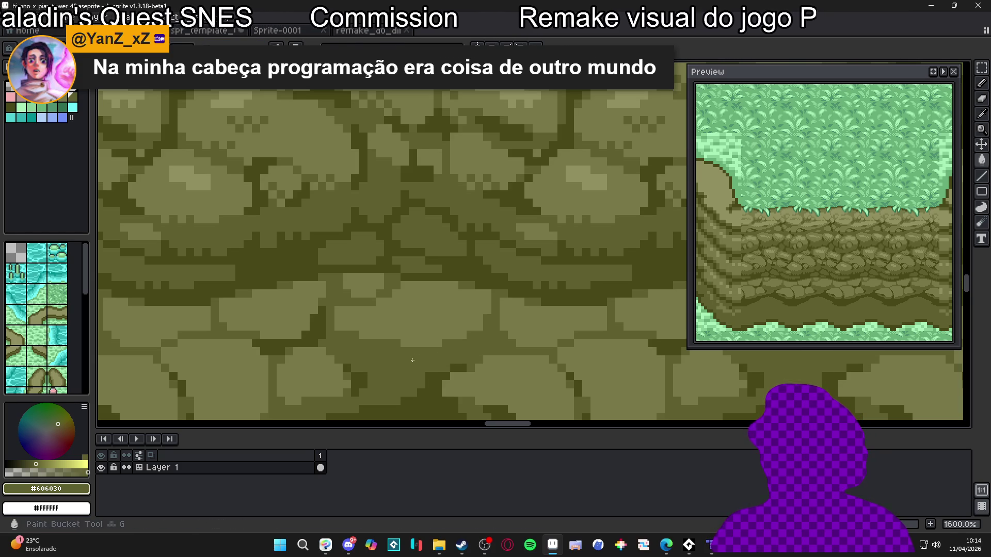
pyautogui.scroll(-4, 438, 356)
pyautogui.scroll(4, 438, 355)
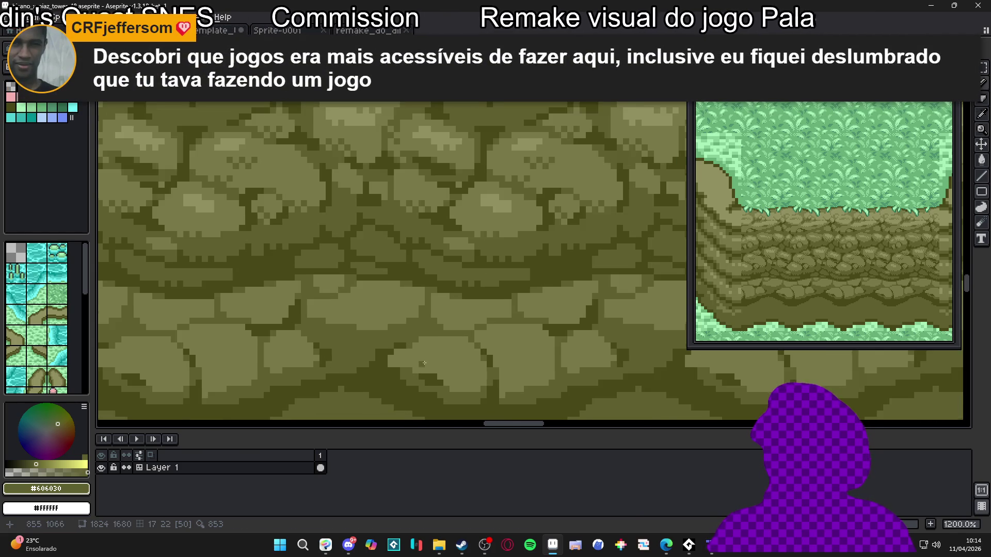
pyautogui.click(474, 314)
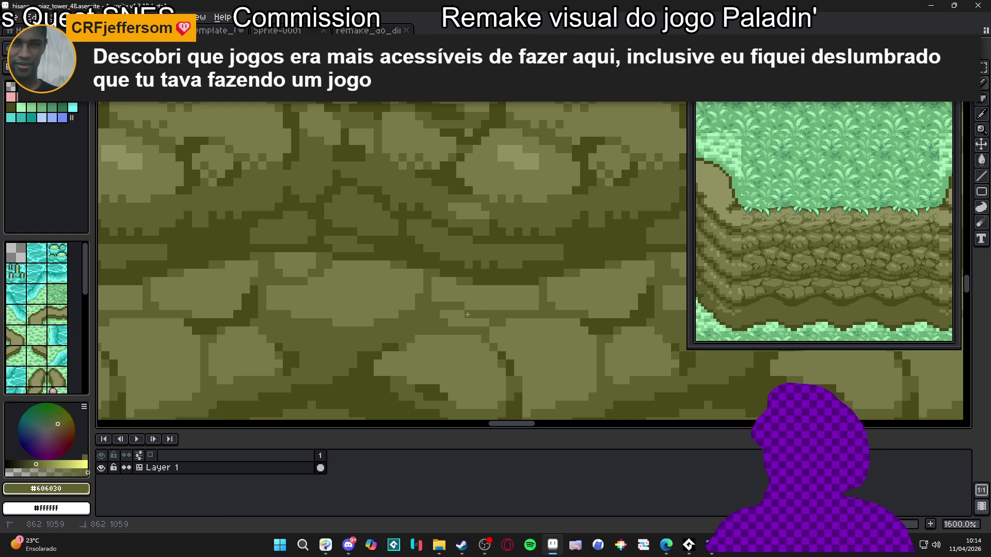
# Step: Sample the dark #484818 and mid #606030 colours, paint a short crack between two stones, and save
pyautogui.scroll(-4, 484, 320)
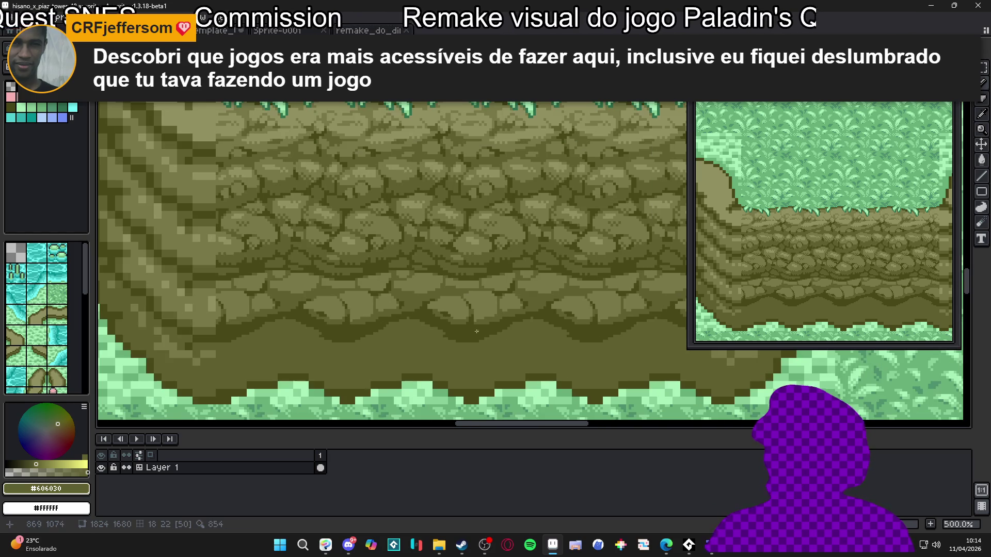
pyautogui.scroll(2, 496, 336)
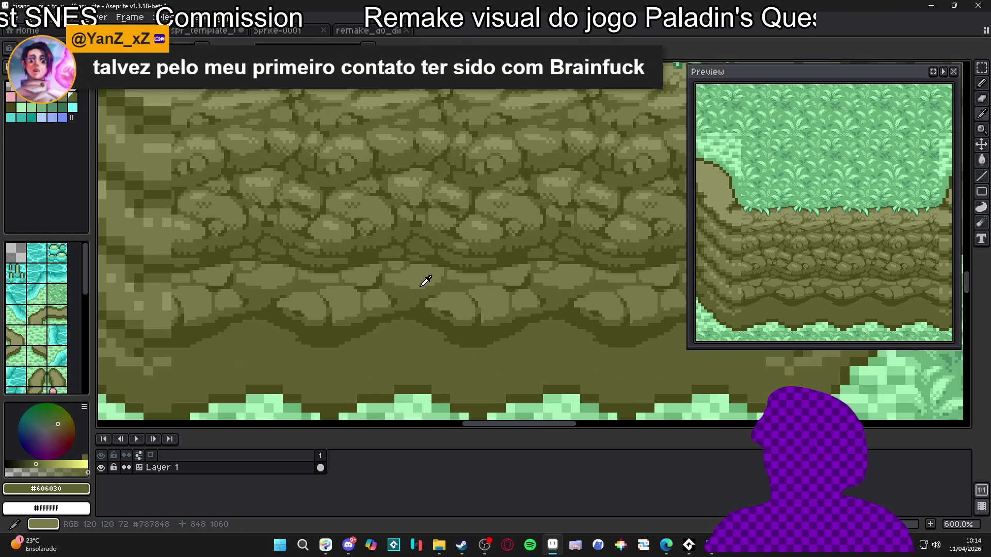
pyautogui.scroll(-2, 439, 347)
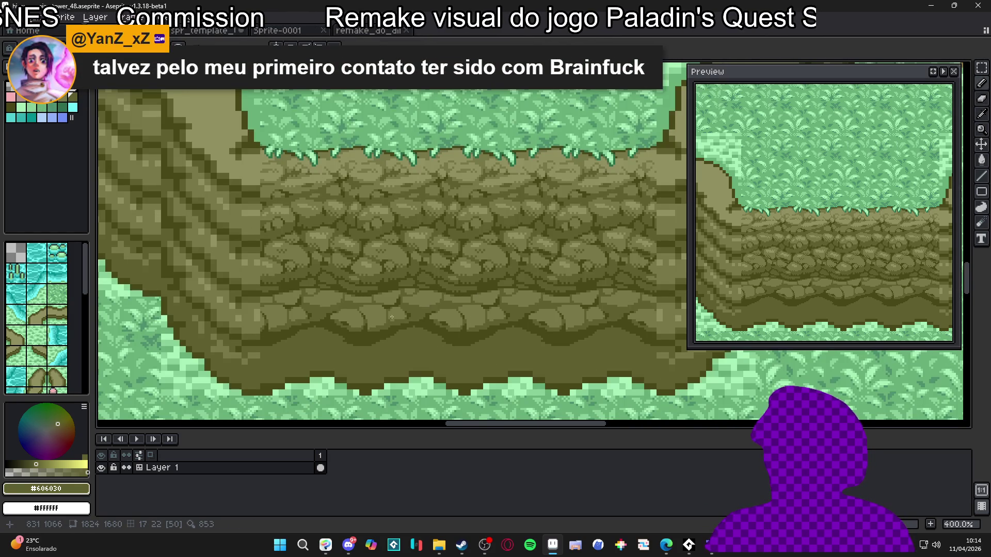
pyautogui.scroll(6, 386, 322)
pyautogui.keyDown('alt'); pyautogui.click(411, 315); pyautogui.keyUp('alt')
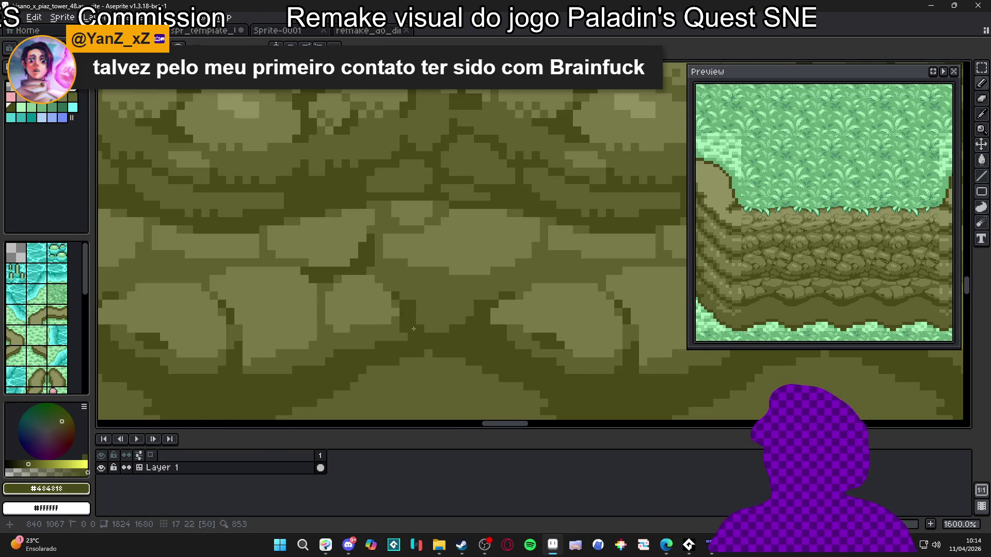
pyautogui.scroll(-1, 410, 334)
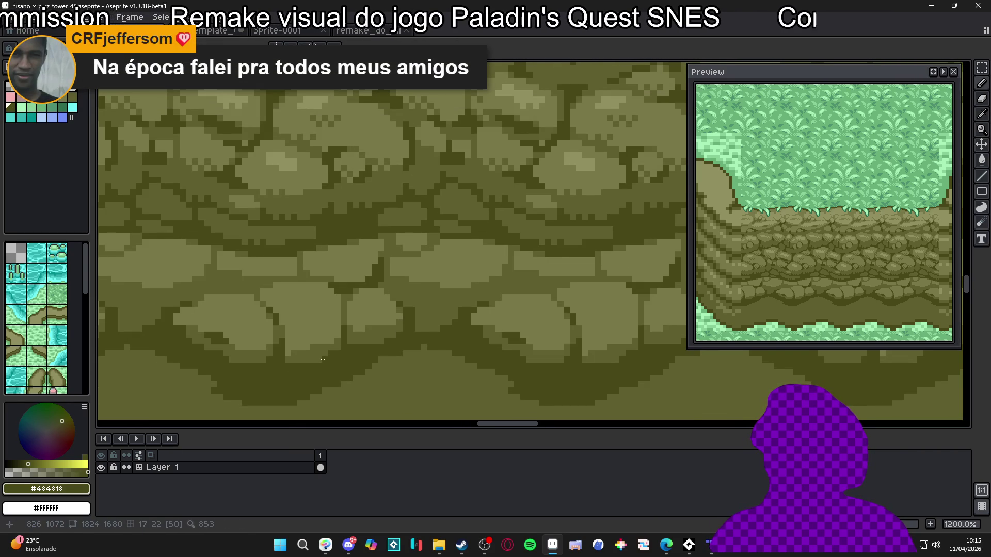
pyautogui.scroll(-3, 340, 355)
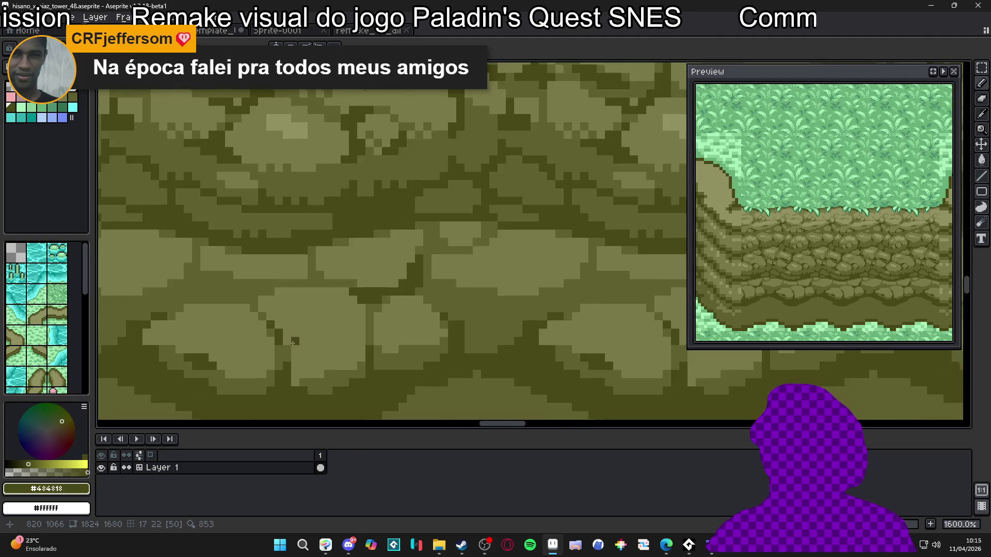
pyautogui.scroll(-1, 340, 355)
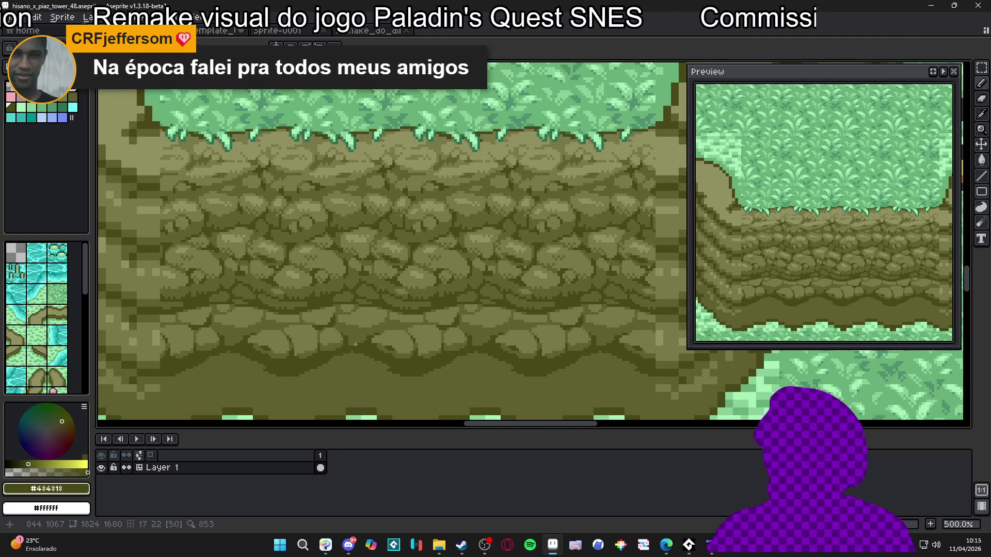
pyautogui.scroll(2, 359, 345)
pyautogui.scroll(-2, 356, 341)
pyautogui.scroll(2, 353, 337)
pyautogui.keyDown('alt'); pyautogui.click(353, 337); pyautogui.keyUp('alt')
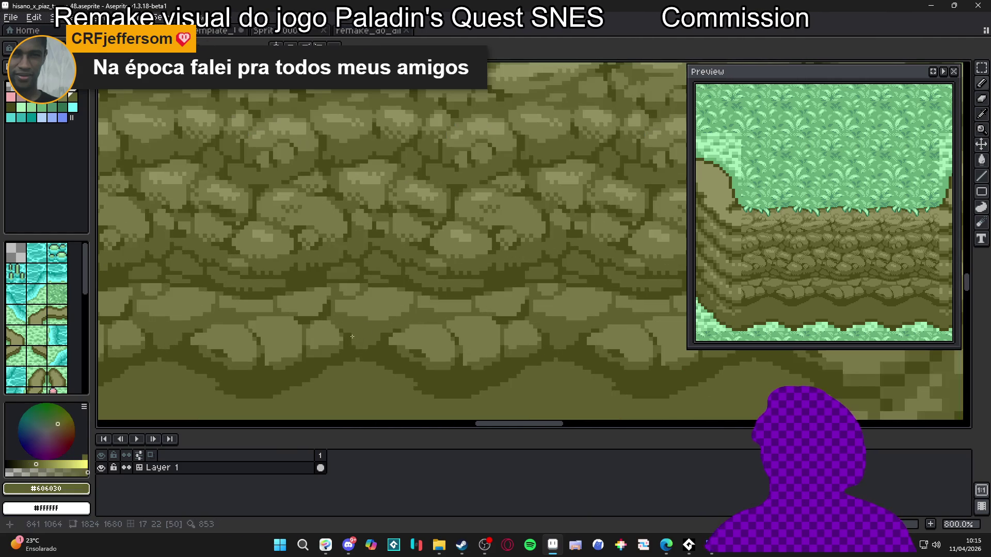
pyautogui.scroll(-2, 361, 343)
pyautogui.scroll(2, 376, 347)
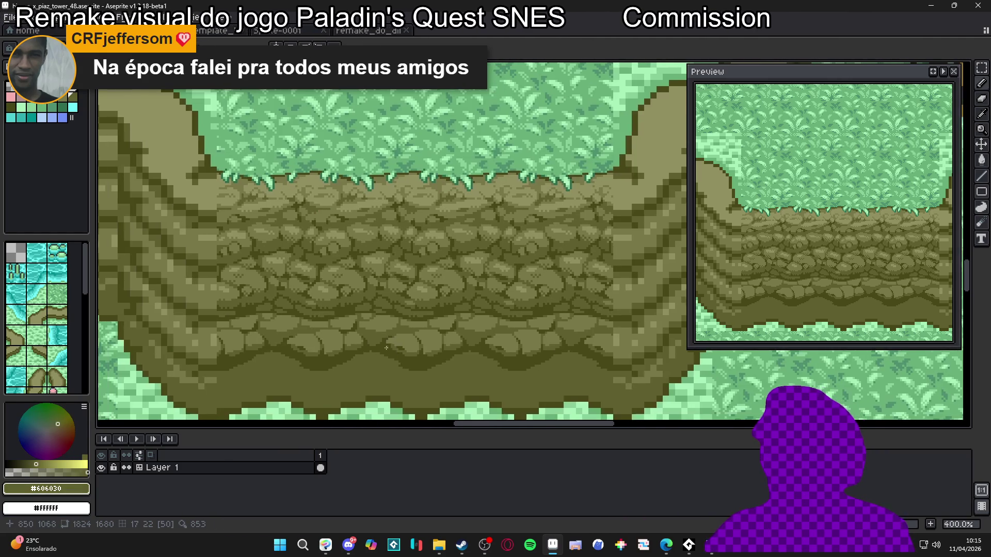
pyautogui.keyDown('alt'); pyautogui.click(384, 350); pyautogui.keyUp('alt')
pyautogui.scroll(4, 408, 325)
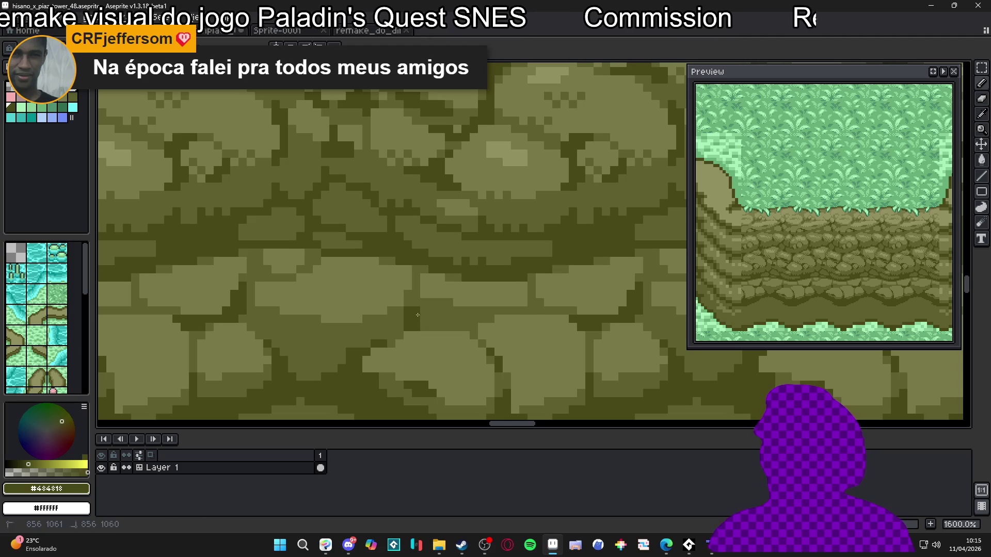
pyautogui.moveTo(420, 303); pyautogui.dragTo(417, 286)
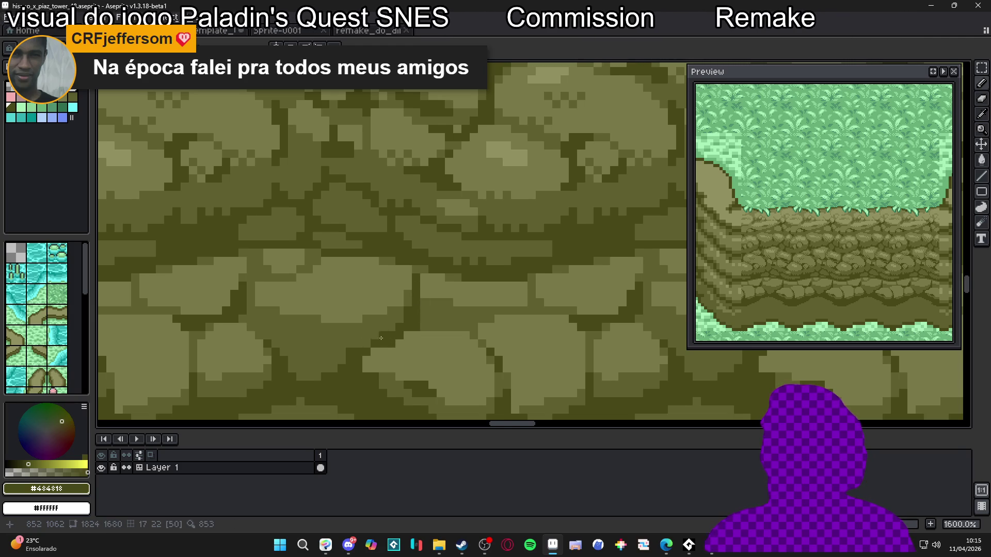
pyautogui.moveTo(351, 358); pyautogui.dragTo(387, 351)
pyautogui.hotkey('ctrl', 's')
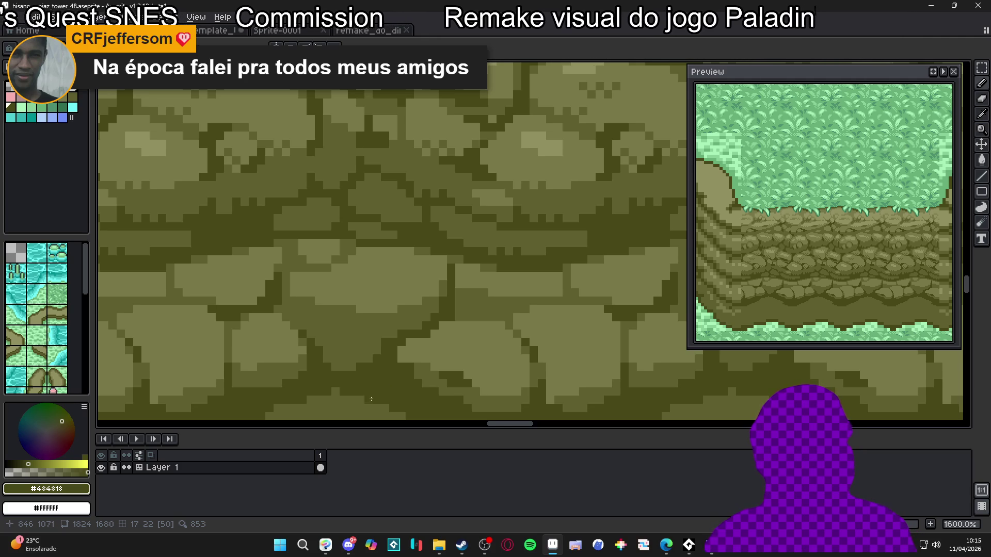
# Step: Draw dark crack lines under the stones and touch up their edges with lighter olive pixels
pyautogui.scroll(2, 381, 370)
pyautogui.moveTo(378, 343)
pyautogui.mouseDown()
pyautogui.moveTo(319, 329)
pyautogui.moveTo(358, 333)
pyautogui.mouseUp()
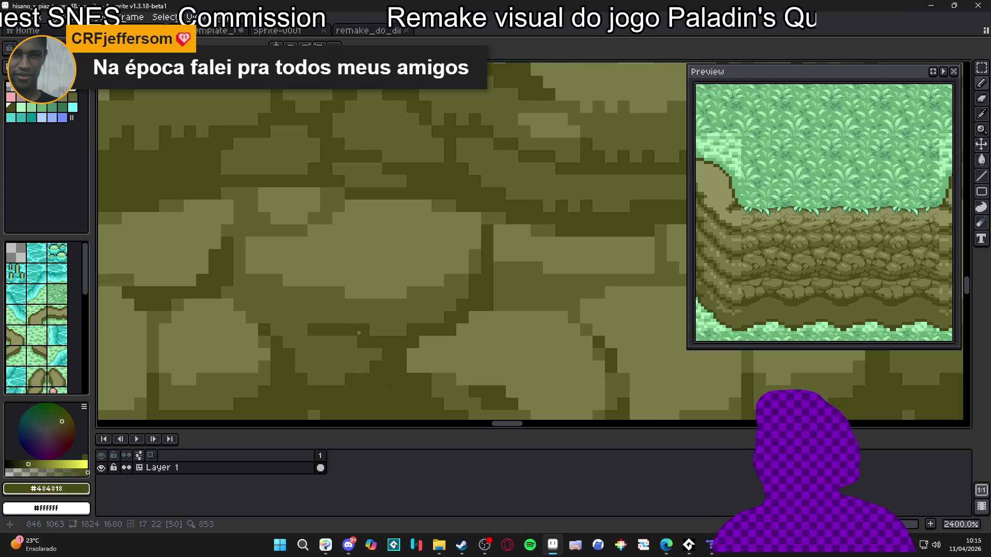
pyautogui.moveTo(302, 355); pyautogui.dragTo(302, 367)
pyautogui.click(314, 340)
pyautogui.click(314, 380)
pyautogui.click(338, 379)
pyautogui.scroll(-1, 338, 379)
pyautogui.scroll(1, 343, 369)
pyautogui.keyDown('alt'); pyautogui.click(356, 361); pyautogui.keyUp('alt')
pyautogui.click(349, 353)
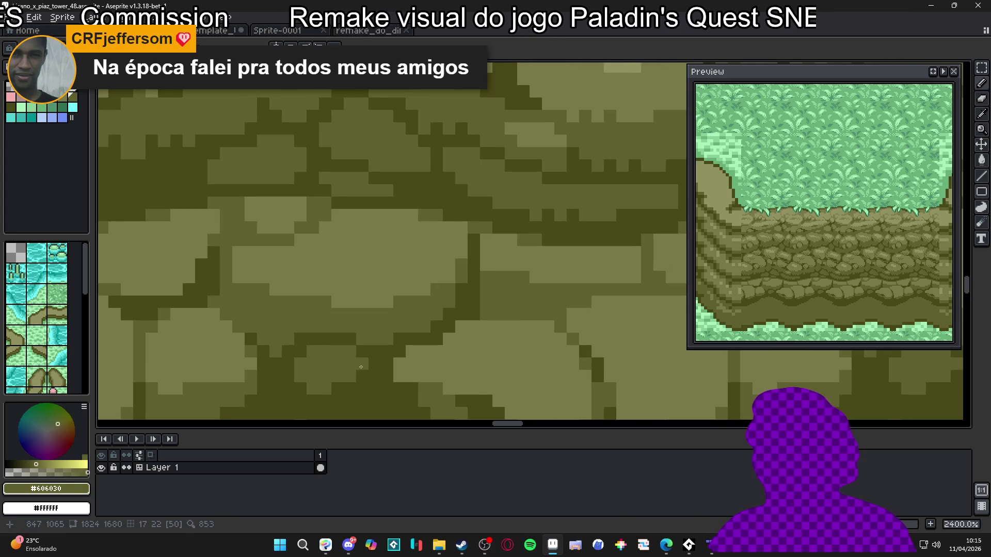
pyautogui.keyDown('alt'); pyautogui.click(360, 363); pyautogui.keyUp('alt')
pyautogui.scroll(-1, 356, 364)
pyautogui.keyDown('alt'); pyautogui.click(348, 365); pyautogui.keyUp('alt')
pyautogui.scroll(1, 339, 354)
pyautogui.keyDown('alt'); pyautogui.click(349, 368); pyautogui.keyUp('alt')
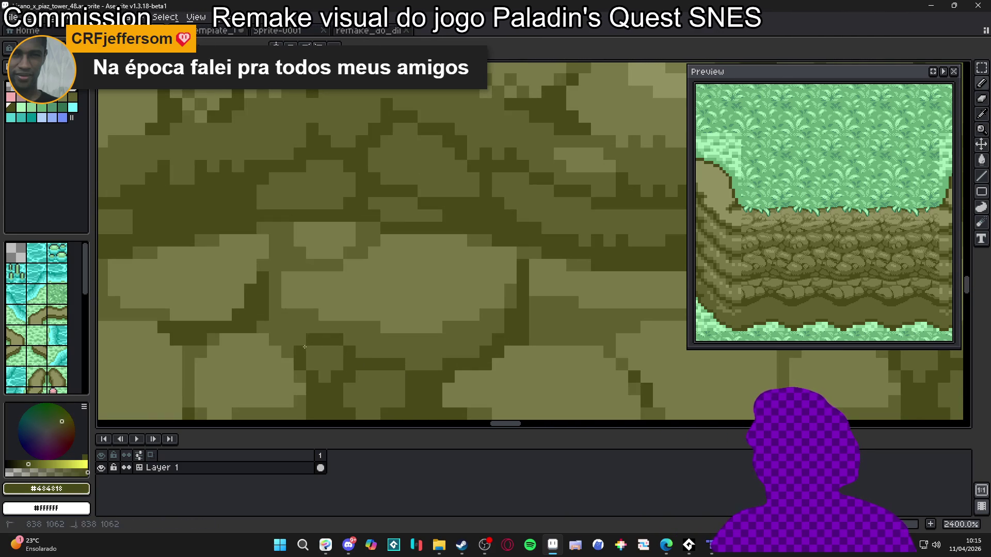
# Step: Briefly compare against the map version with trees, then return to the cliff tile
pyautogui.scroll(-7, 312, 364)
pyautogui.scroll(-2, 364, 316)
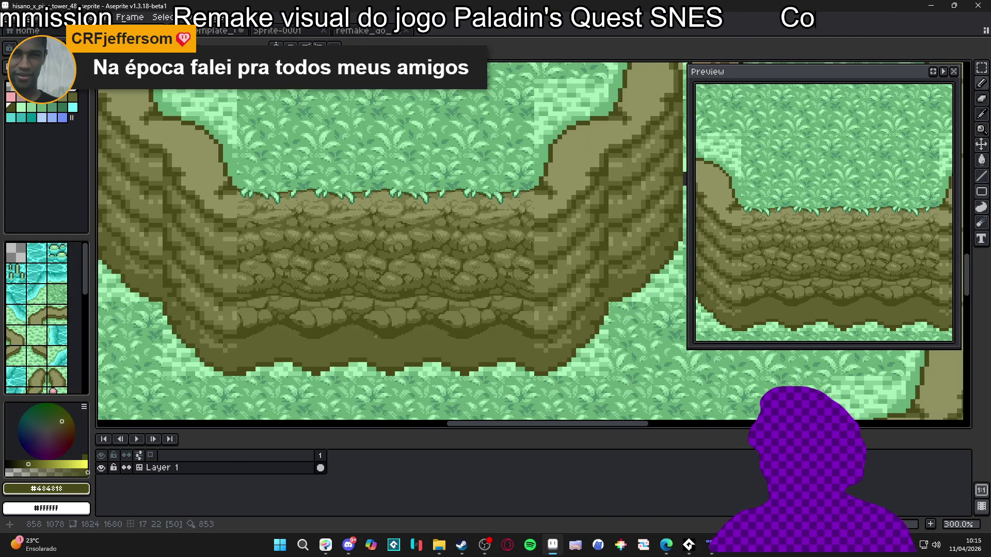
pyautogui.hotkey('ctrl', 'Tab')
pyautogui.hotkey('ctrl', 'Tab')
pyautogui.hotkey('ctrl', 'shift', 'Tab')
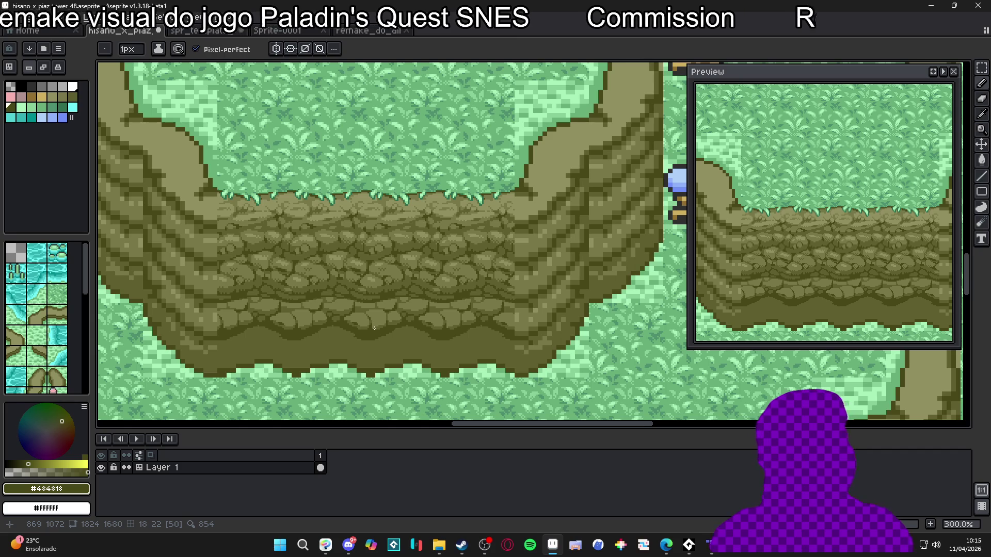
# Step: Sample the mid-olive and light highlight stone colours, then save the tile again
pyautogui.scroll(3, 376, 329)
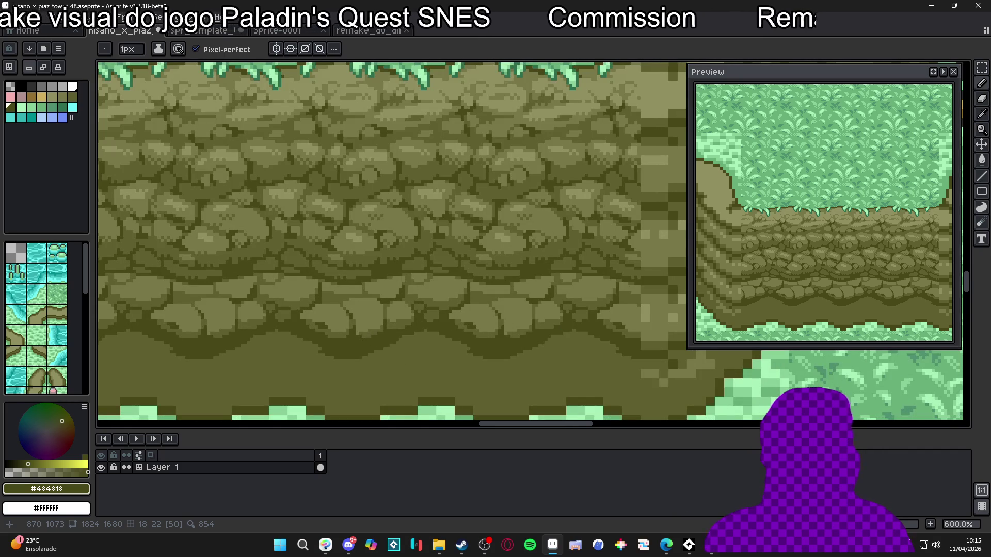
pyautogui.scroll(4, 362, 339)
pyautogui.keyDown('alt'); pyautogui.click(353, 317); pyautogui.keyUp('alt')
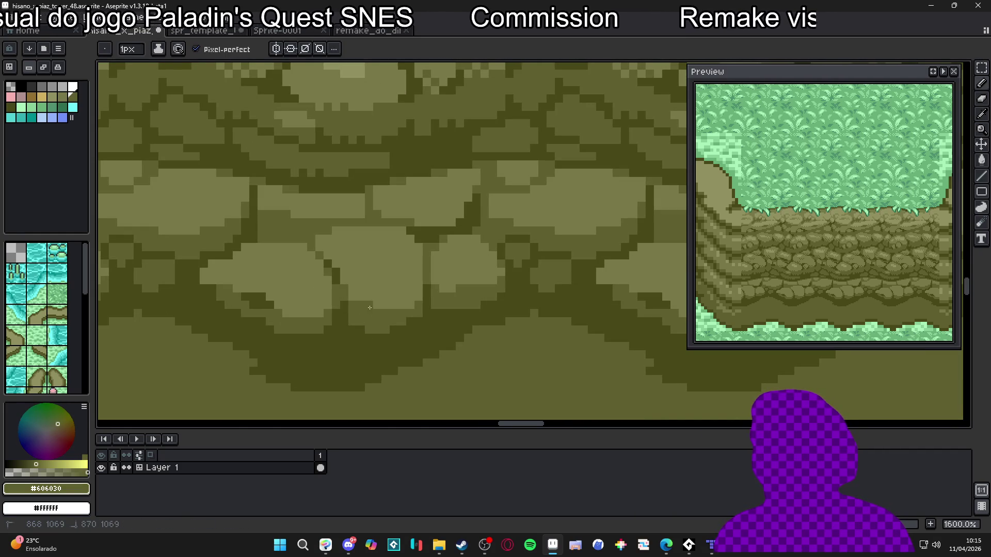
pyautogui.keyDown('alt'); pyautogui.click(399, 301); pyautogui.keyUp('alt')
pyautogui.keyDown('alt'); pyautogui.click(393, 308); pyautogui.keyUp('alt')
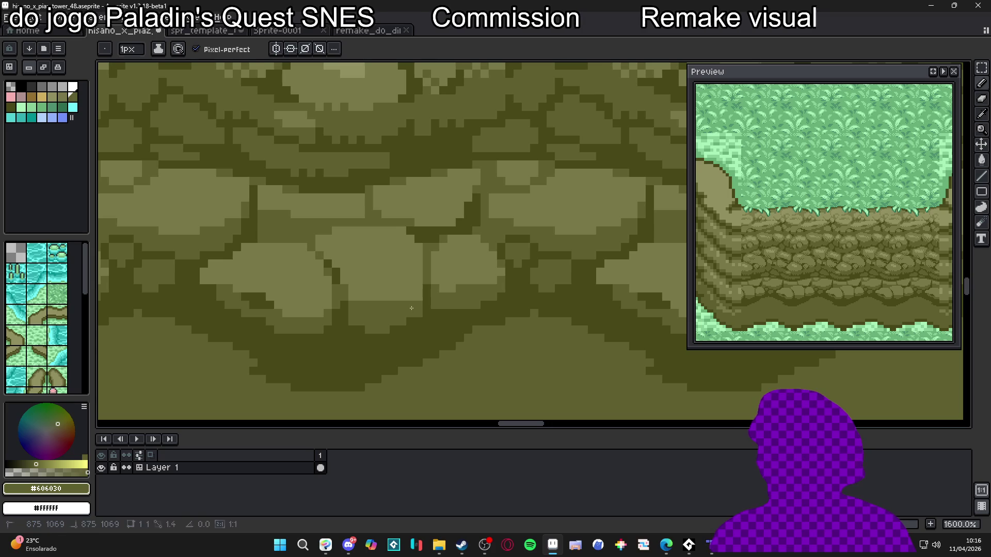
pyautogui.scroll(-2, 402, 295)
pyautogui.scroll(2, 374, 295)
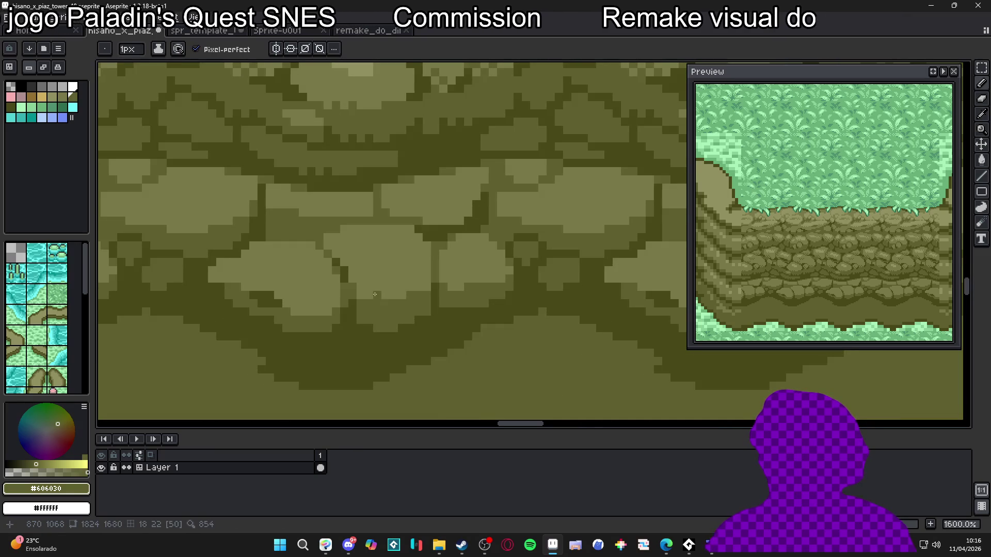
pyautogui.scroll(-4, 391, 295)
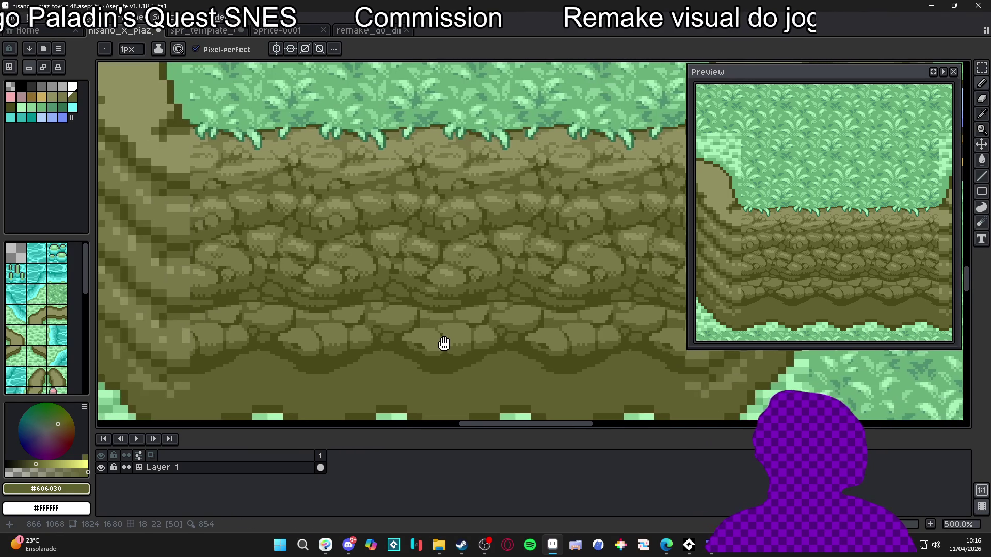
pyautogui.scroll(-2, 469, 331)
pyautogui.hotkey('ctrl', 's')
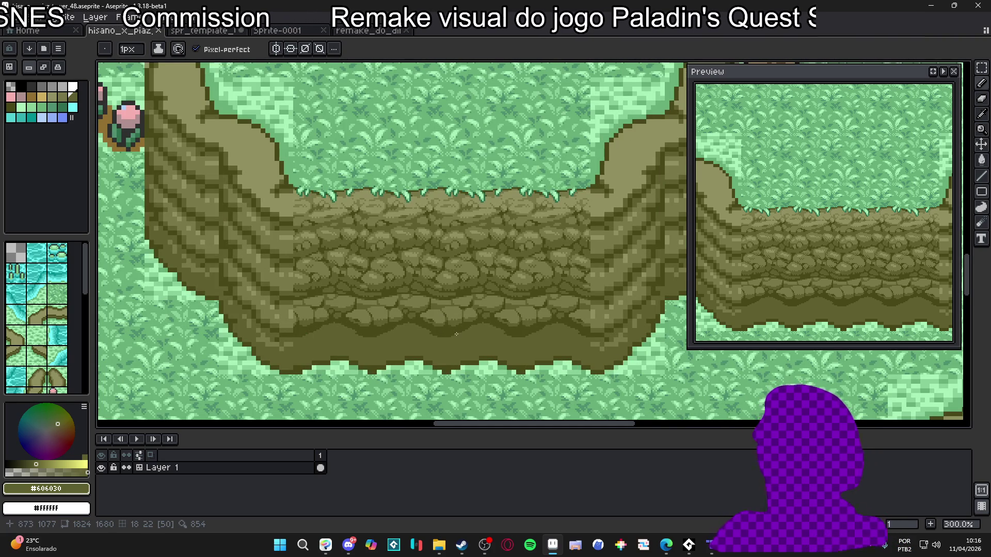
pyautogui.scroll(-1, 467, 340)
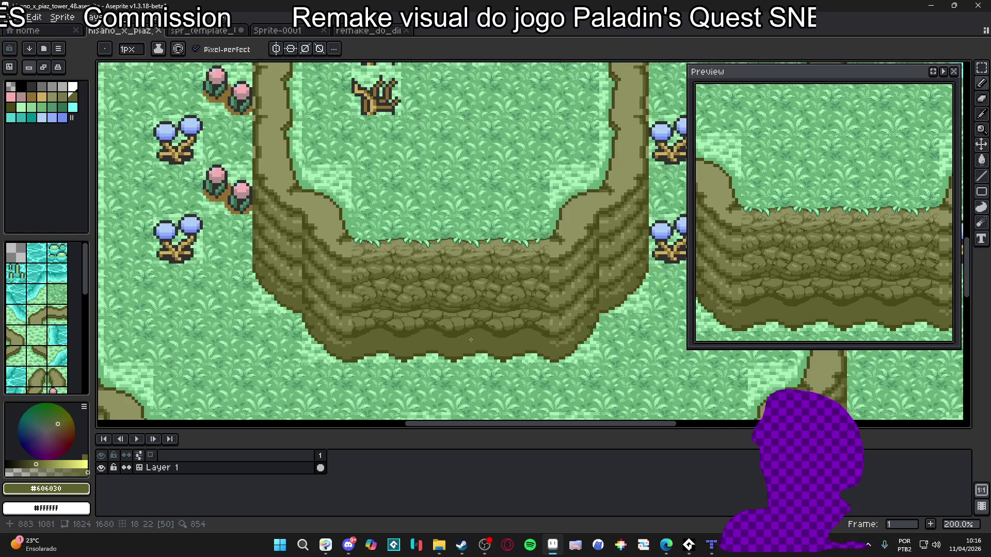
pyautogui.scroll(4, 484, 329)
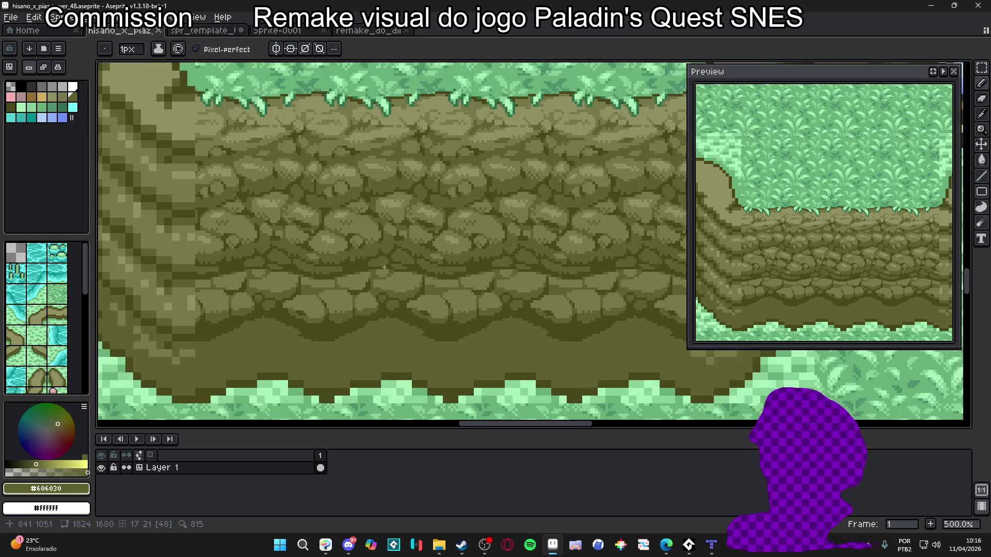
pyautogui.press('alt')
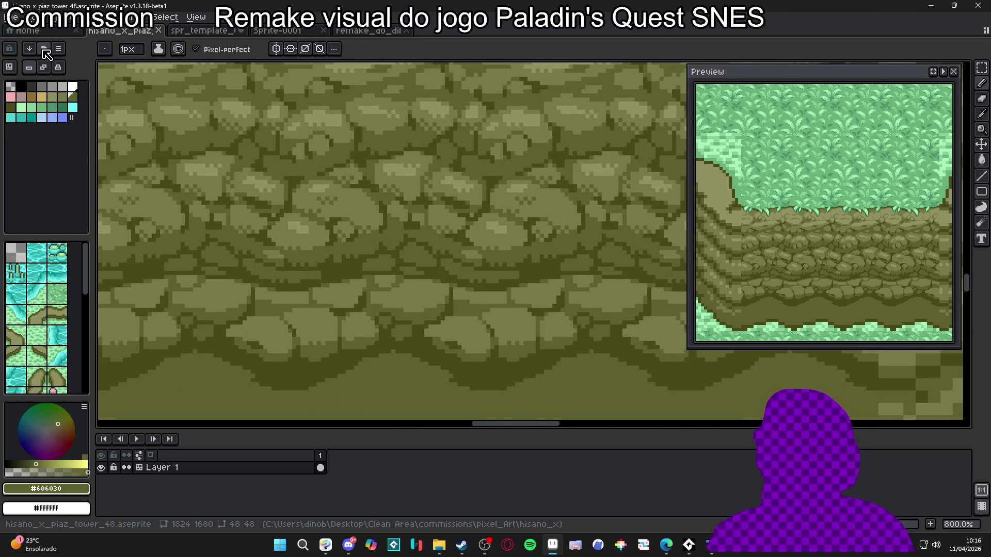
# Step: Sort the palette swatches by brightness from the palette options menu
pyautogui.click(44, 48)
pyautogui.click(58, 49)
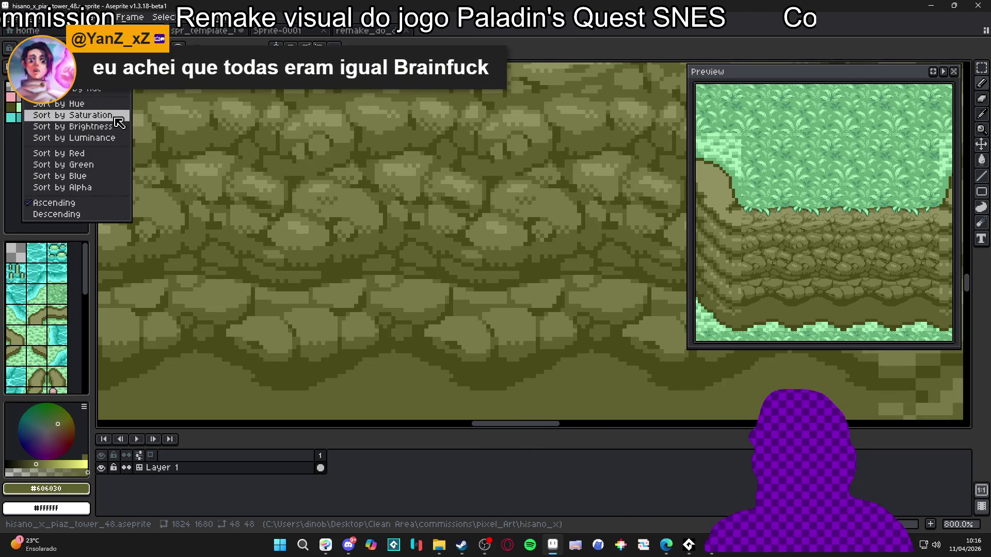
pyautogui.click(114, 130)
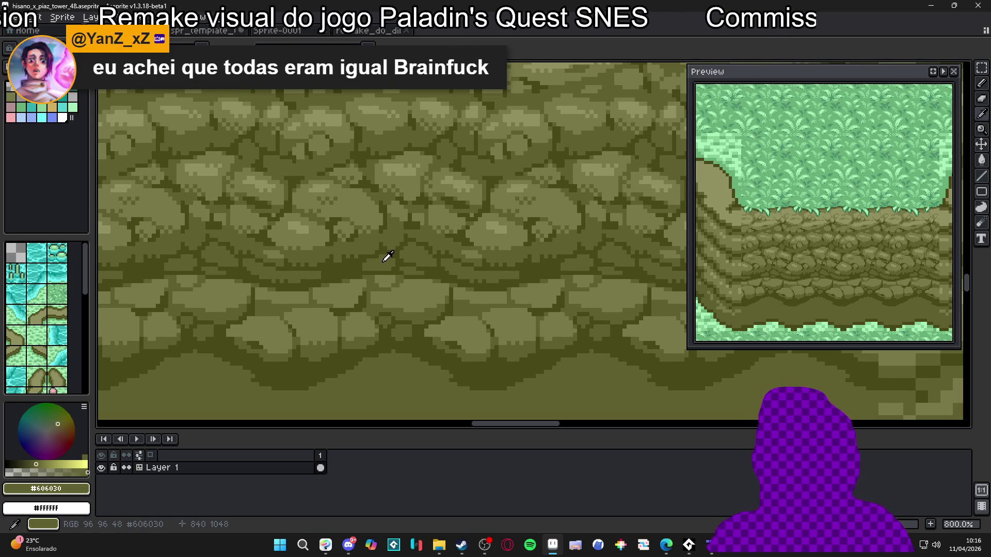
# Step: Try a grey L-shaped mark in the rocks using palette index 5, then undo it
pyautogui.click(69, 96)
pyautogui.scroll(3, 416, 253)
pyautogui.moveTo(420, 273); pyautogui.dragTo(436, 280)
pyautogui.scroll(-7, 407, 275)
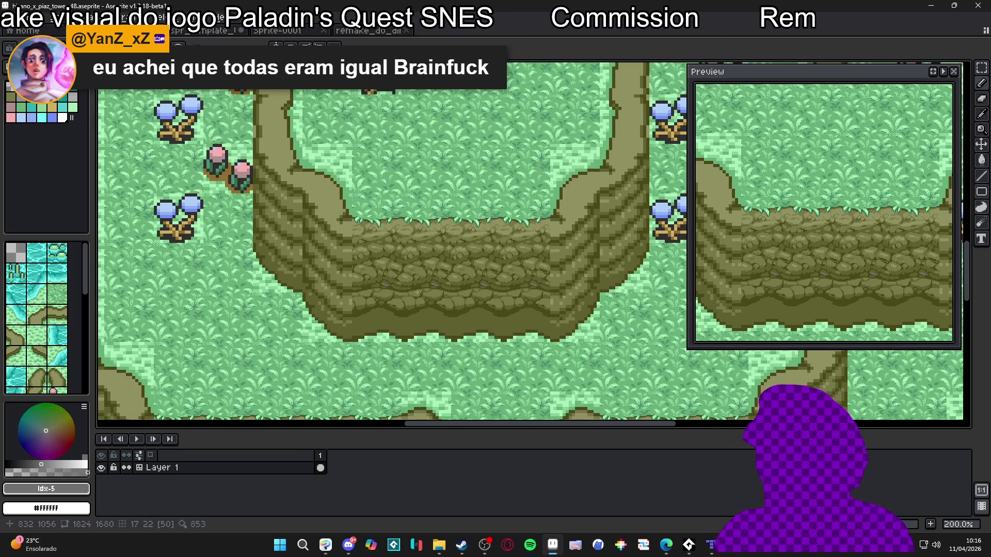
pyautogui.scroll(7, 423, 294)
pyautogui.scroll(-2, 402, 293)
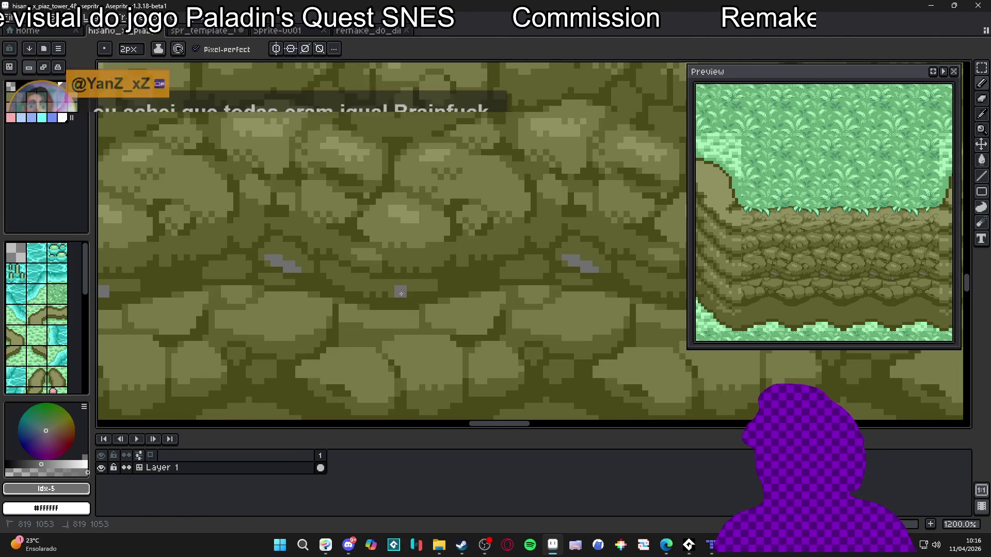
pyautogui.scroll(2, 421, 272)
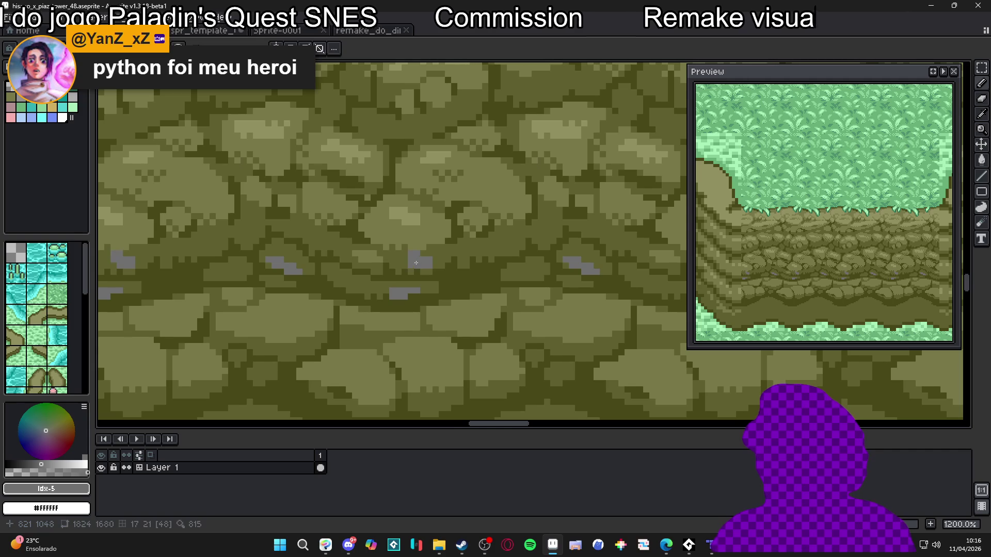
pyautogui.scroll(-5, 444, 278)
pyautogui.scroll(1, 445, 277)
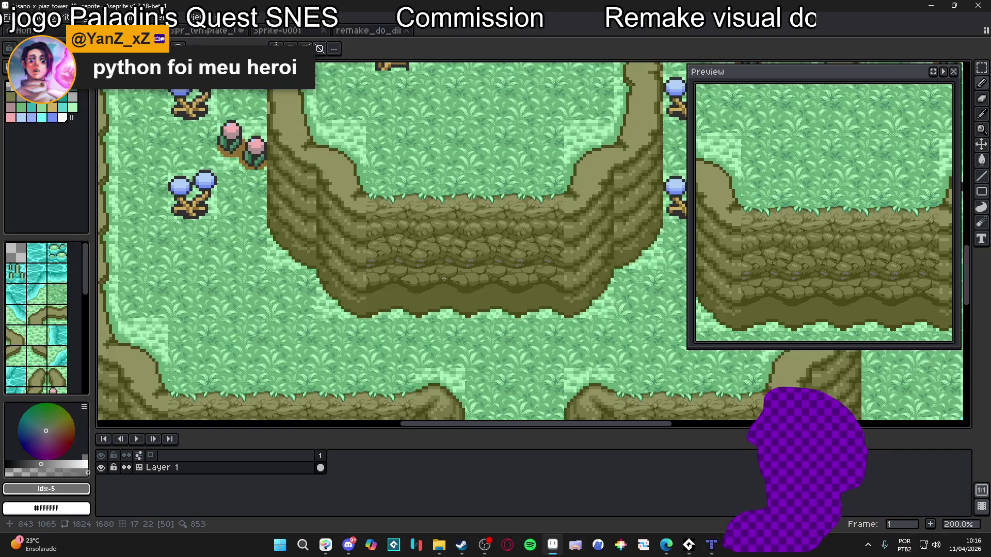
pyautogui.hotkey('ctrl', 'z')
pyautogui.hotkey('ctrl', 'z')
pyautogui.hotkey('ctrl', 'z')
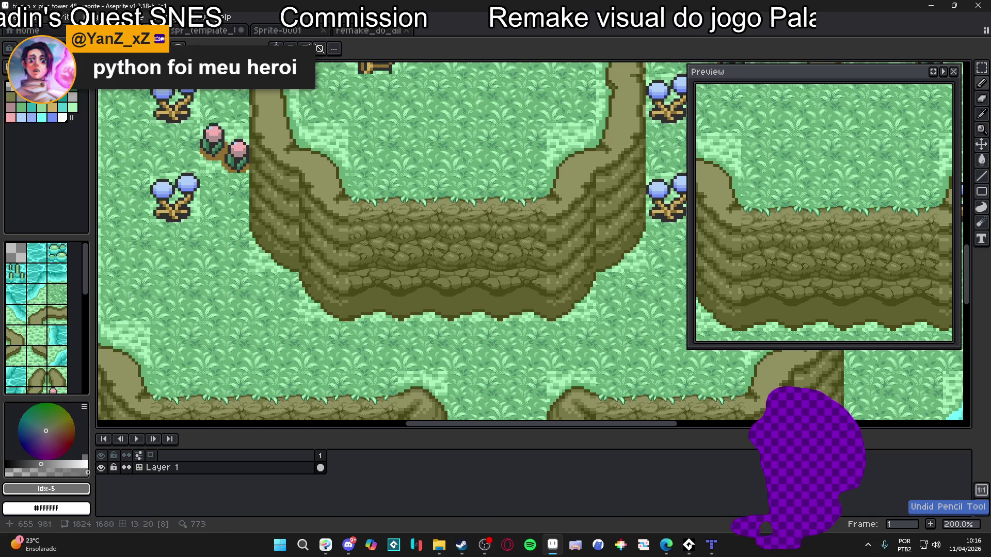
# Step: Look through the preset palettes list, then apply Sort by Saturation to the palette colours
pyautogui.click(23, 48)
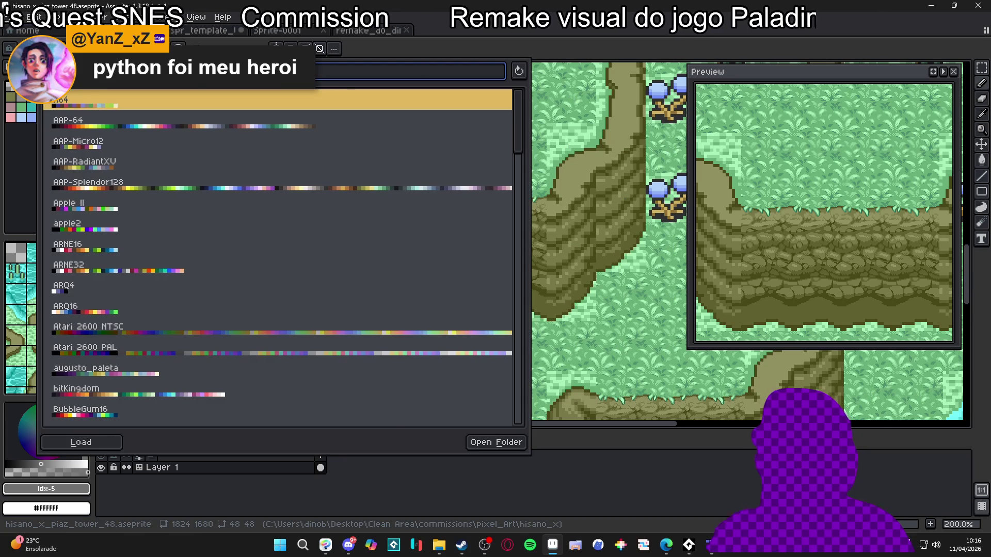
pyautogui.click(37, 48)
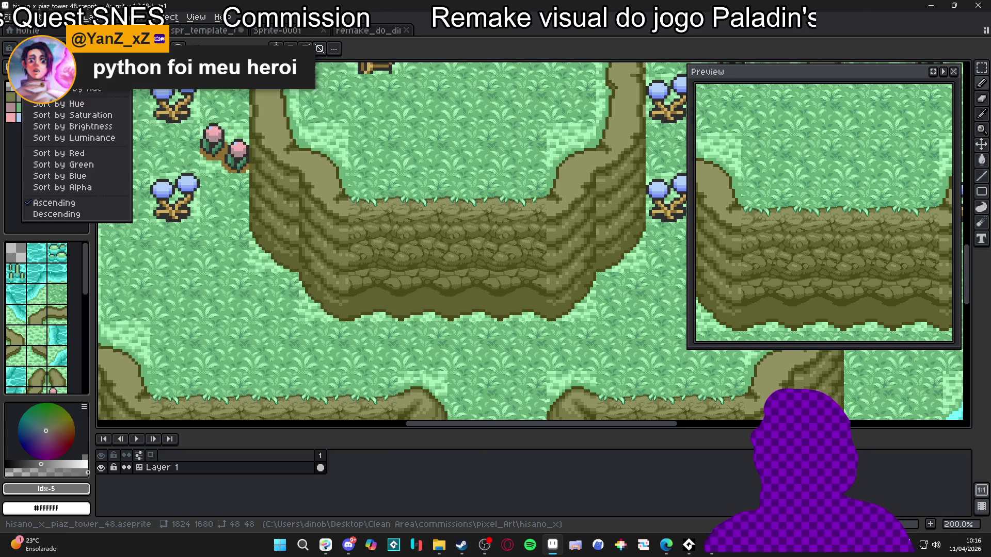
pyautogui.click(99, 113)
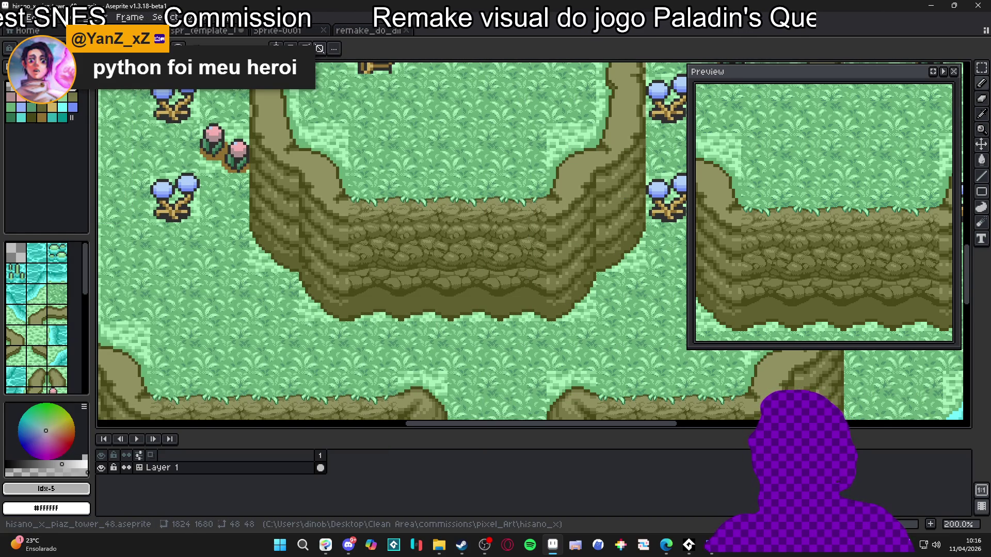
pyautogui.click(37, 48)
pyautogui.click(88, 113)
pyautogui.click(37, 48)
pyautogui.click(73, 113)
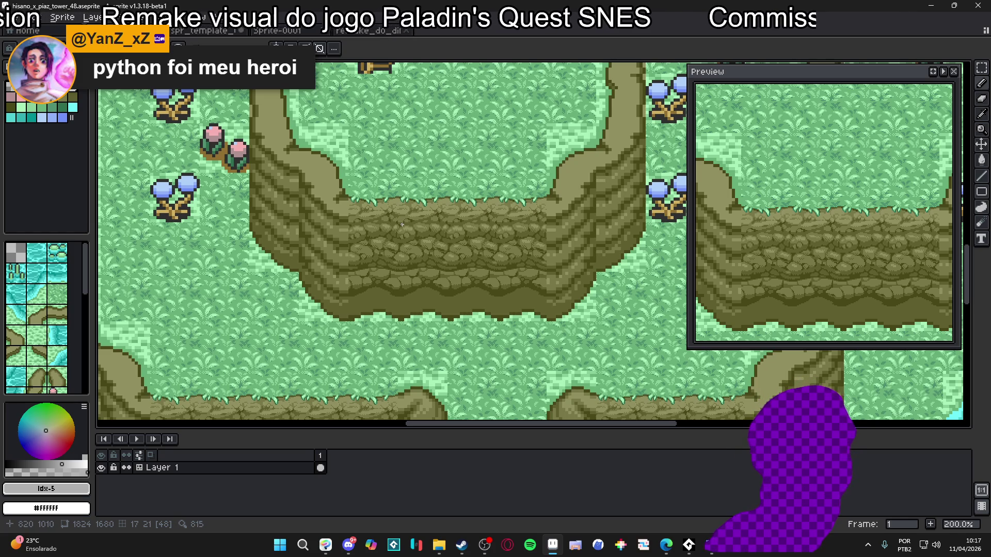
# Step: Sample mid olive #606030 and darken two single pixels on a light stone
pyautogui.scroll(4, 402, 225)
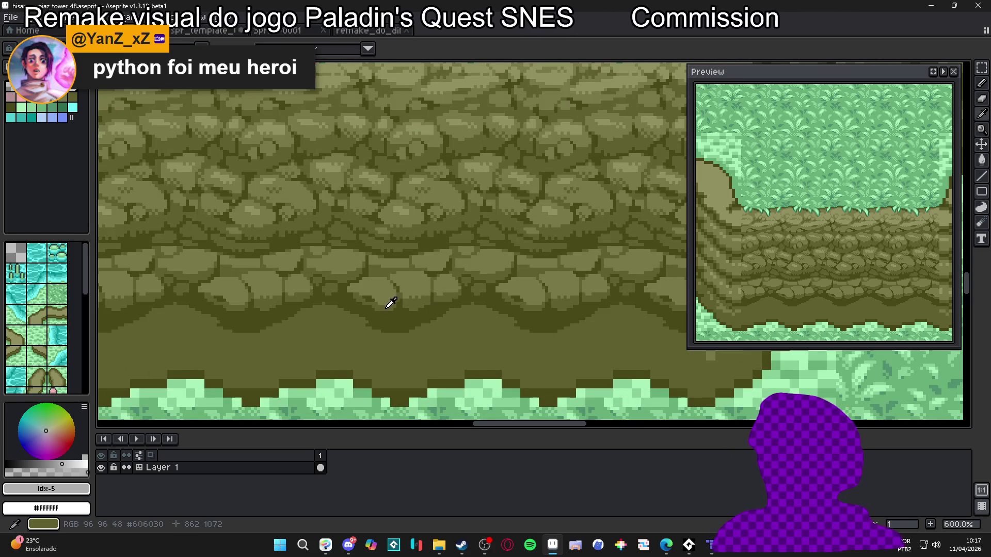
pyautogui.keyDown('alt'); pyautogui.click(392, 299); pyautogui.keyUp('alt')
pyautogui.scroll(4, 361, 281)
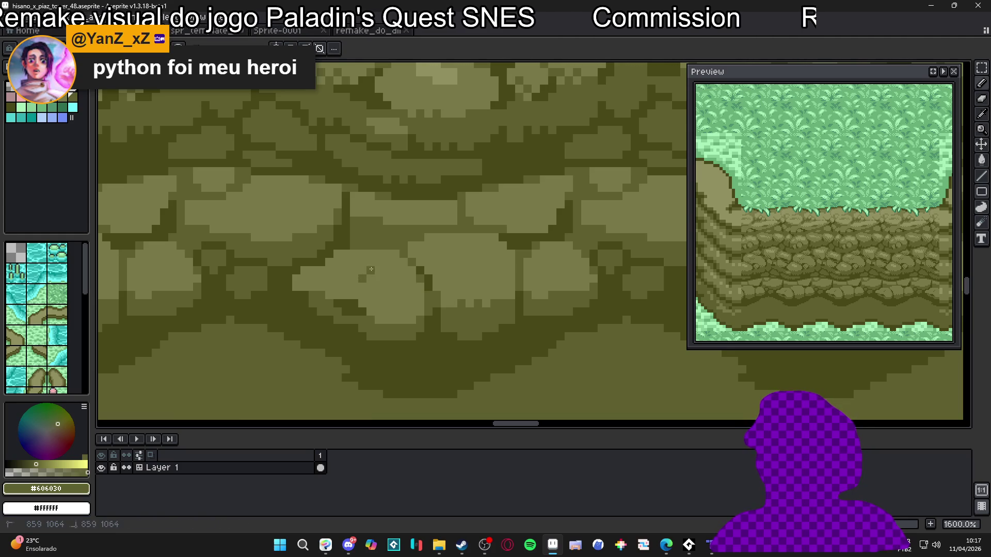
pyautogui.click(380, 279)
pyautogui.click(387, 270)
pyautogui.scroll(-4, 388, 269)
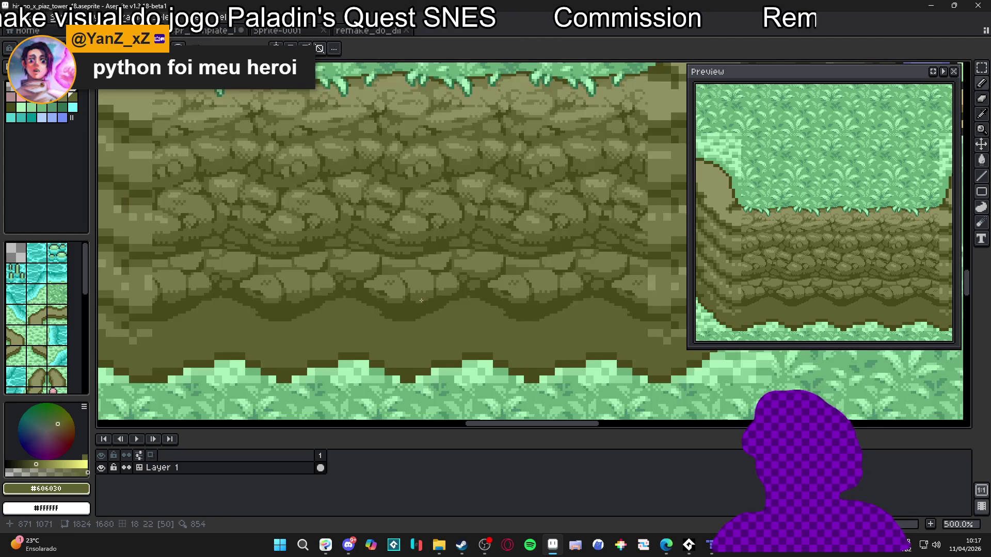
pyautogui.scroll(3, 403, 270)
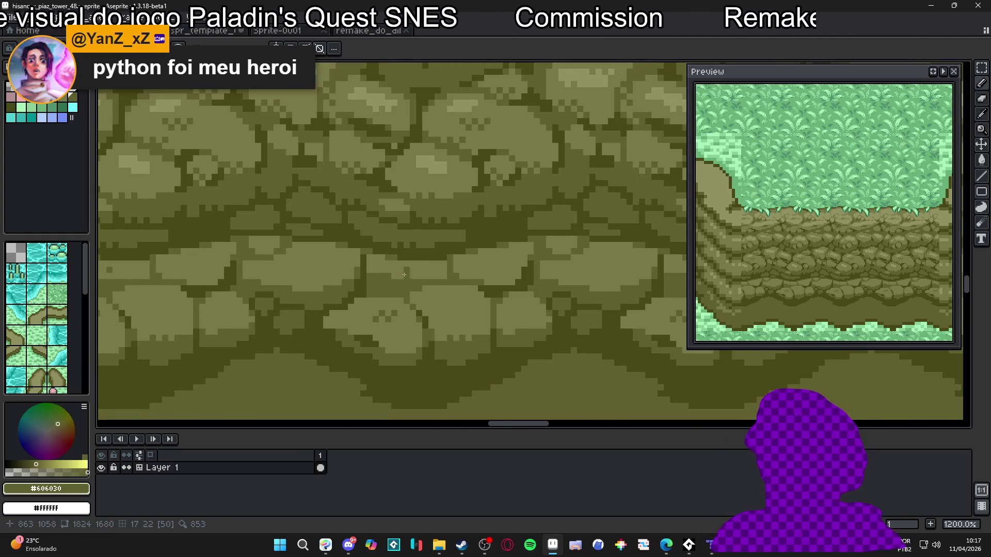
# Step: Sample dark olive #484818 and mid olive #606030 from the stones
pyautogui.keyDown('alt'); pyautogui.click(370, 289); pyautogui.keyUp('alt')
pyautogui.scroll(1, 415, 287)
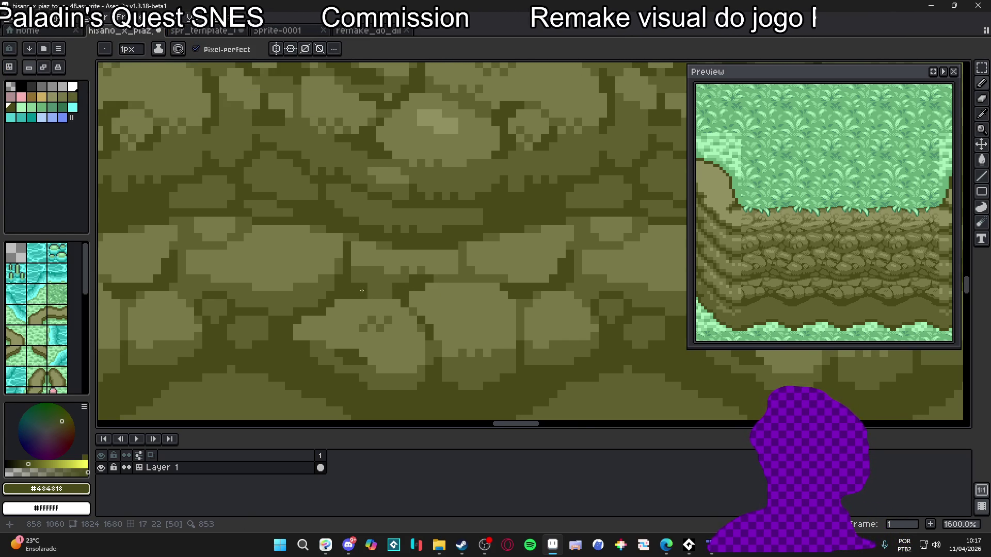
pyautogui.scroll(-3, 362, 287)
pyautogui.scroll(3, 398, 283)
pyautogui.keyDown('alt'); pyautogui.click(396, 284); pyautogui.keyUp('alt')
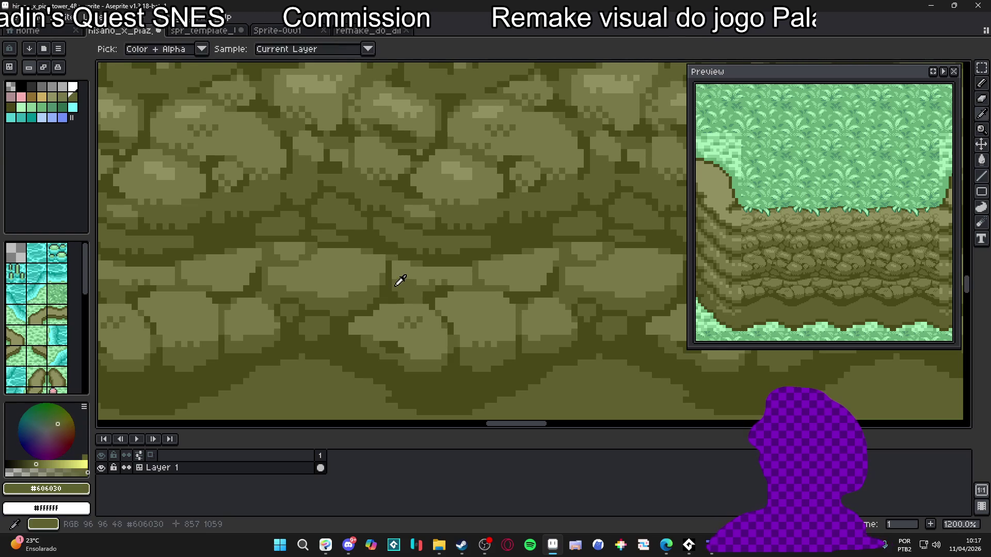
pyautogui.scroll(-4, 402, 284)
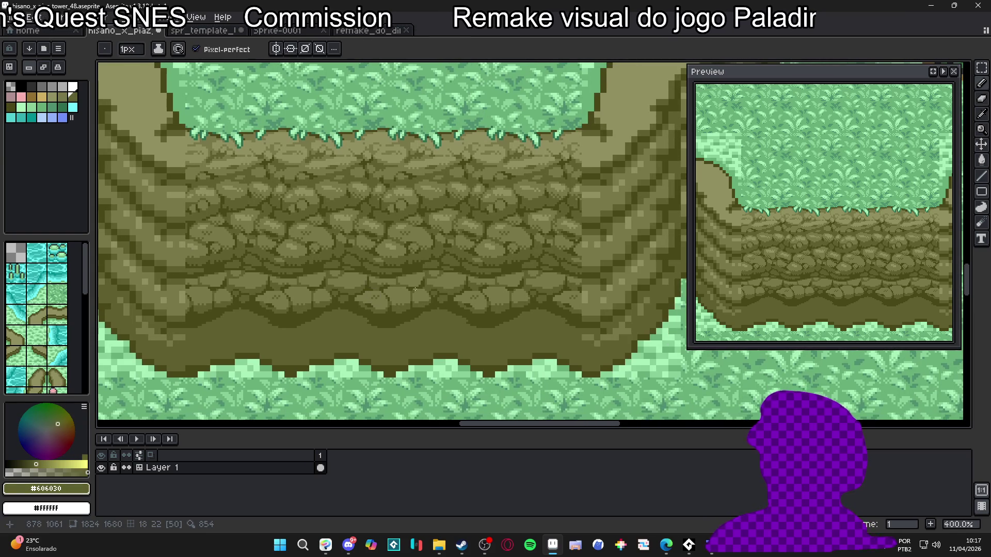
pyautogui.scroll(-1, 416, 283)
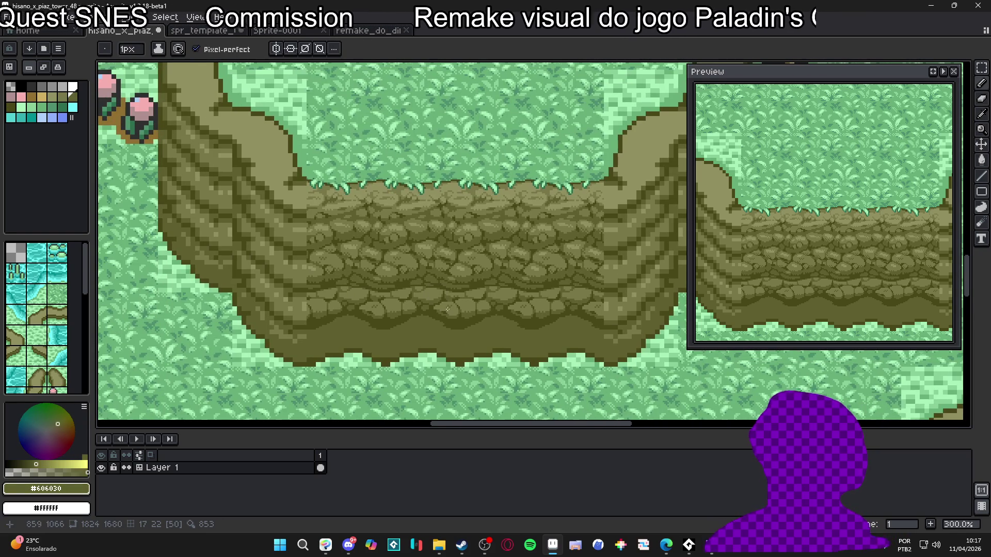
pyautogui.scroll(-1, 446, 308)
pyautogui.scroll(3, 439, 294)
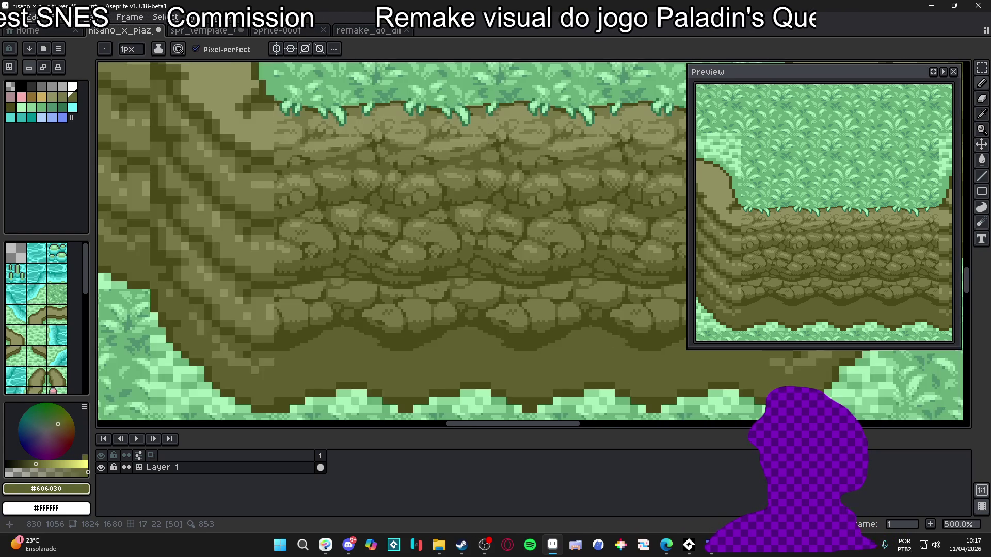
pyautogui.scroll(-1, 447, 291)
pyautogui.scroll(5, 446, 291)
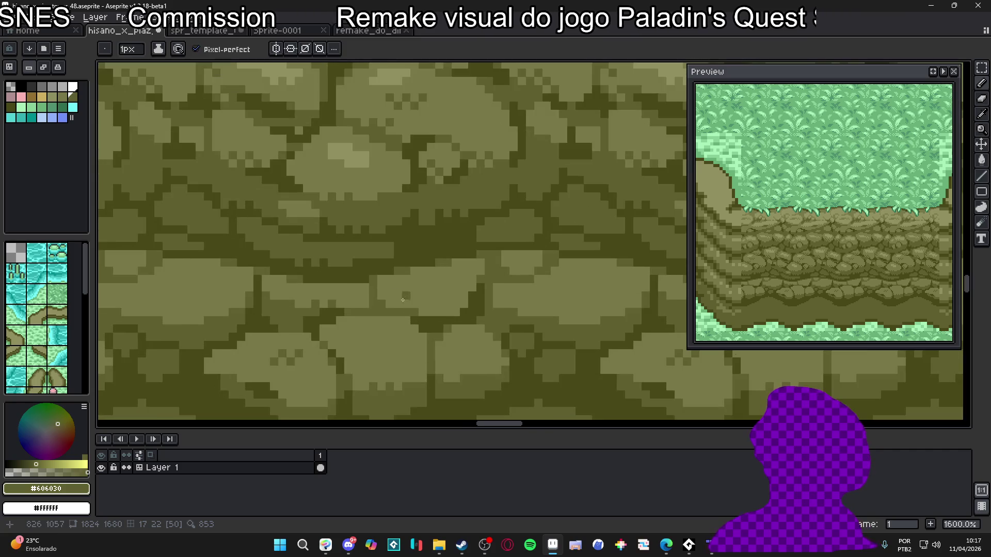
# Step: Sample #787848 and #606030, then bucket-fill a stone area with the darker olive
pyautogui.keyDown('alt'); pyautogui.click(380, 296); pyautogui.keyUp('alt')
pyautogui.keyDown('alt'); pyautogui.click(412, 275); pyautogui.keyUp('alt')
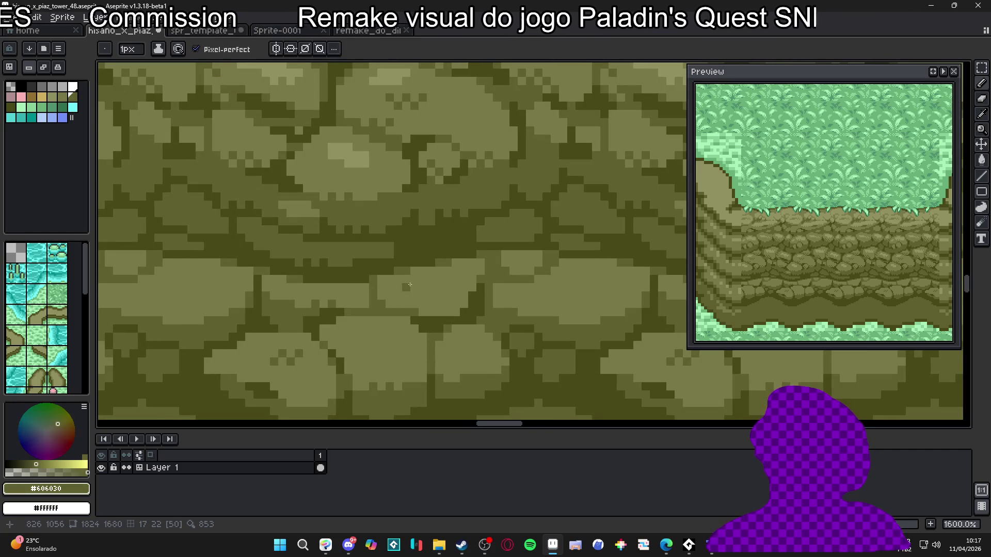
pyautogui.press('g')
pyautogui.click(441, 306)
pyautogui.scroll(-2, 441, 306)
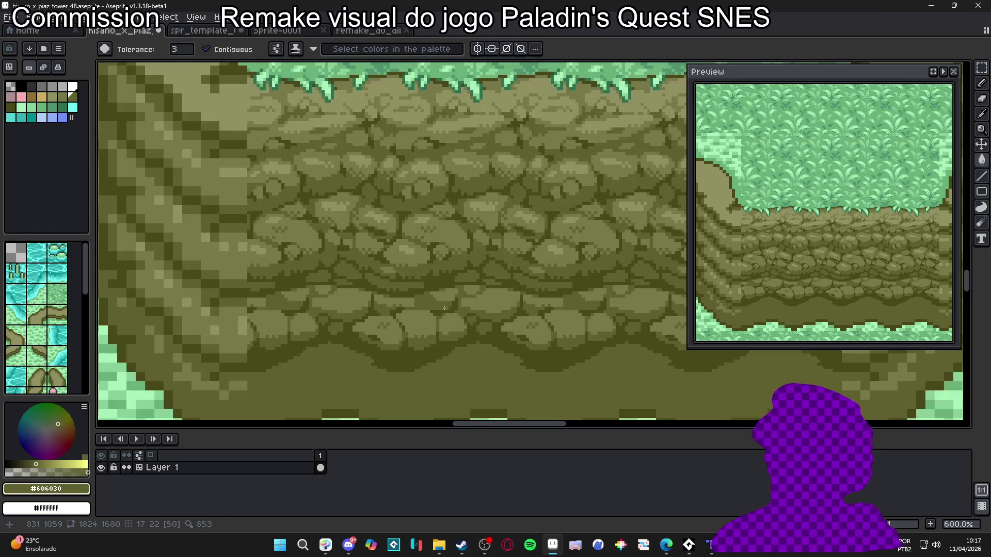
# Step: Draw a dark #484818 crack line along a stone edge with the pencil
pyautogui.press('b')
pyautogui.scroll(4, 435, 316)
pyautogui.keyDown('alt'); pyautogui.click(435, 317); pyautogui.keyUp('alt')
pyautogui.moveTo(353, 298)
pyautogui.mouseDown()
pyautogui.moveTo(341, 288)
pyautogui.moveTo(341, 263)
pyautogui.moveTo(366, 313)
pyautogui.moveTo(316, 312)
pyautogui.moveTo(335, 299)
pyautogui.moveTo(316, 279)
pyautogui.moveTo(341, 290)
pyautogui.moveTo(334, 298)
pyautogui.mouseUp()
# Step: Enlarge the pencil to 2px and darken a stone's edge using olive shades
pyautogui.scroll(-1, 314, 312)
pyautogui.keyDown('alt'); pyautogui.click(307, 310); pyautogui.keyUp('alt')
pyautogui.scroll(1, 307, 310)
pyautogui.press('+')
pyautogui.keyDown('alt'); pyautogui.click(354, 294); pyautogui.keyUp('alt')
pyautogui.scroll(-6, 314, 305)
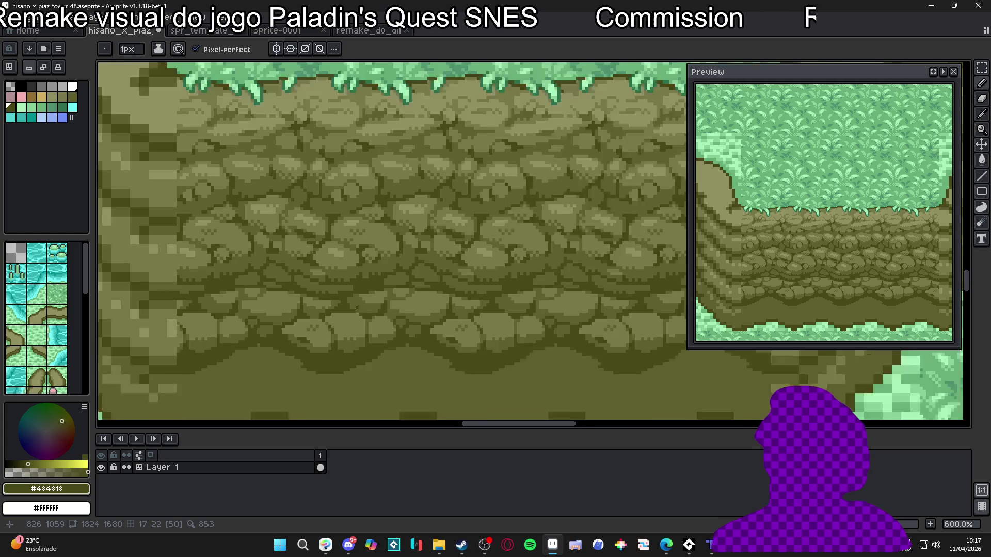
pyautogui.scroll(-1, 391, 323)
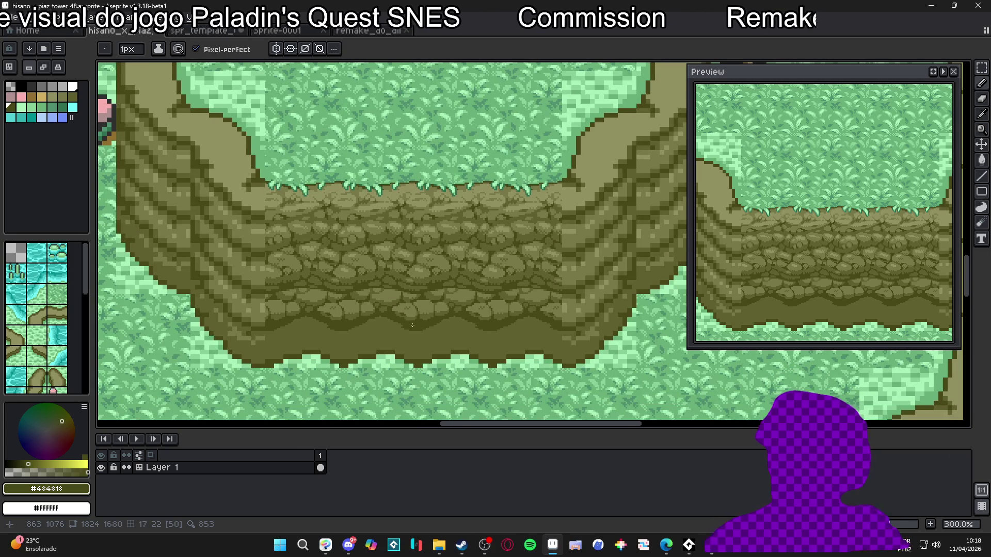
pyautogui.scroll(7, 413, 326)
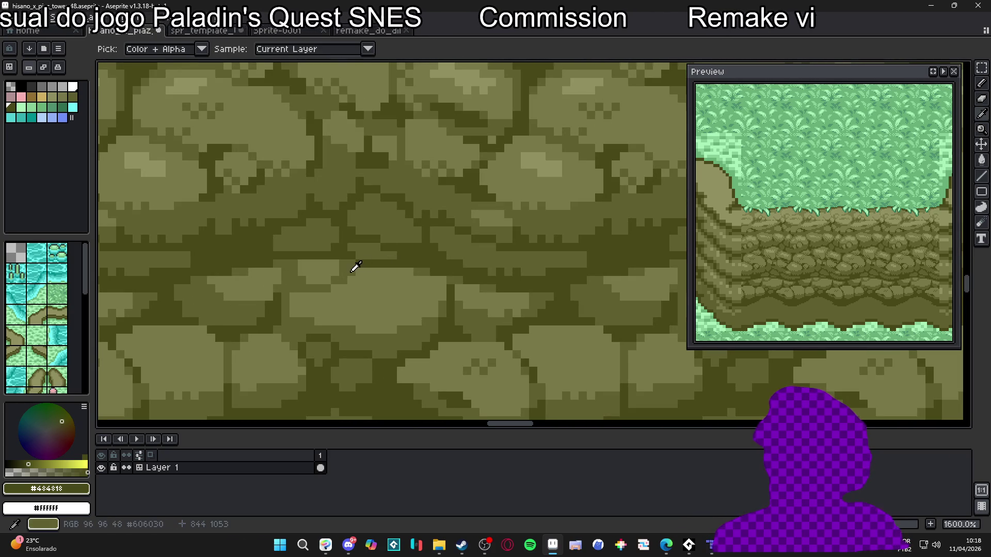
pyautogui.keyDown('alt'); pyautogui.click(354, 270); pyautogui.keyUp('alt')
pyautogui.keyDown('alt'); pyautogui.click(381, 280); pyautogui.keyUp('alt')
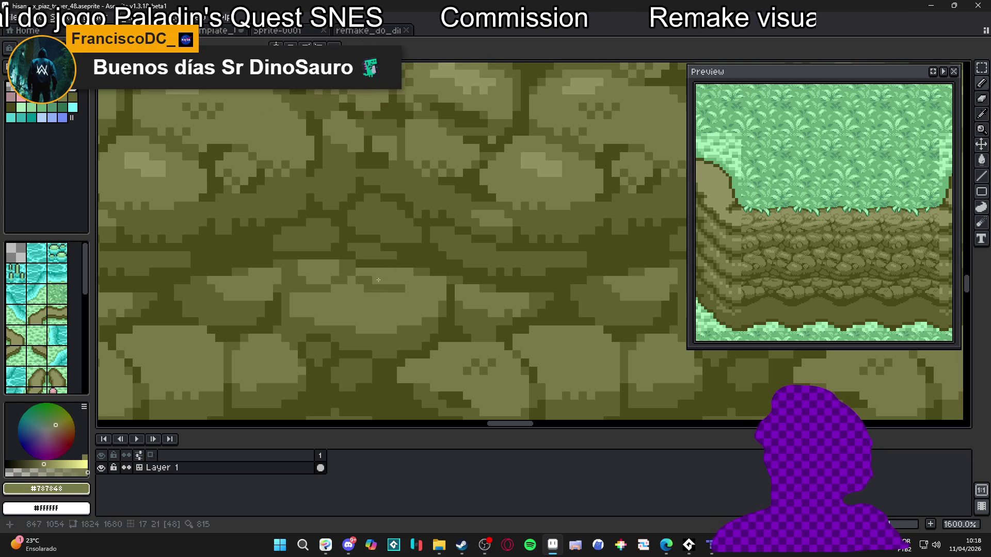
pyautogui.keyDown('alt'); pyautogui.click(407, 279); pyautogui.keyUp('alt')
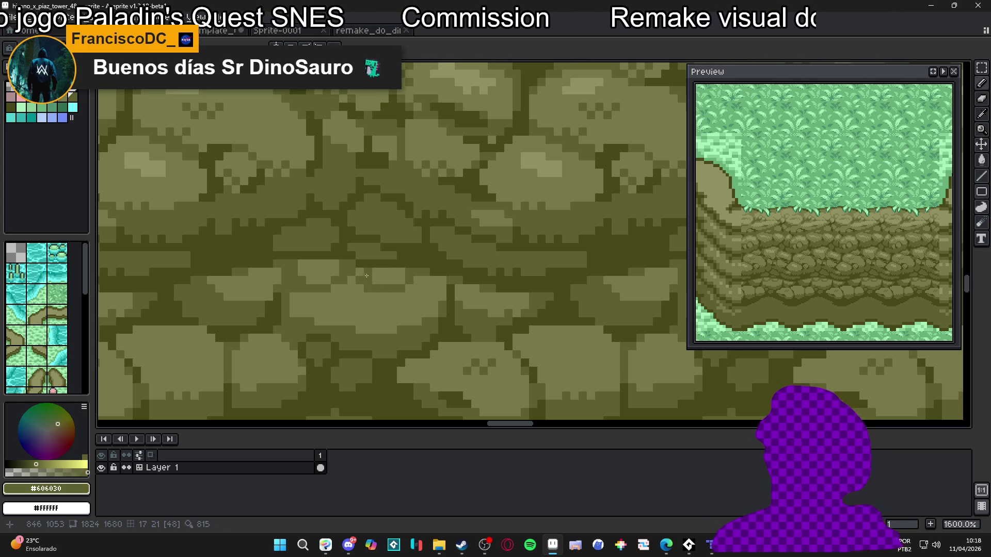
pyautogui.scroll(-2, 368, 278)
pyautogui.scroll(2, 369, 281)
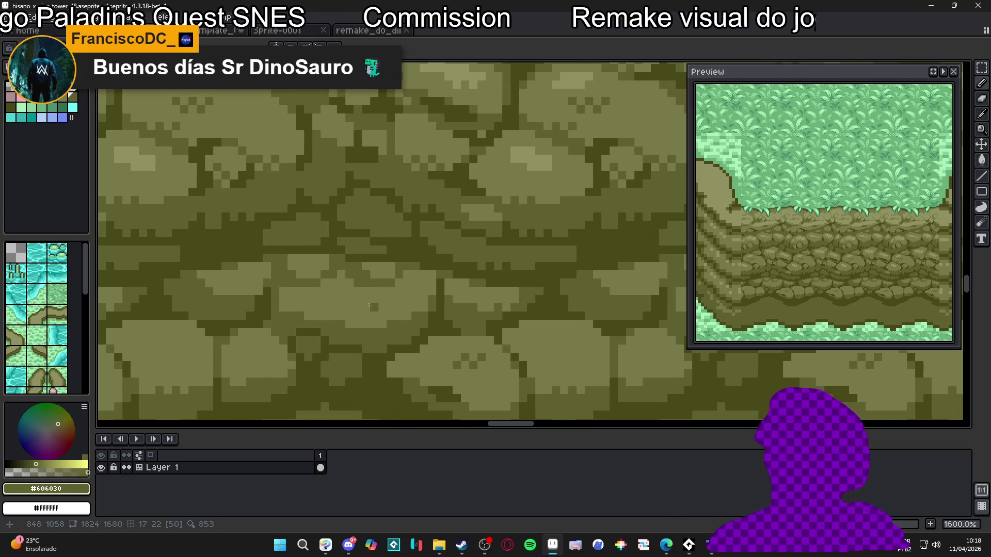
pyautogui.scroll(-5, 371, 299)
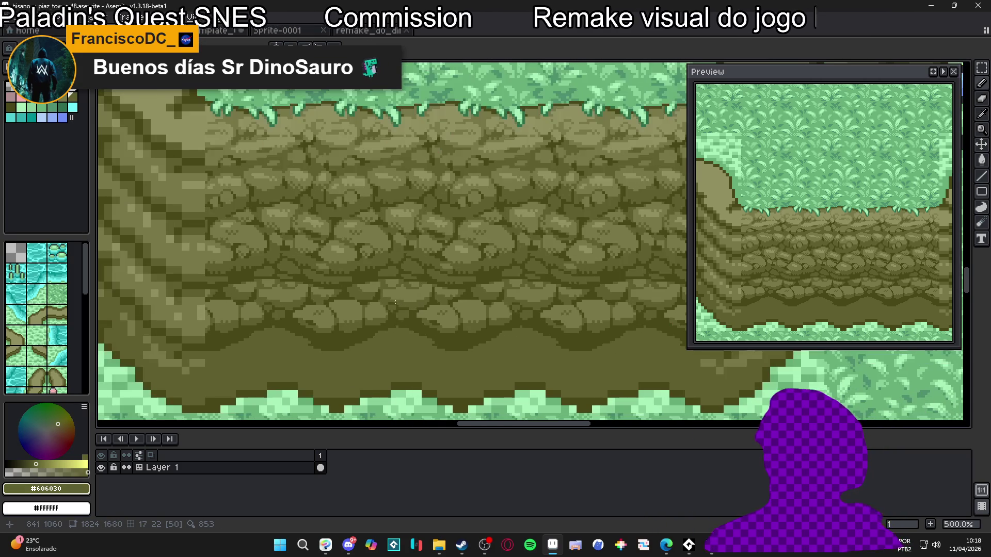
pyautogui.scroll(-3, 394, 302)
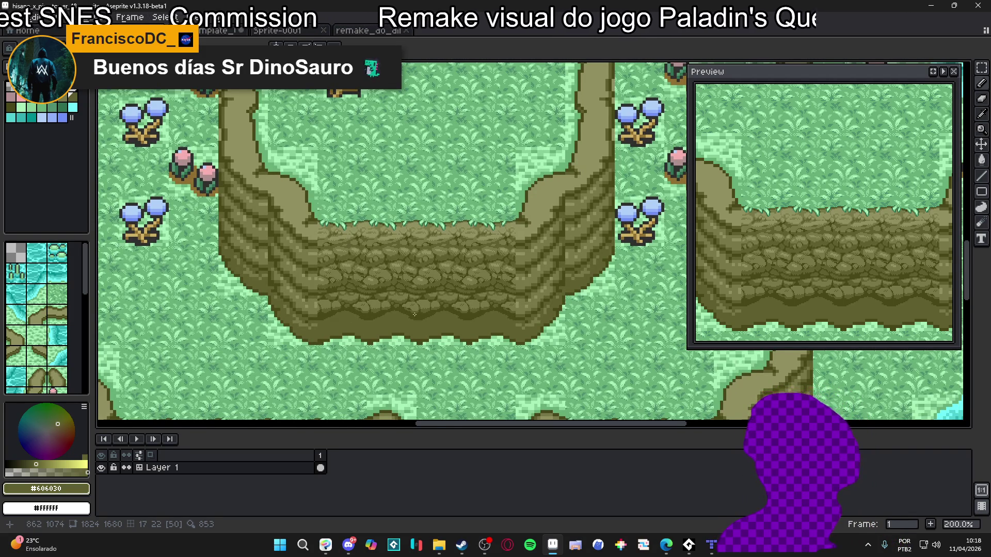
pyautogui.scroll(2, 415, 315)
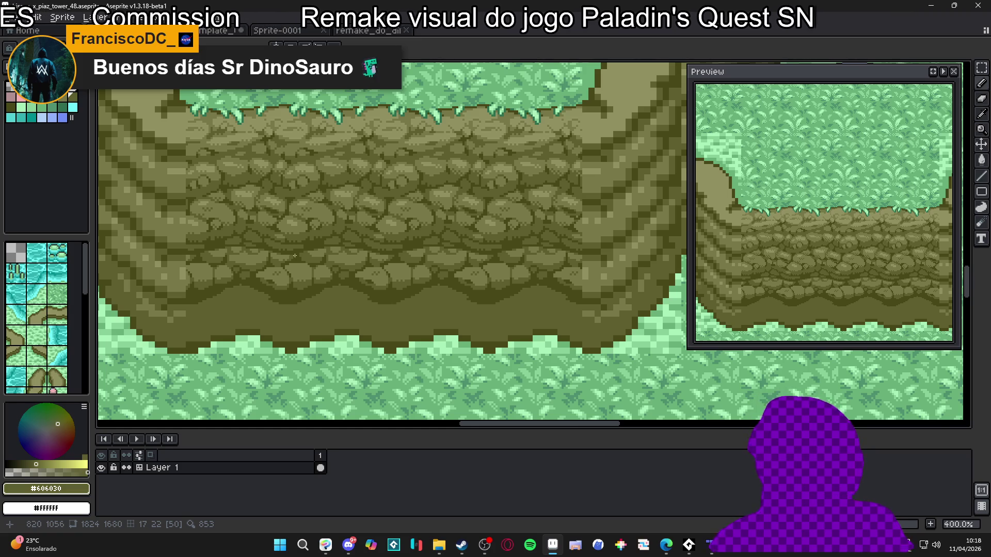
pyautogui.scroll(3, 295, 256)
pyautogui.keyDown('alt'); pyautogui.click(294, 238); pyautogui.keyUp('alt')
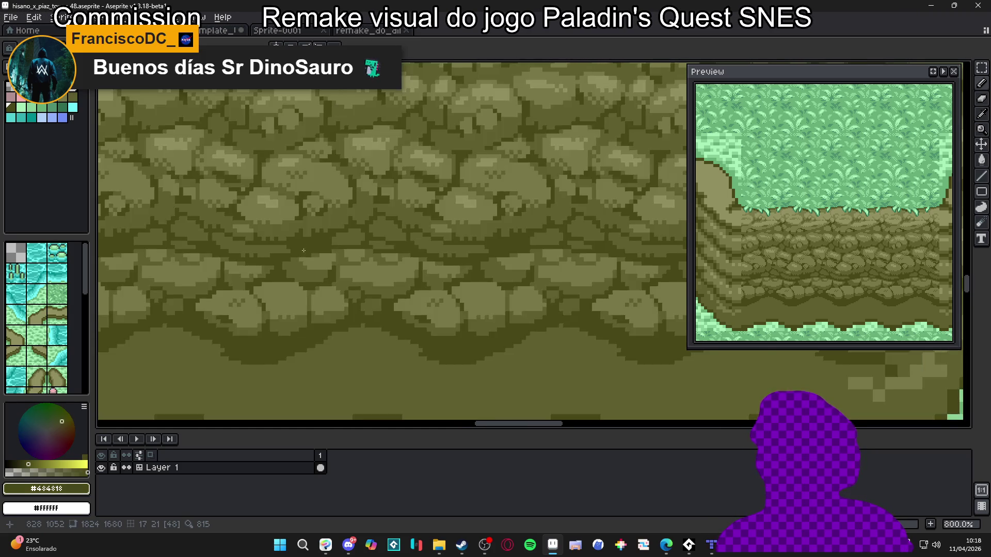
pyautogui.scroll(-4, 303, 252)
pyautogui.scroll(4, 310, 250)
pyautogui.scroll(-2, 320, 249)
pyautogui.scroll(1, 336, 246)
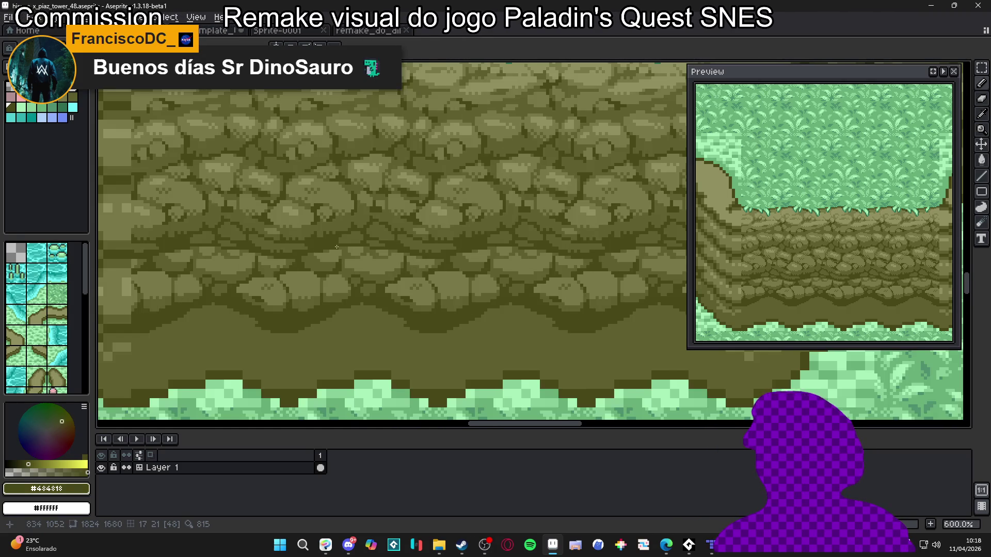
pyautogui.scroll(-2, 338, 251)
pyautogui.scroll(2, 339, 254)
pyautogui.keyDown('alt'); pyautogui.click(340, 257); pyautogui.keyUp('alt')
pyautogui.scroll(-2, 342, 260)
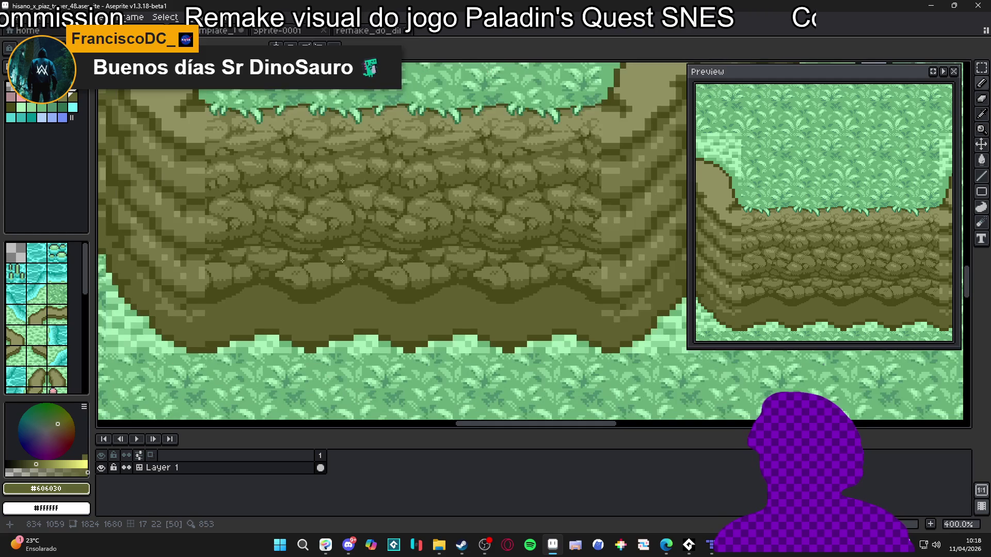
pyautogui.moveTo(342, 261); pyautogui.dragTo(360, 248)
pyautogui.scroll(-1, 448, 282)
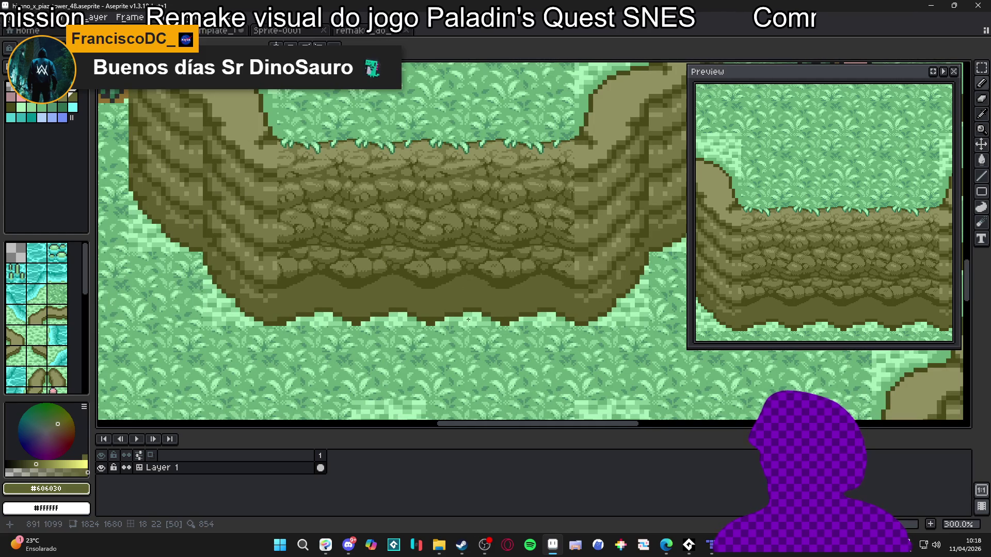
pyautogui.moveTo(465, 278); pyautogui.dragTo(482, 310)
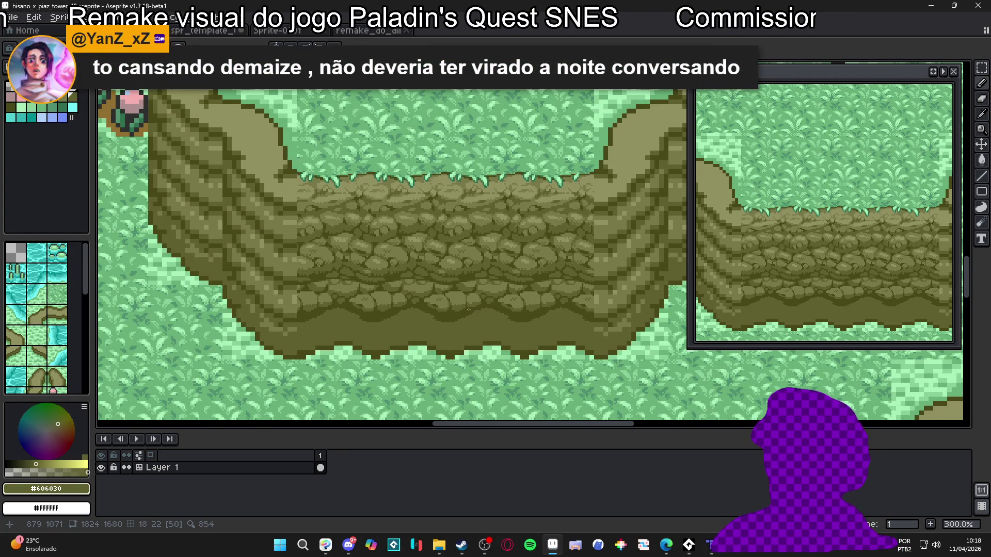
# Step: Show the tile grid, zoom out to 200% and pan to center the cliff
pyautogui.hotkey('ctrl', "'")
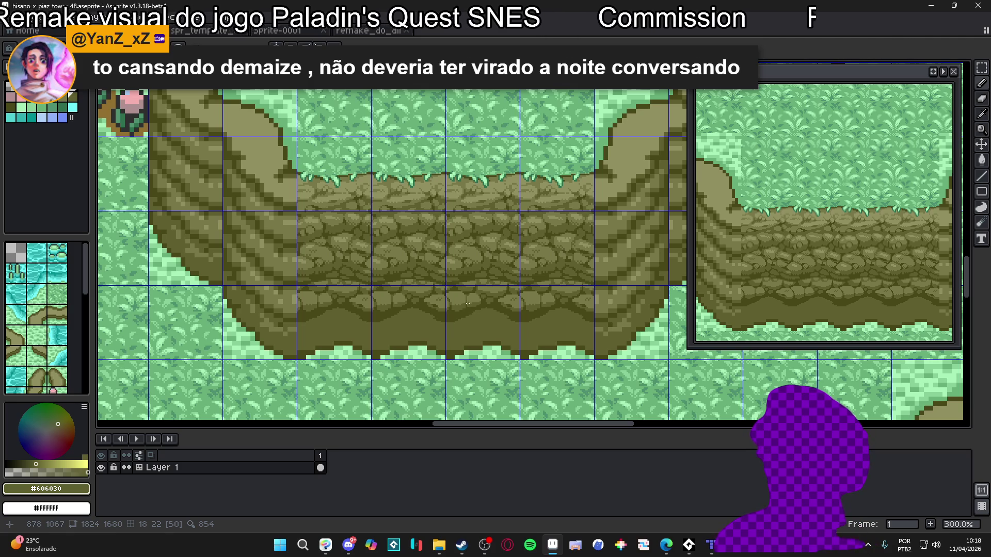
pyautogui.scroll(6, 464, 299)
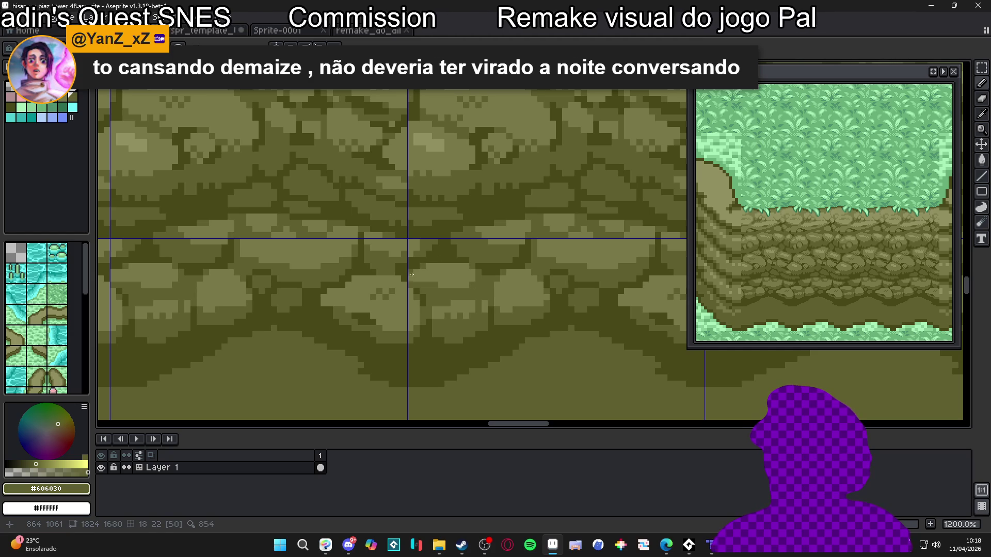
pyautogui.scroll(-7, 413, 275)
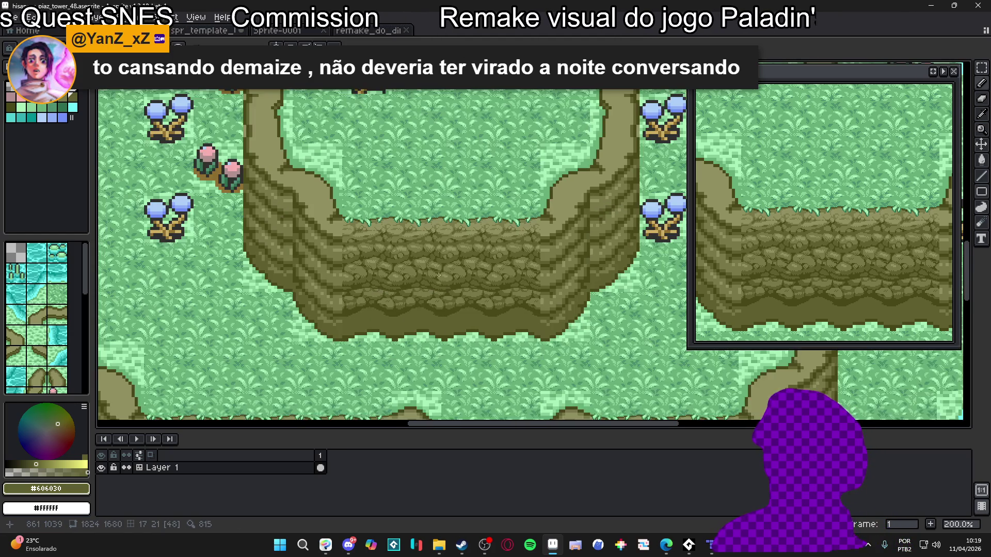
pyautogui.moveTo(438, 275); pyautogui.dragTo(428, 314)
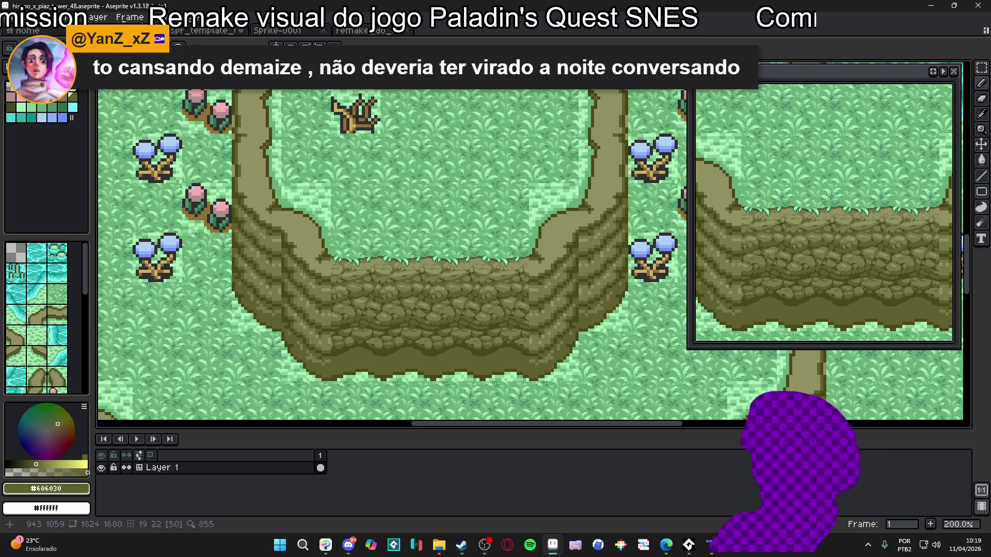
# Step: Save the cliff artwork as hisano_x_piaz_tower_48.aseprite
pyautogui.scroll(8, 475, 329)
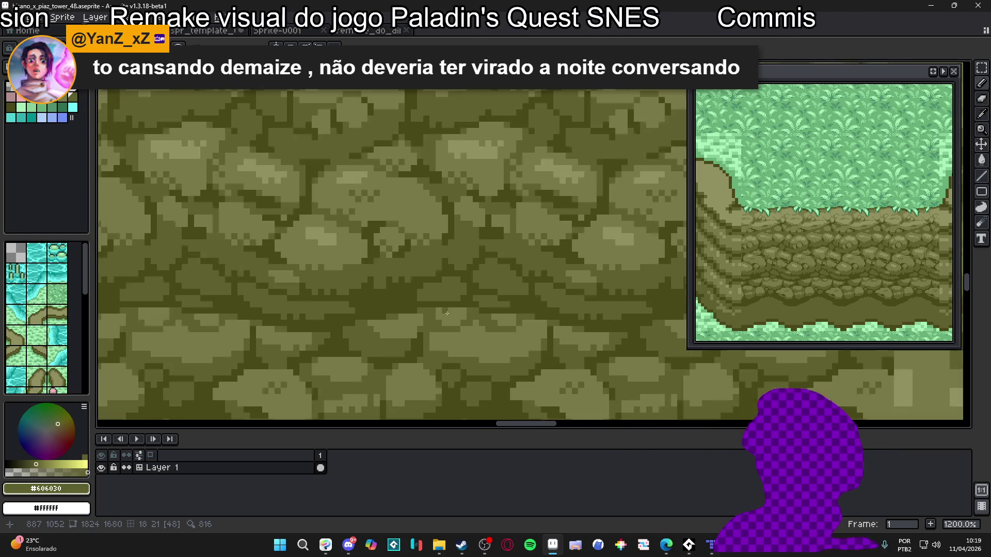
pyautogui.scroll(-1, 371, 300)
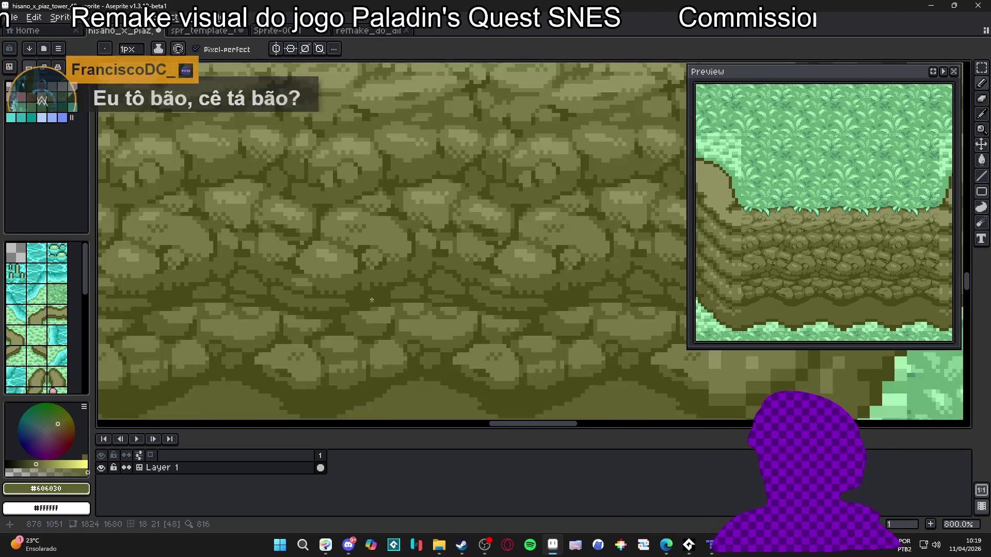
pyautogui.scroll(-3, 371, 300)
pyautogui.scroll(2, 369, 300)
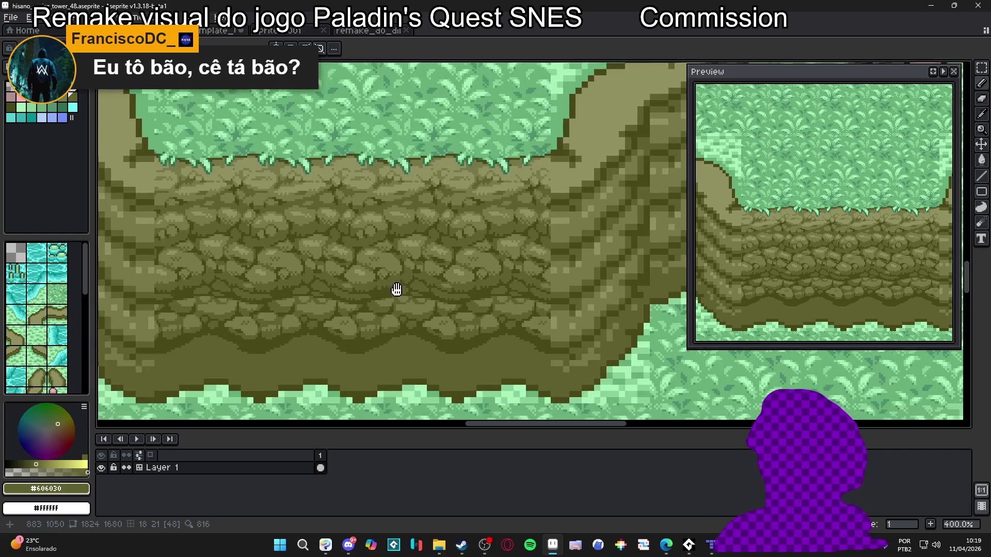
pyautogui.scroll(4, 369, 300)
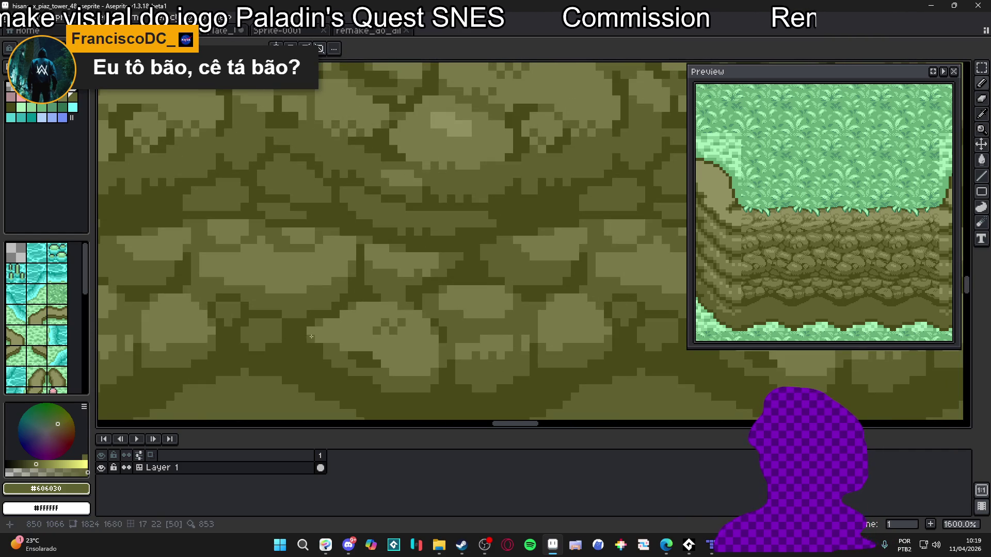
pyautogui.scroll(-4, 437, 320)
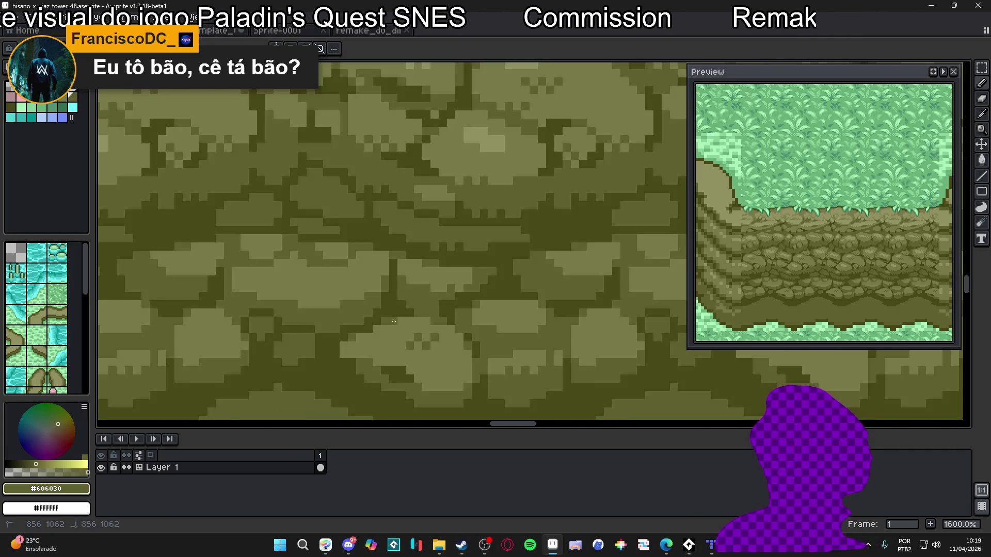
pyautogui.scroll(1, 400, 334)
pyautogui.scroll(-3, 408, 338)
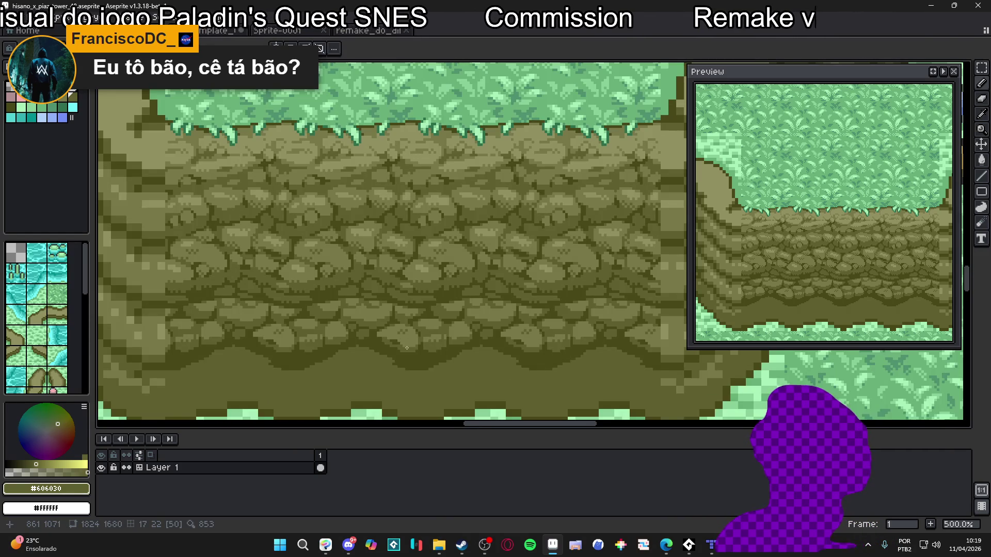
pyautogui.hotkey('ctrl', 's')
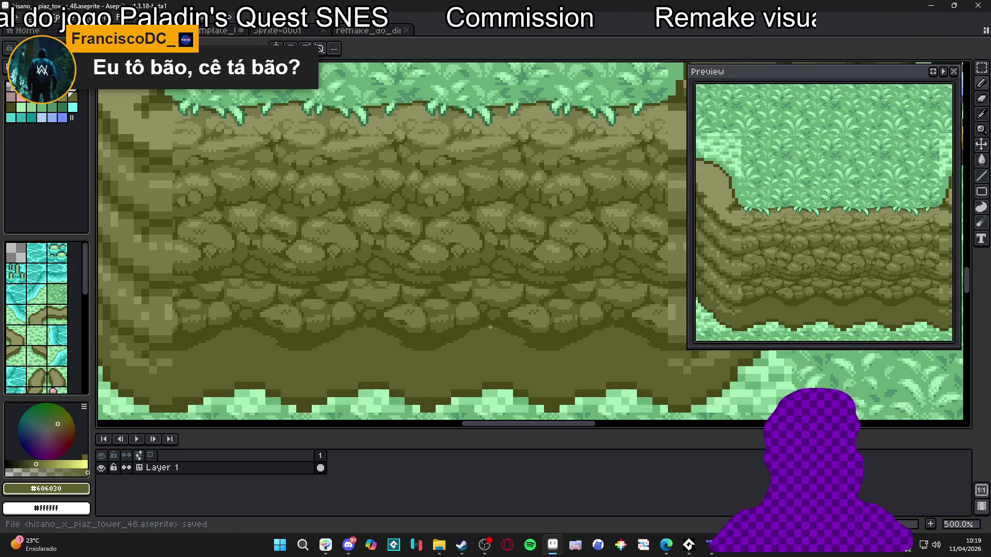
# Step: Draw a short horizontal touch-up stroke across the rock wall stones
pyautogui.scroll(-1, 491, 327)
pyautogui.scroll(3, 480, 329)
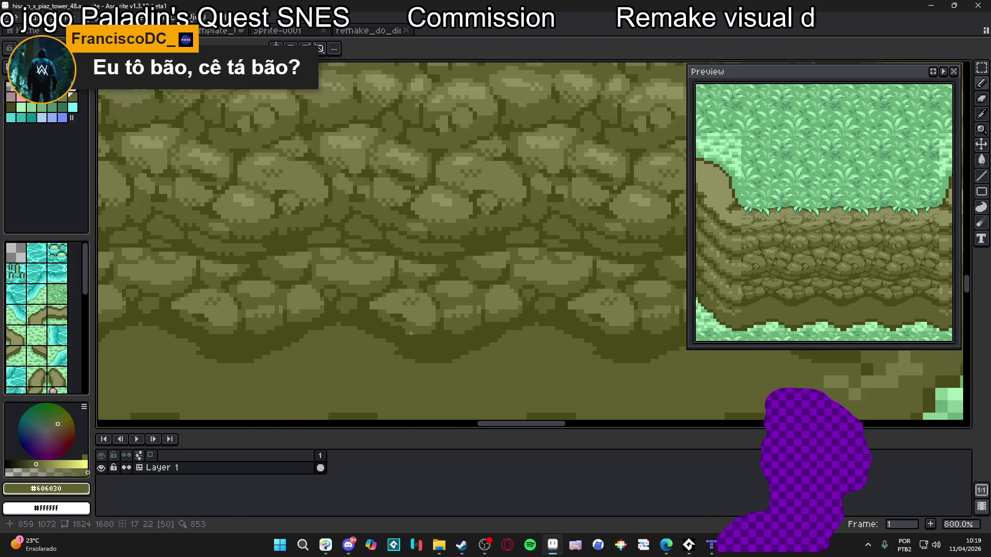
pyautogui.scroll(1, 413, 327)
pyautogui.scroll(-2, 416, 326)
pyautogui.scroll(3, 417, 327)
pyautogui.scroll(-2, 417, 327)
pyautogui.scroll(-2, 396, 316)
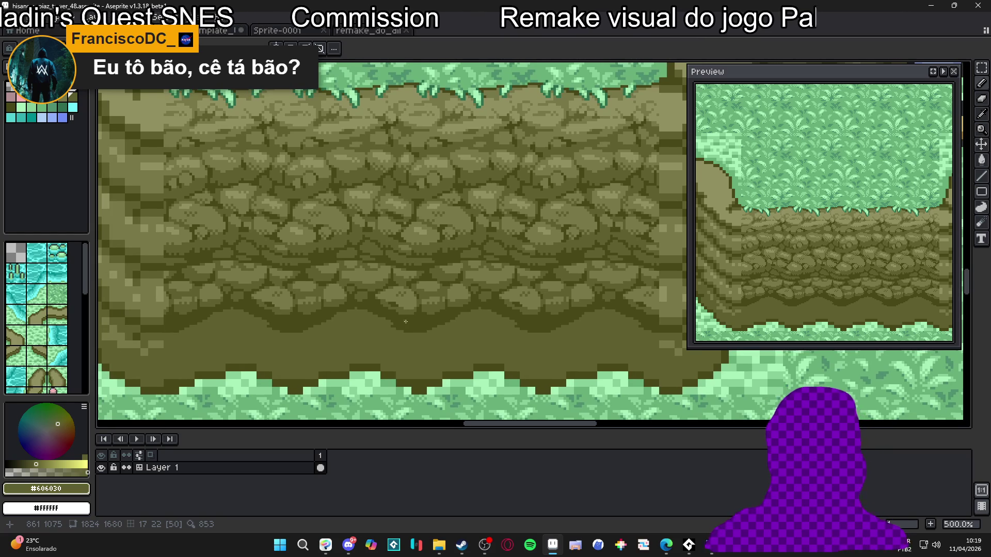
pyautogui.scroll(-2, 407, 322)
pyautogui.scroll(7, 408, 321)
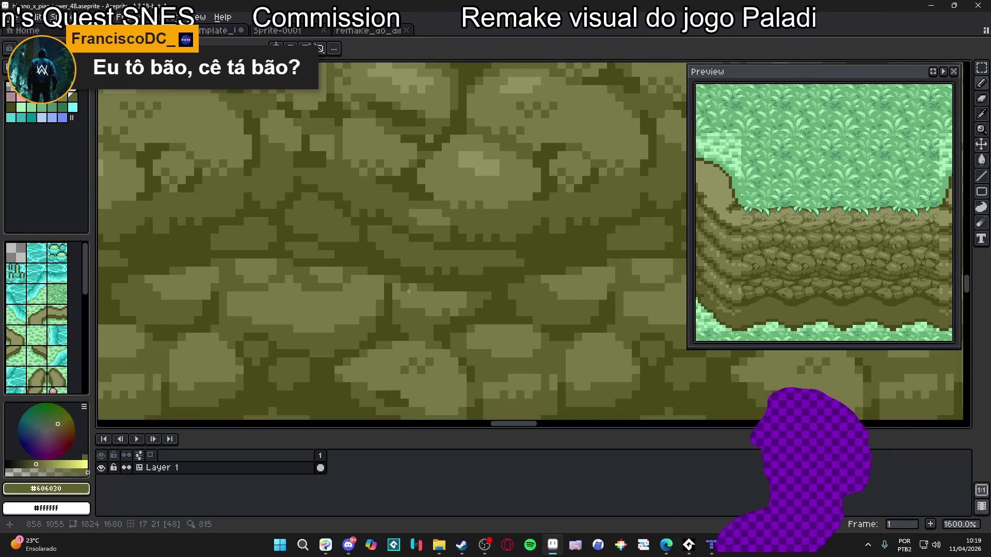
pyautogui.moveTo(395, 298); pyautogui.dragTo(453, 301)
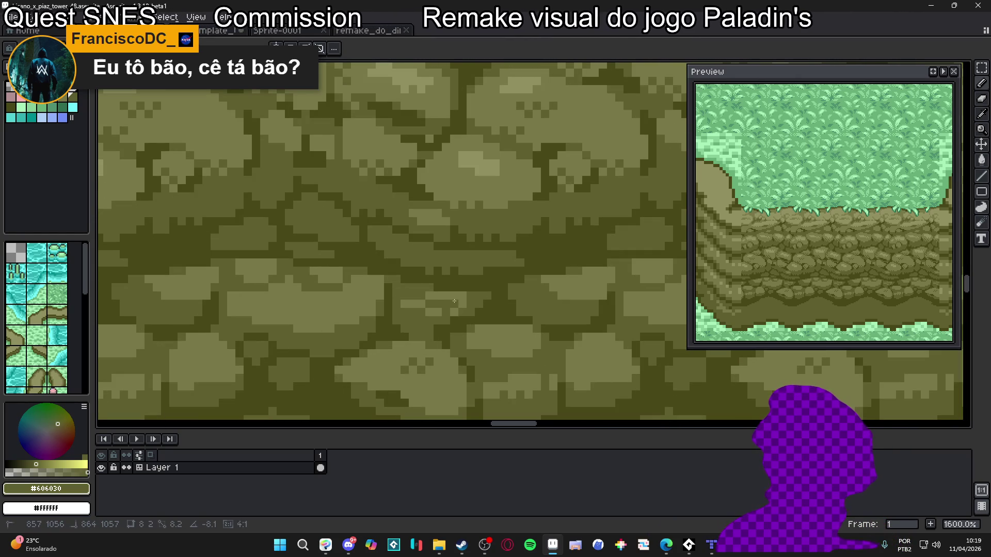
pyautogui.scroll(-7, 464, 310)
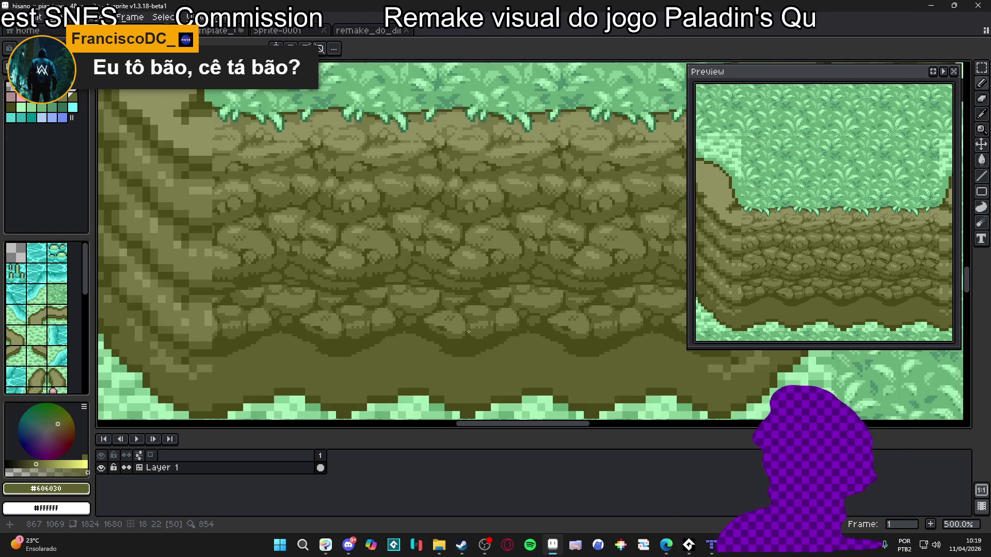
pyautogui.moveTo(479, 344); pyautogui.dragTo(440, 315)
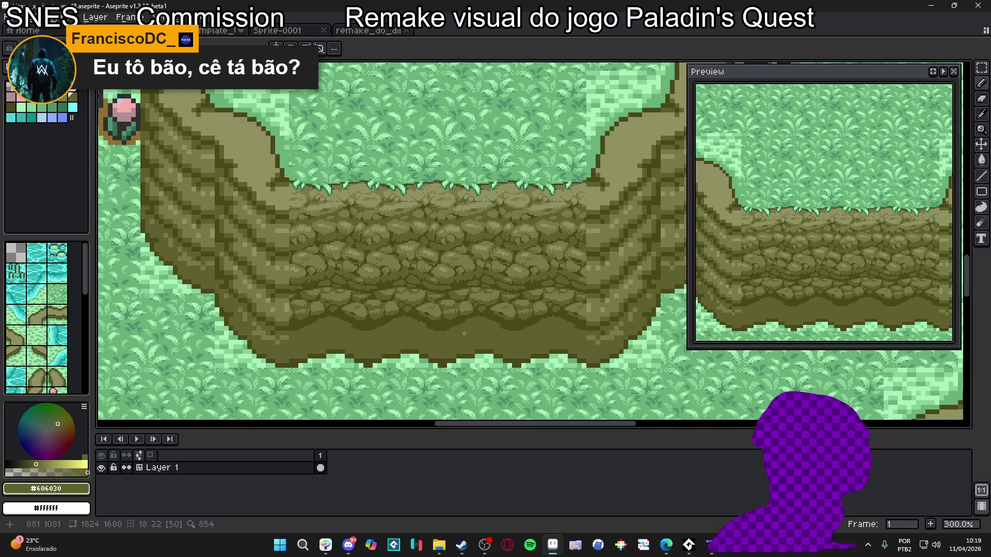
pyautogui.scroll(-1, 464, 333)
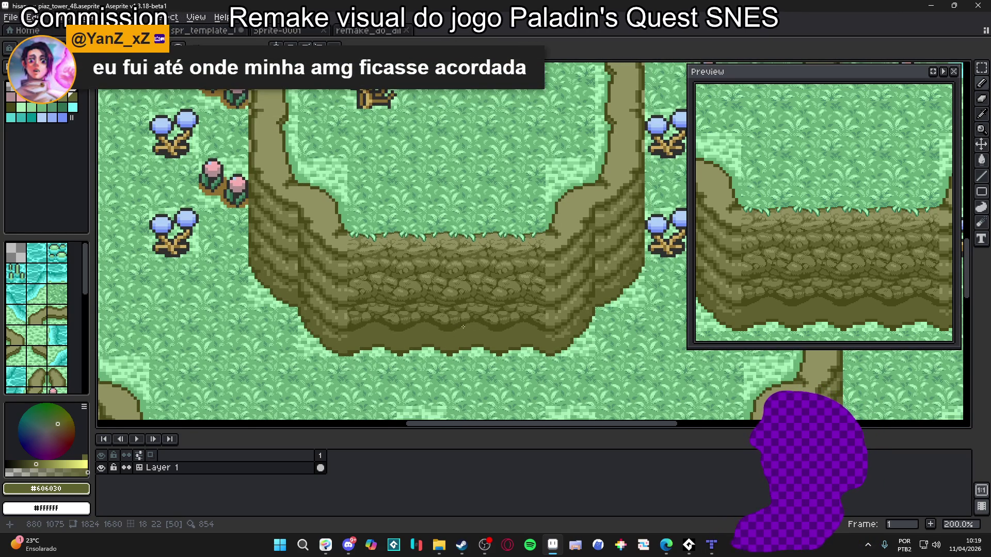
pyautogui.scroll(7, 450, 324)
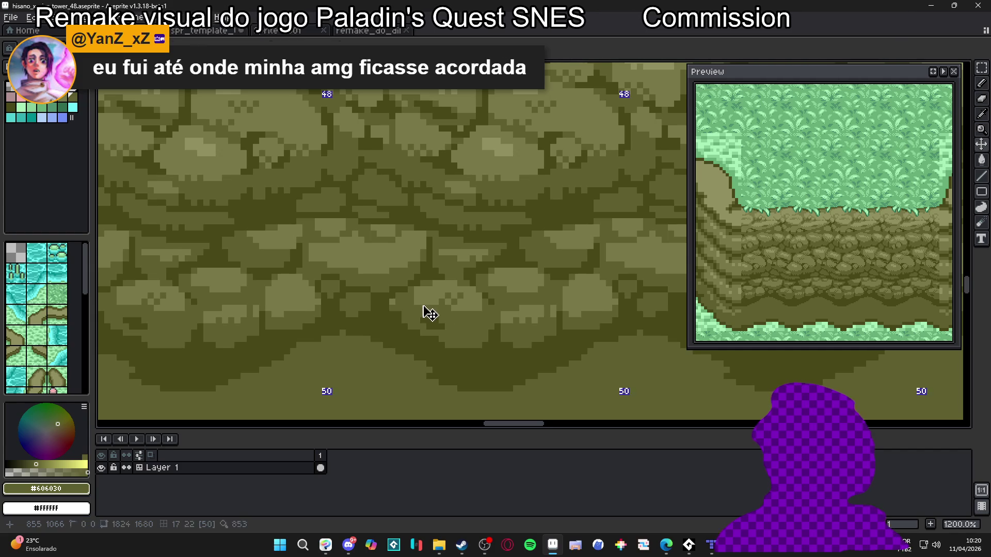
# Step: Zoom the canvas to 400% and recenter both canvas and Preview on the rock band
pyautogui.scroll(-1, 463, 315)
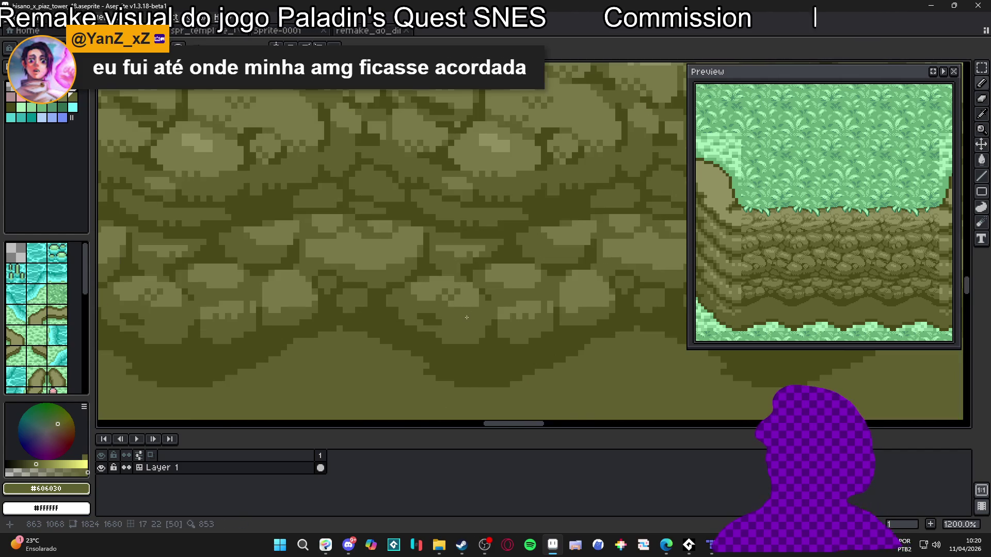
pyautogui.scroll(-3, 474, 305)
pyautogui.scroll(4, 443, 320)
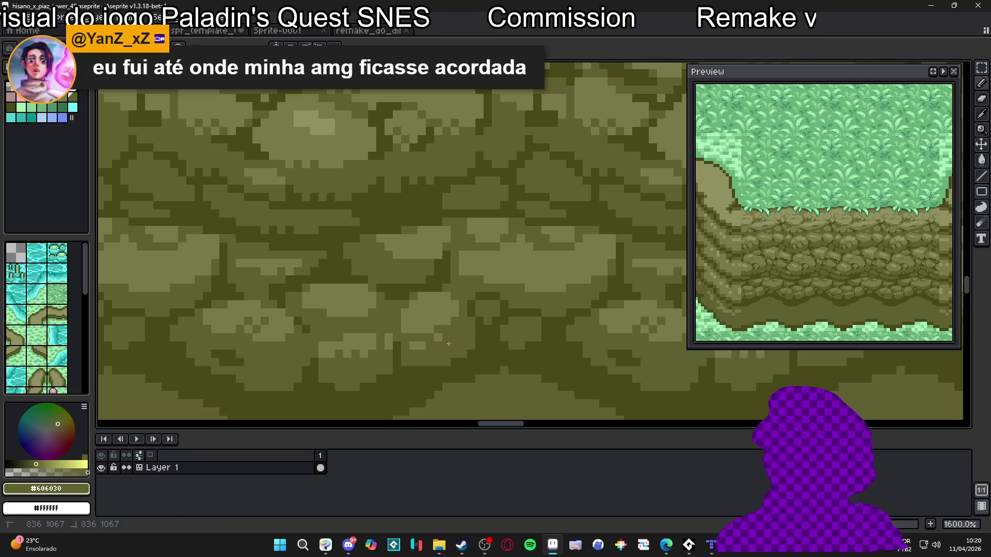
pyautogui.scroll(-6, 444, 356)
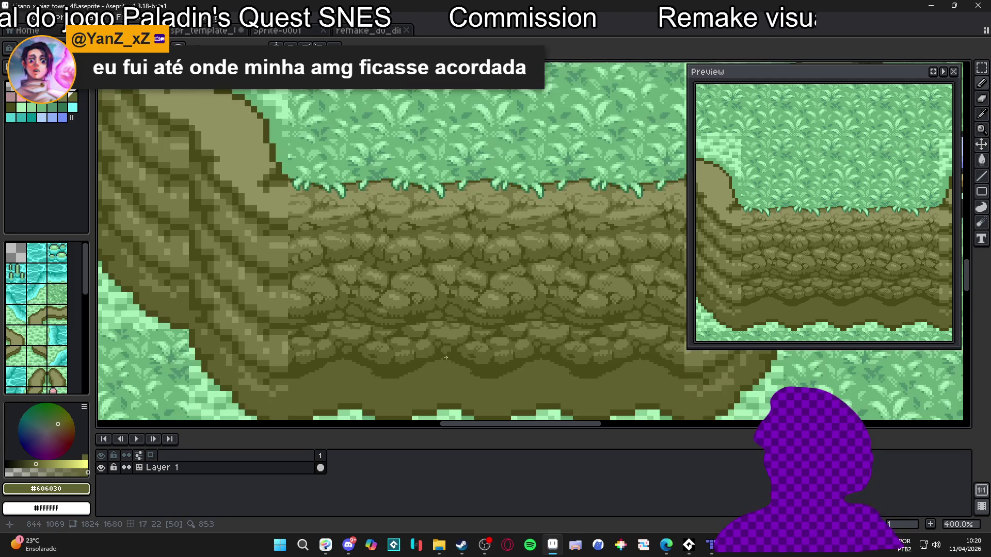
pyautogui.moveTo(444, 358); pyautogui.dragTo(415, 335)
pyautogui.moveTo(774, 289); pyautogui.dragTo(863, 236)
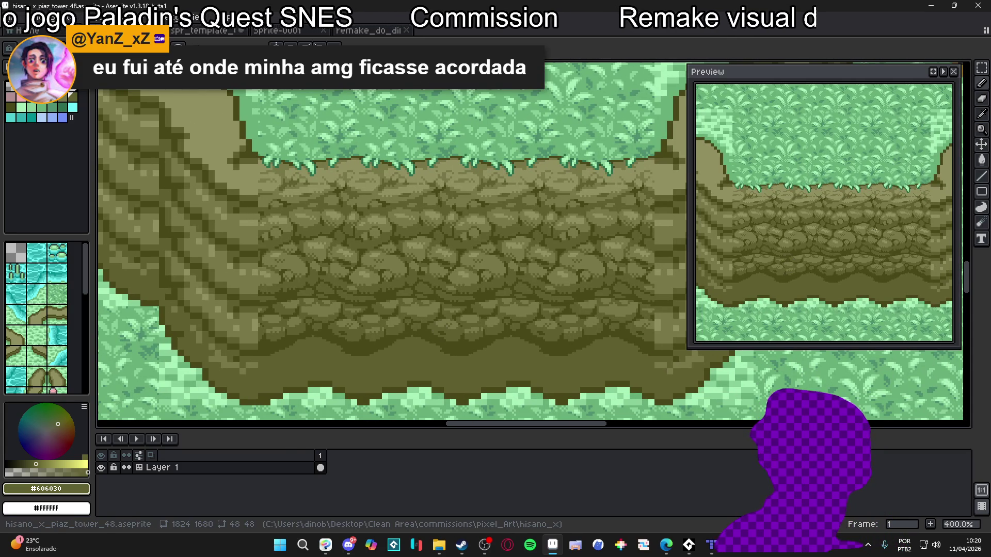
pyautogui.scroll(5, 409, 313)
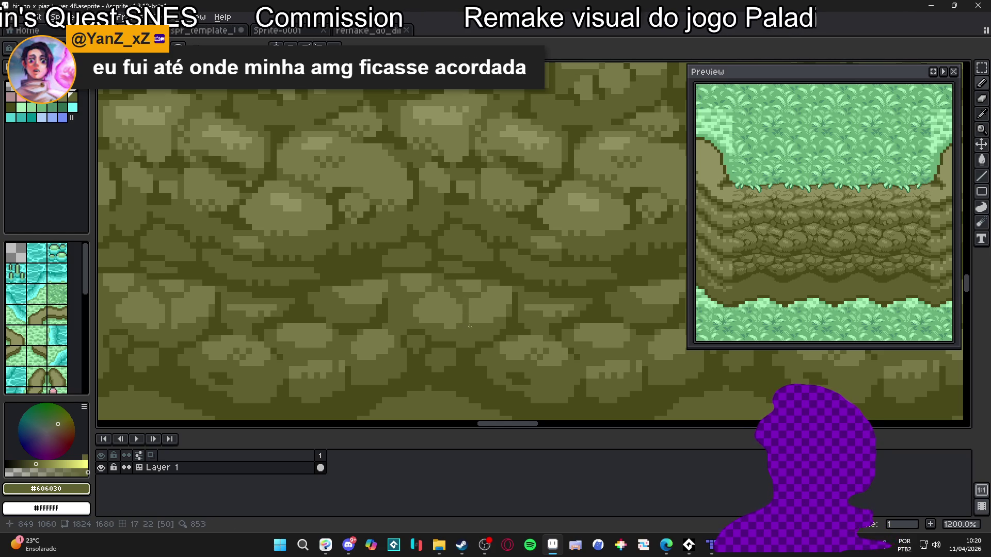
# Step: Sample dark olive #484818 and mid olive #606030 from the stones
pyautogui.keyDown('alt'); pyautogui.click(471, 353); pyautogui.keyUp('alt')
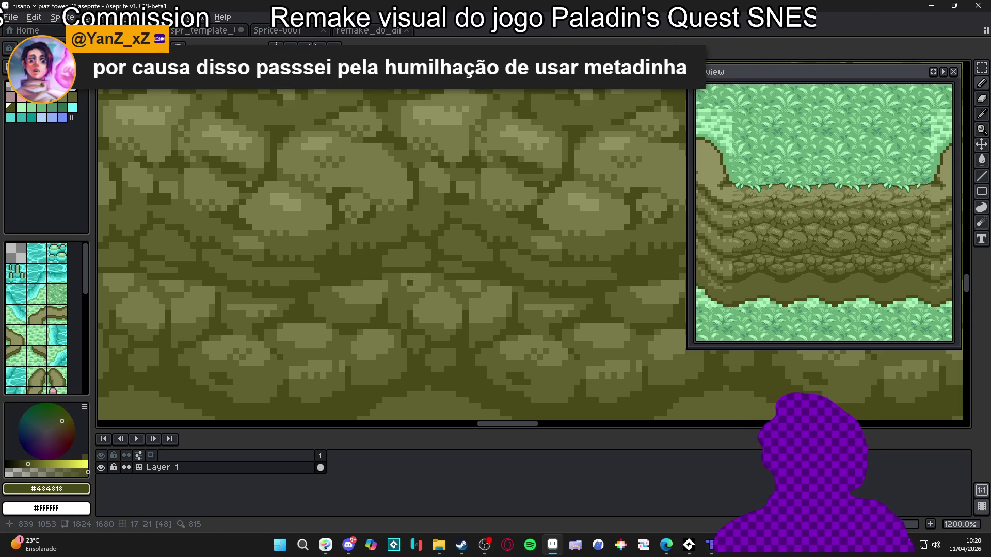
pyautogui.keyDown('alt'); pyautogui.click(389, 274); pyautogui.keyUp('alt')
pyautogui.keyDown('alt'); pyautogui.click(375, 276); pyautogui.keyUp('alt')
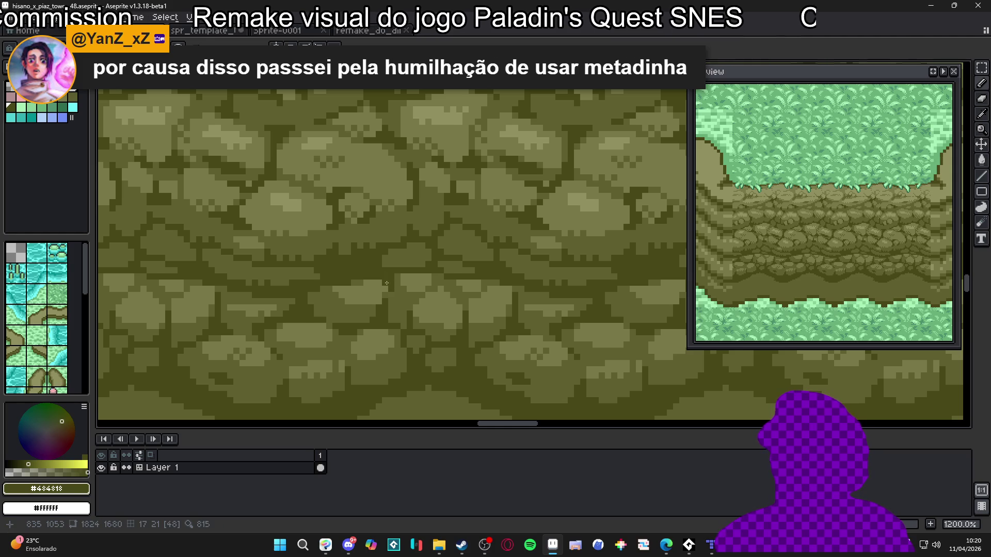
pyautogui.keyDown('alt'); pyautogui.click(387, 283); pyautogui.keyUp('alt')
pyautogui.keyDown('alt'); pyautogui.click(385, 284); pyautogui.keyUp('alt')
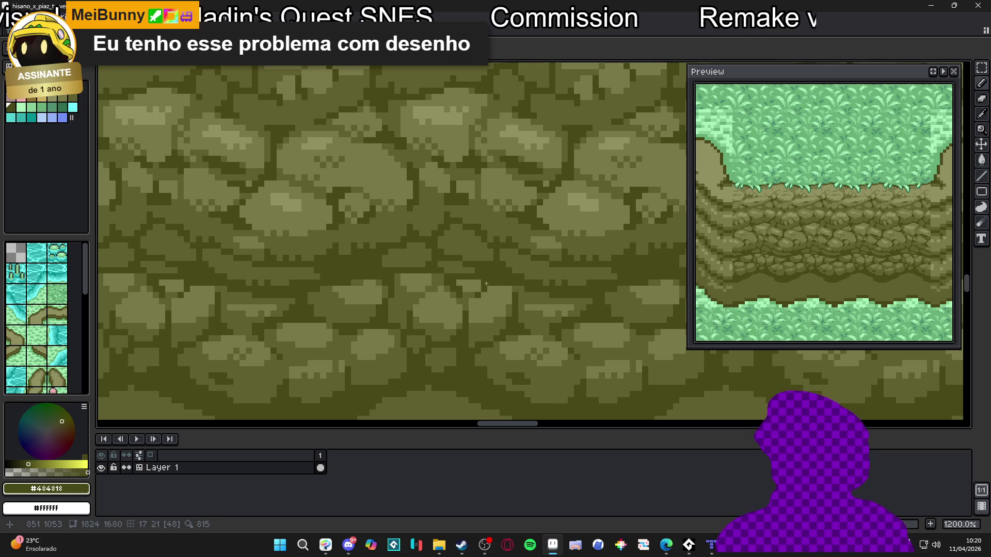
pyautogui.keyDown('alt'); pyautogui.click(471, 289); pyautogui.keyUp('alt')
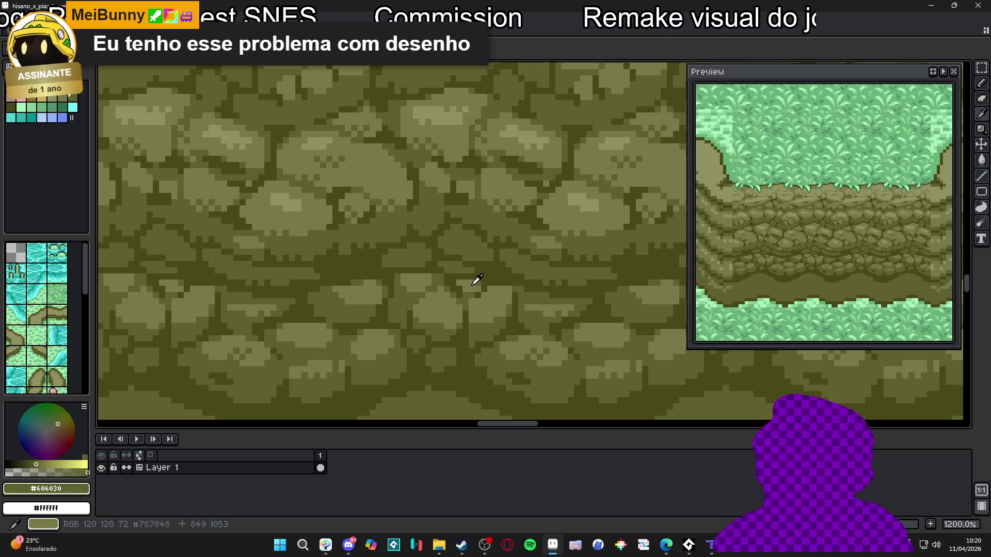
# Step: Test bucket-filling two stones with dark olive, then undo the fill
pyautogui.press('g')
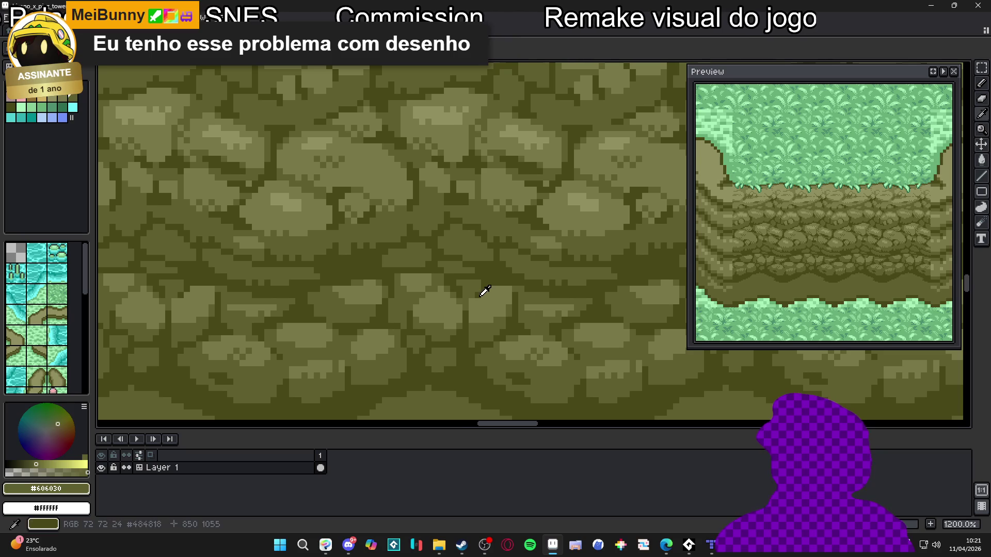
pyautogui.keyDown('alt'); pyautogui.click(480, 291); pyautogui.keyUp('alt')
pyautogui.click(467, 297)
pyautogui.hotkey('ctrl', 'z')
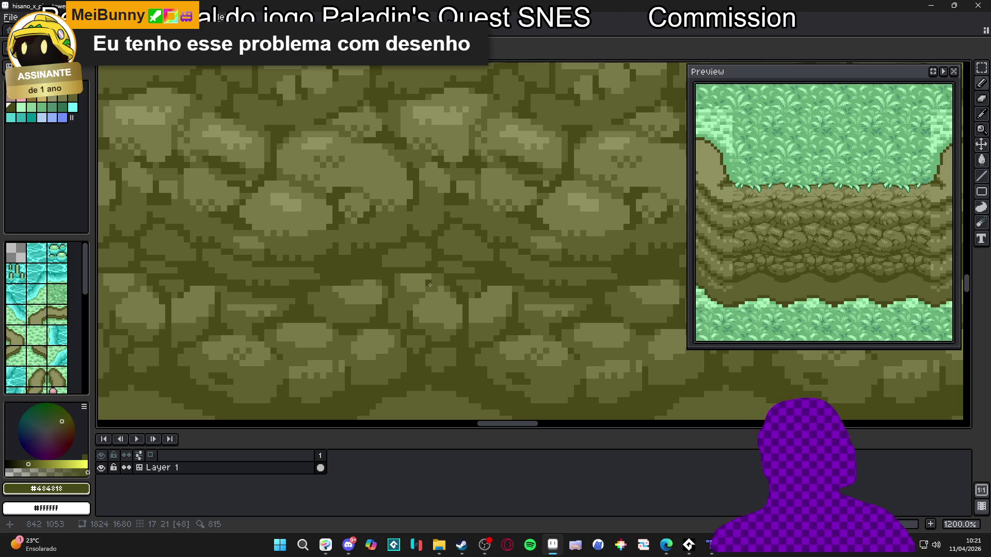
# Step: Draw a dark #484818 stair-step crack running down-left across a stone
pyautogui.scroll(3, 432, 308)
pyautogui.keyDown('alt'); pyautogui.click(428, 331); pyautogui.keyUp('alt')
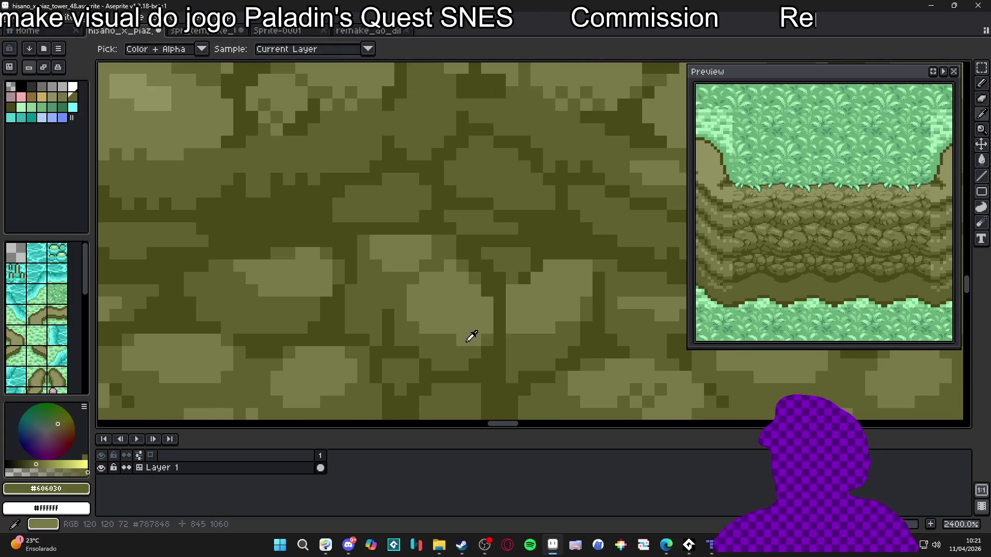
pyautogui.keyDown('alt'); pyautogui.click(471, 339); pyautogui.keyUp('alt')
pyautogui.keyDown('alt'); pyautogui.click(468, 258); pyautogui.keyUp('alt')
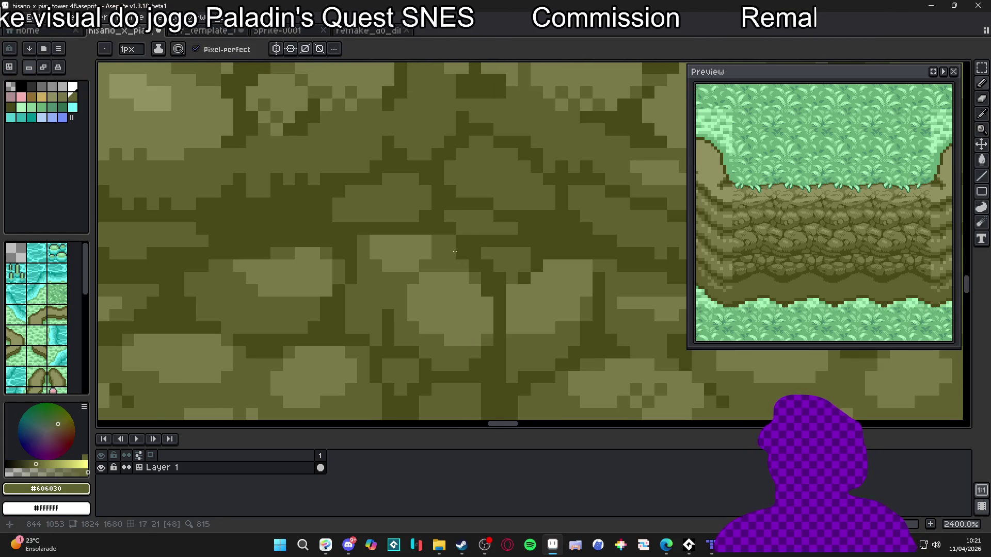
pyautogui.keyDown('alt'); pyautogui.click(464, 241); pyautogui.keyUp('alt')
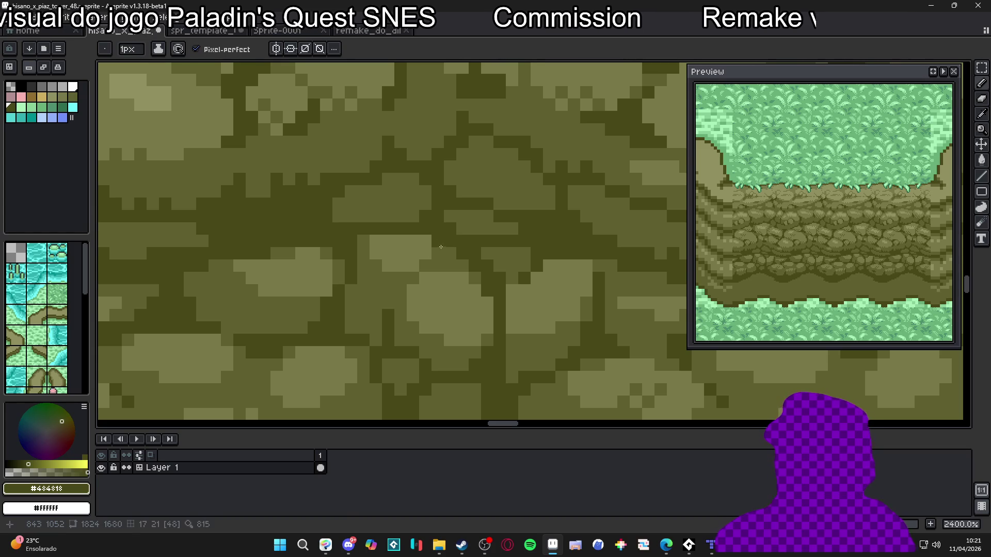
pyautogui.moveTo(431, 266)
pyautogui.mouseDown()
pyautogui.moveTo(401, 291)
pyautogui.moveTo(394, 314)
pyautogui.mouseUp()
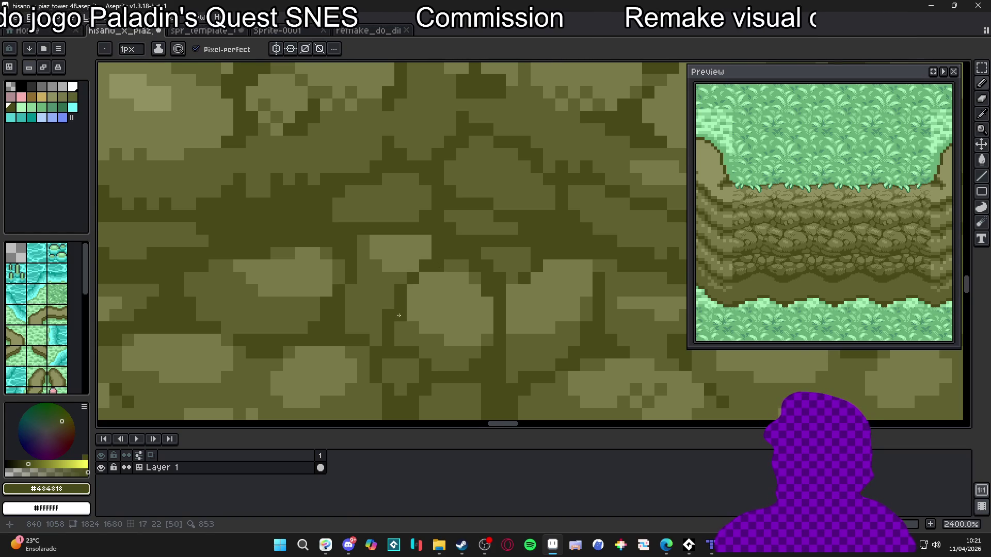
# Step: Sample the mid-olive and lighter highlight colours from the wall stones
pyautogui.scroll(-5, 398, 315)
pyautogui.scroll(4, 404, 311)
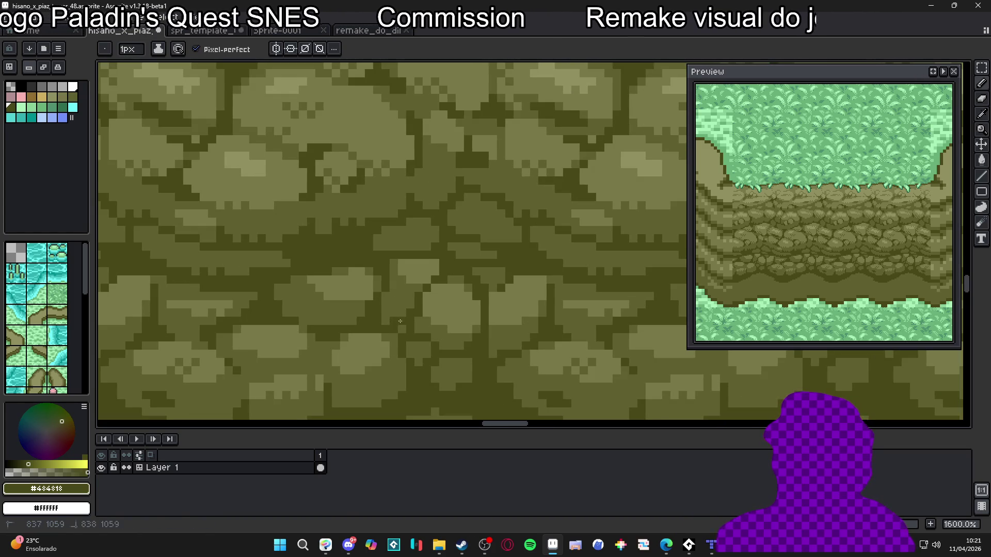
pyautogui.scroll(-3, 404, 327)
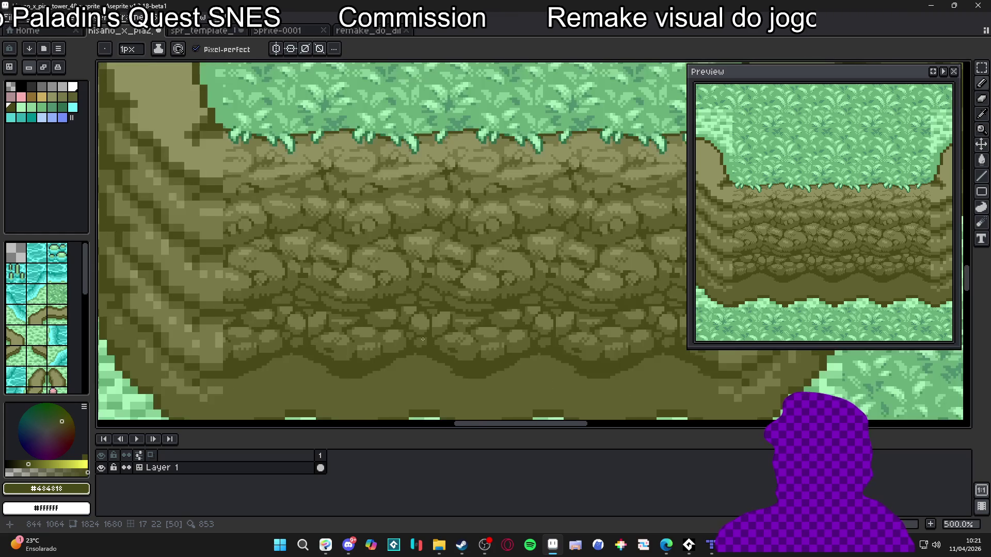
pyautogui.scroll(3, 410, 276)
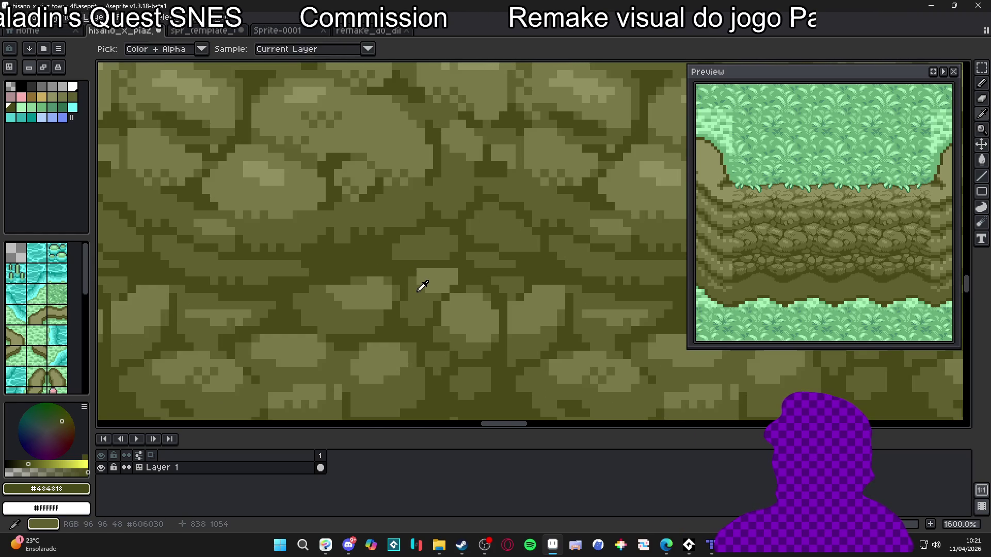
pyautogui.keyDown('alt'); pyautogui.click(420, 287); pyautogui.keyUp('alt')
pyautogui.scroll(-3, 444, 273)
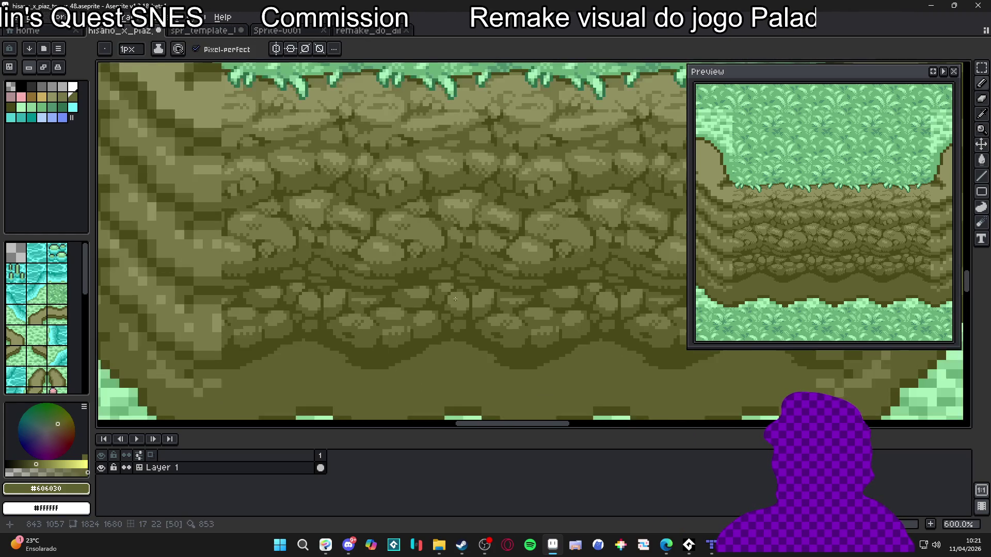
pyautogui.scroll(1, 433, 277)
pyautogui.keyDown('alt'); pyautogui.click(423, 277); pyautogui.keyUp('alt')
# Step: Place a darker mid-olive pixel on a stone and view more of the cliff
pyautogui.scroll(2, 419, 278)
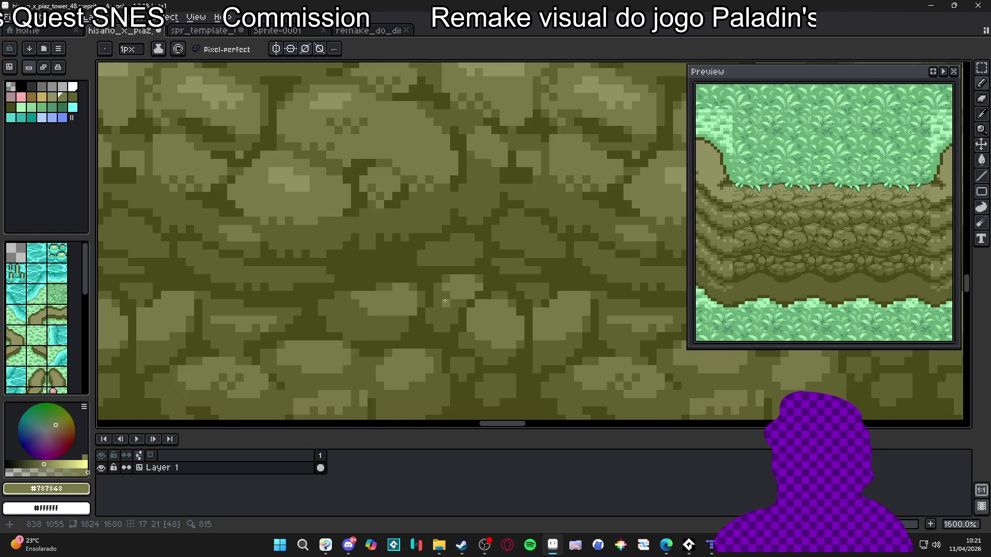
pyautogui.scroll(-4, 437, 297)
pyautogui.scroll(4, 454, 328)
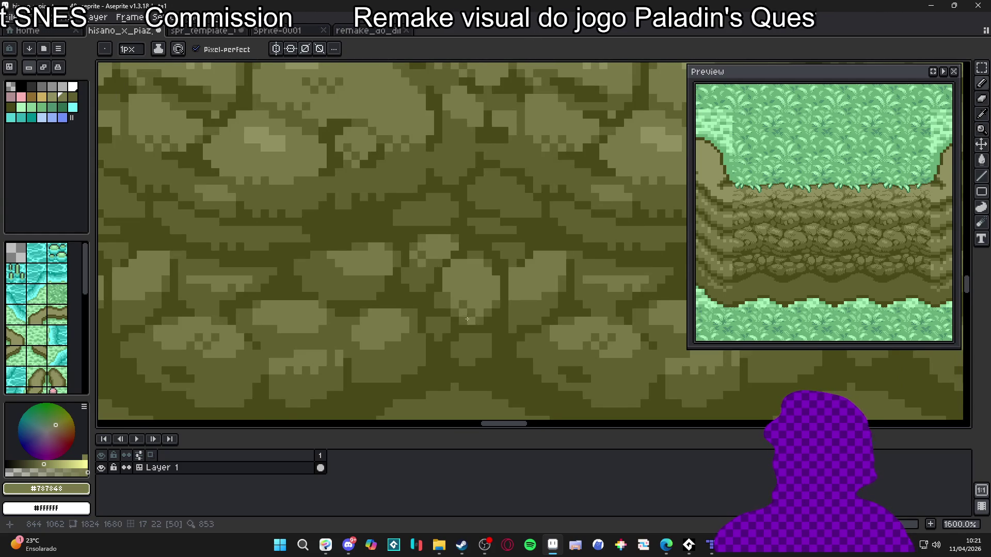
pyautogui.scroll(-4, 468, 319)
pyautogui.scroll(6, 473, 315)
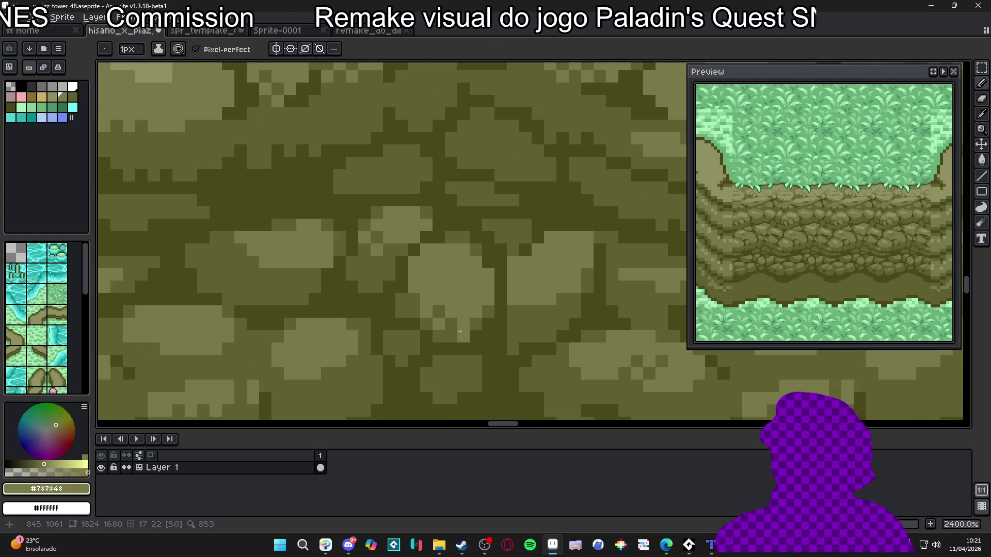
pyautogui.keyDown('alt'); pyautogui.click(459, 326); pyautogui.keyUp('alt')
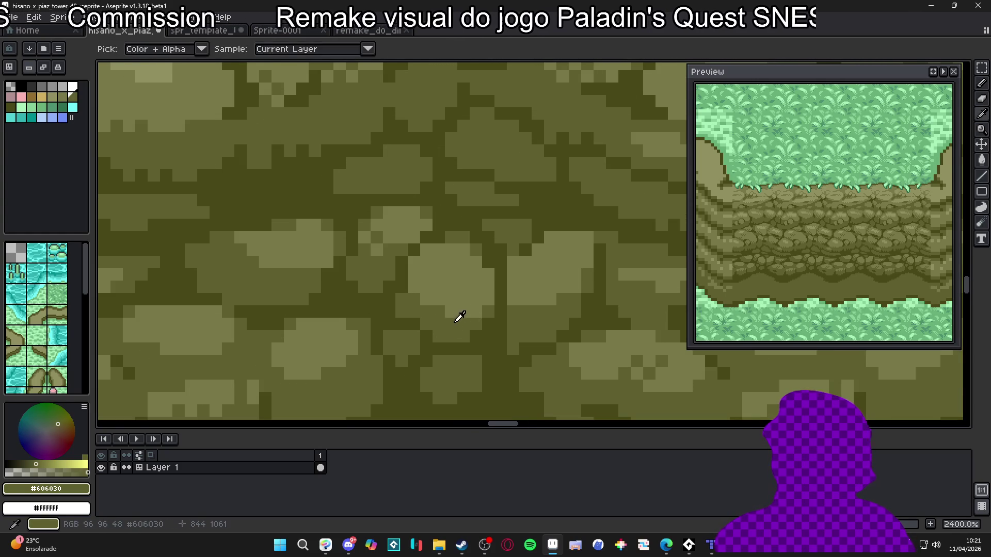
pyautogui.click(451, 299)
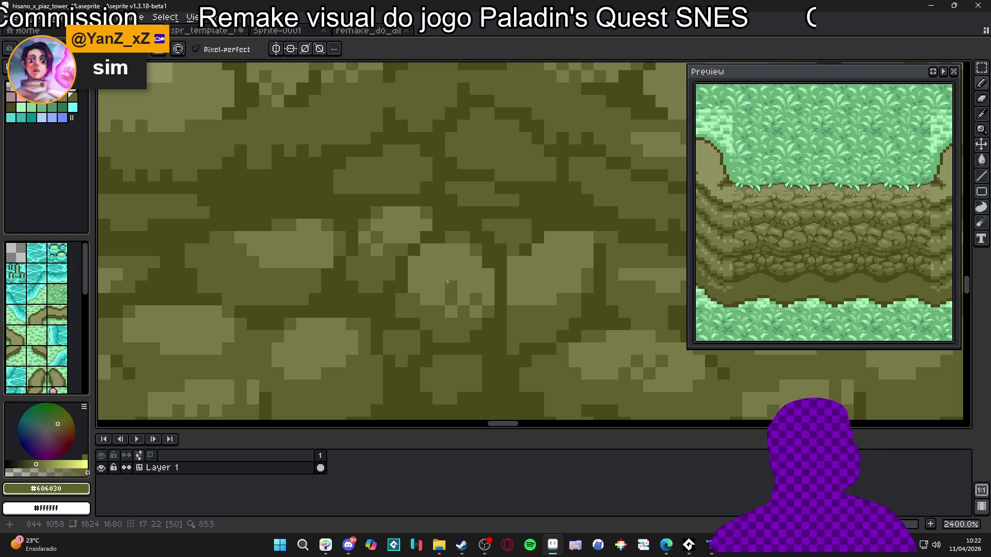
pyautogui.scroll(-4, 447, 282)
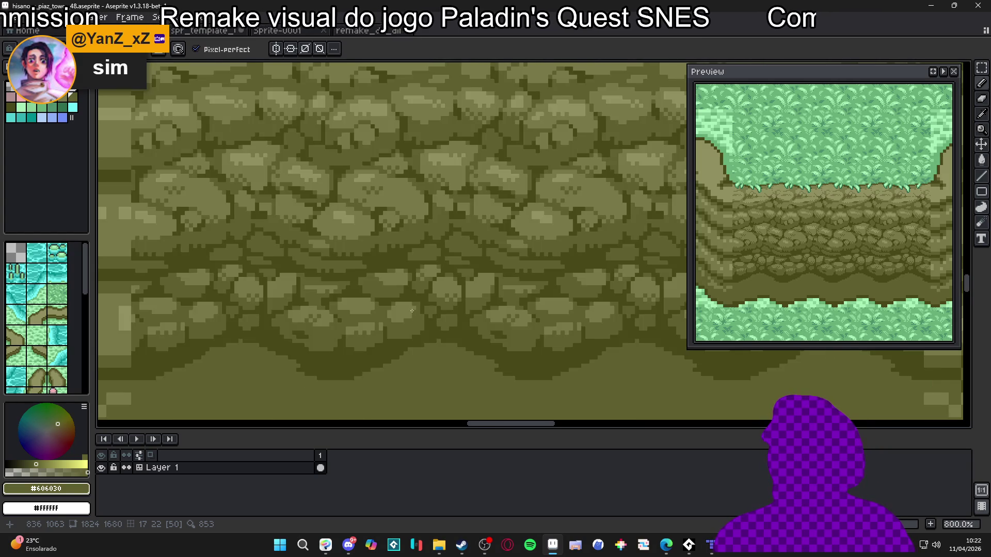
pyautogui.scroll(6, 412, 310)
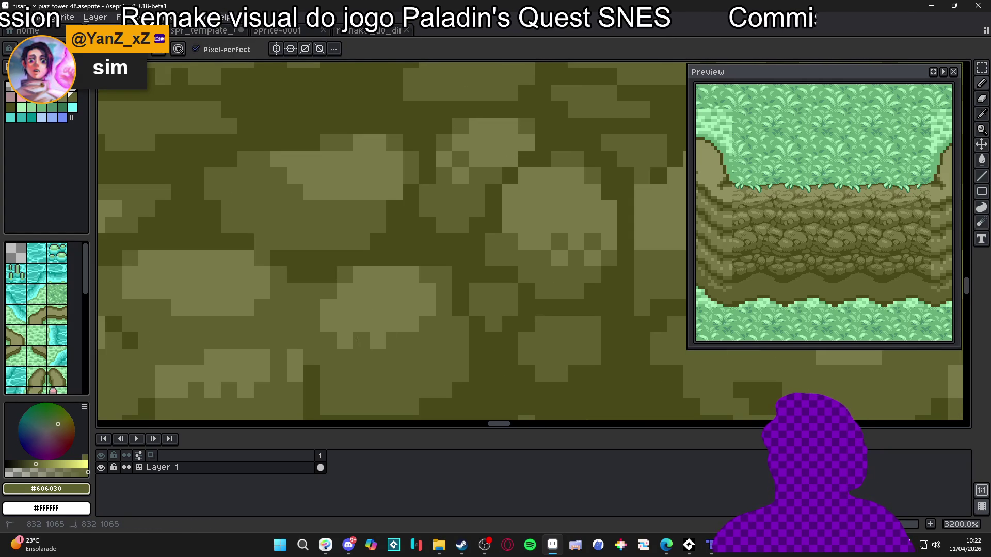
pyautogui.scroll(-5, 380, 324)
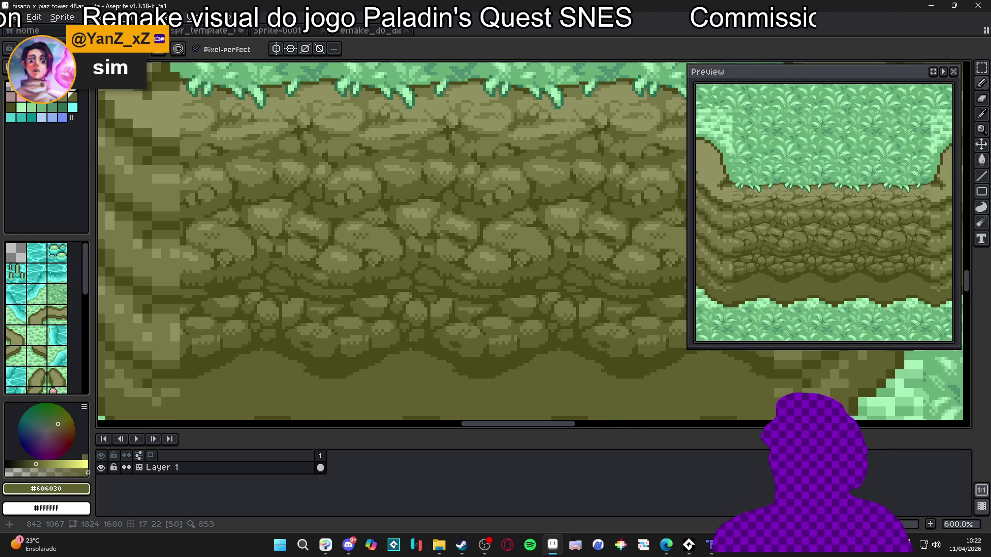
pyautogui.scroll(5, 429, 310)
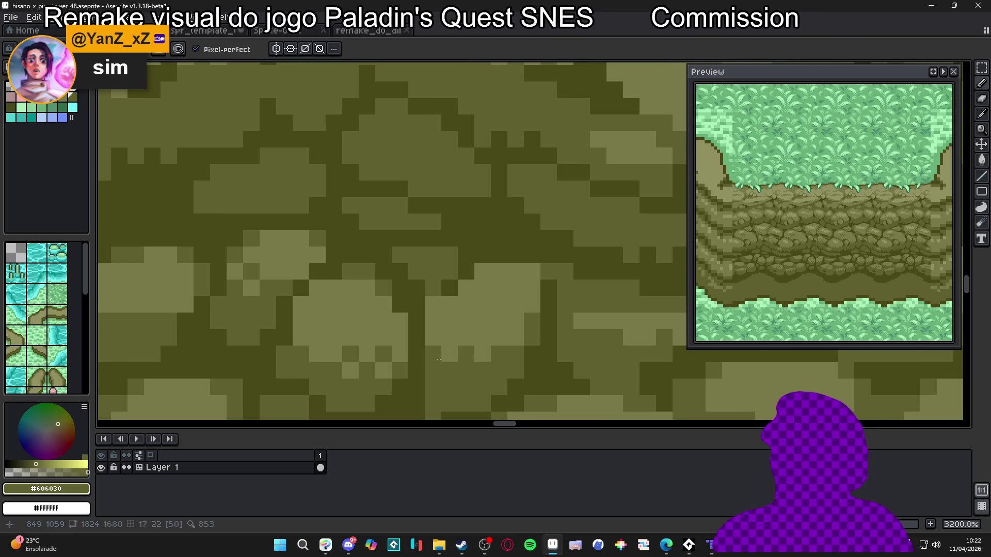
pyautogui.scroll(-6, 476, 340)
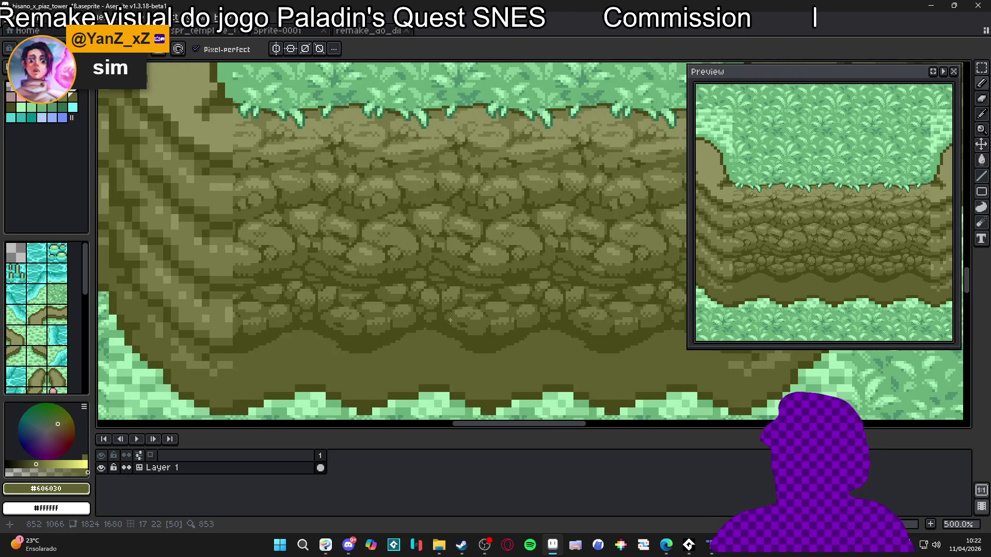
pyautogui.scroll(-1, 451, 320)
pyautogui.moveTo(465, 336)
pyautogui.mouseDown()
pyautogui.moveTo(440, 325)
pyautogui.moveTo(460, 301)
pyautogui.mouseUp()
pyautogui.scroll(-1, 440, 325)
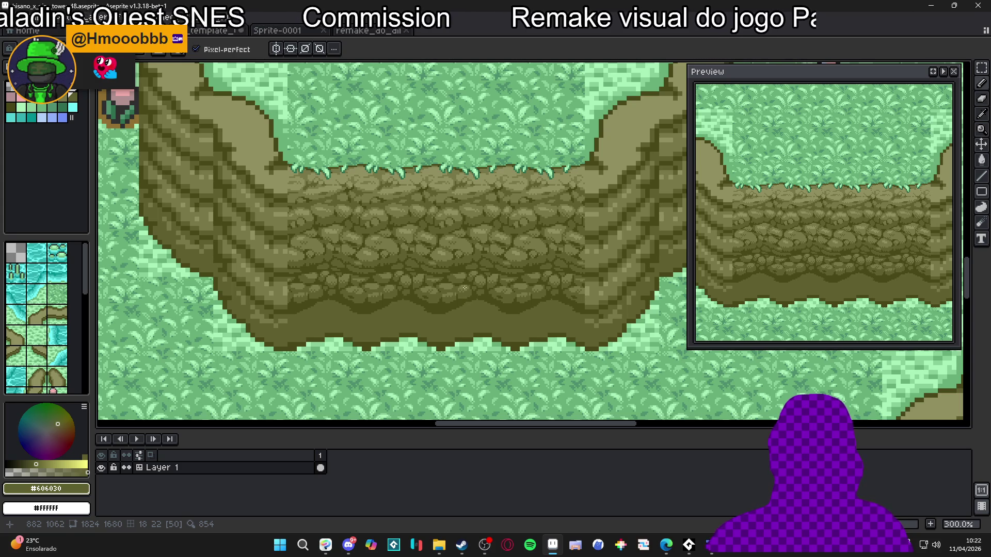
pyautogui.scroll(8, 453, 293)
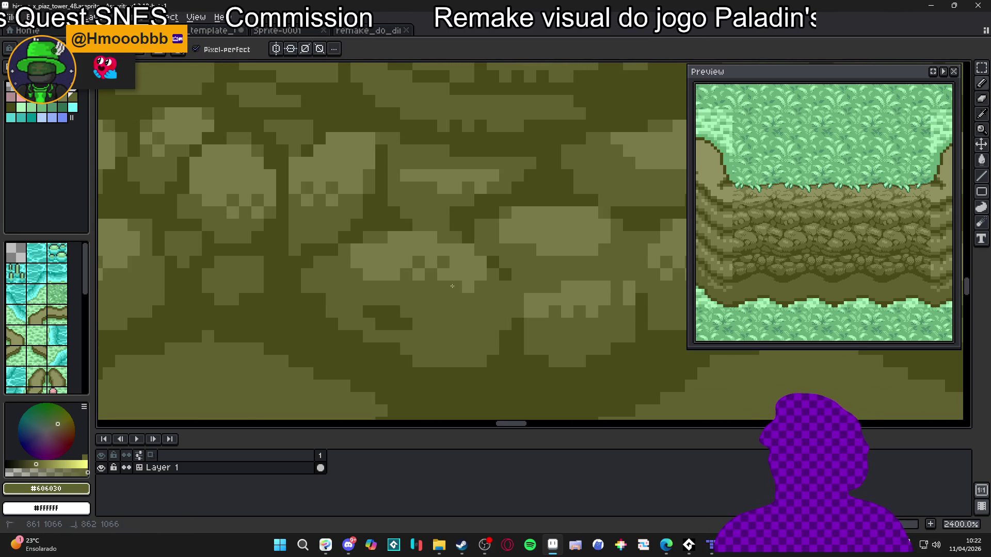
# Step: Paint dark #484818 crack pixels between the stones and extend a crack along one
pyautogui.scroll(-4, 475, 274)
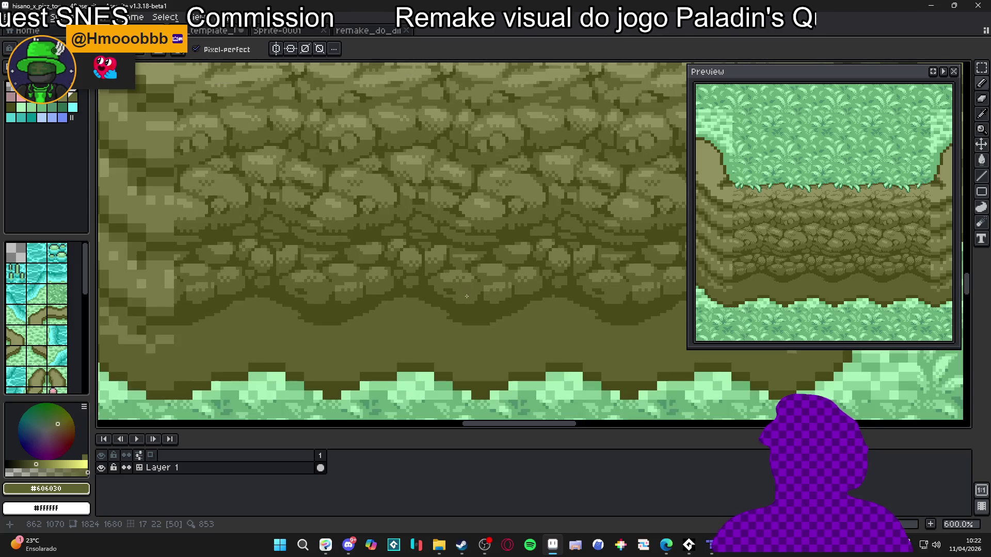
pyautogui.scroll(4, 456, 294)
pyautogui.keyDown('alt'); pyautogui.click(449, 286); pyautogui.keyUp('alt')
pyautogui.moveTo(466, 291)
pyautogui.mouseDown()
pyautogui.moveTo(492, 310)
pyautogui.moveTo(493, 330)
pyautogui.mouseUp()
pyautogui.click(452, 311)
pyautogui.scroll(-3, 465, 309)
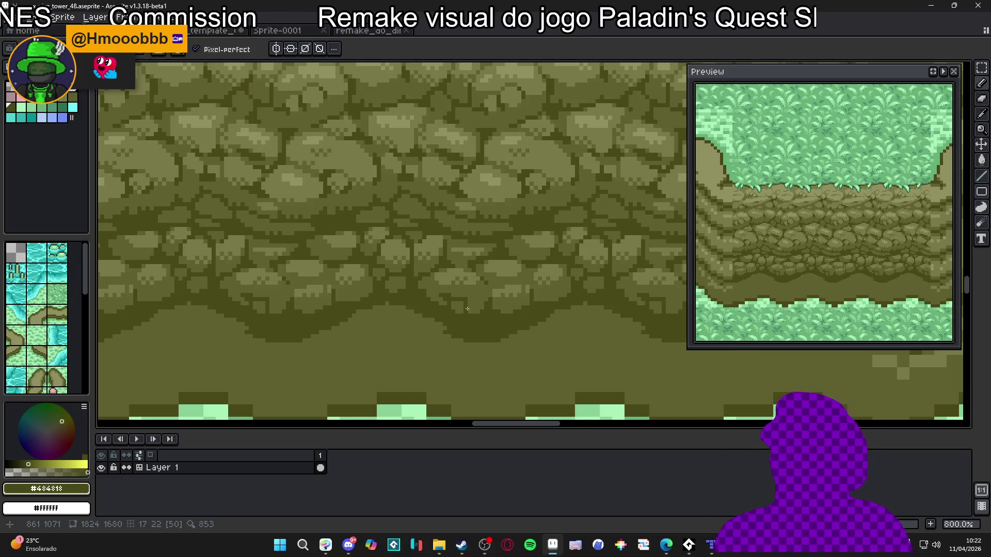
pyautogui.scroll(3, 465, 300)
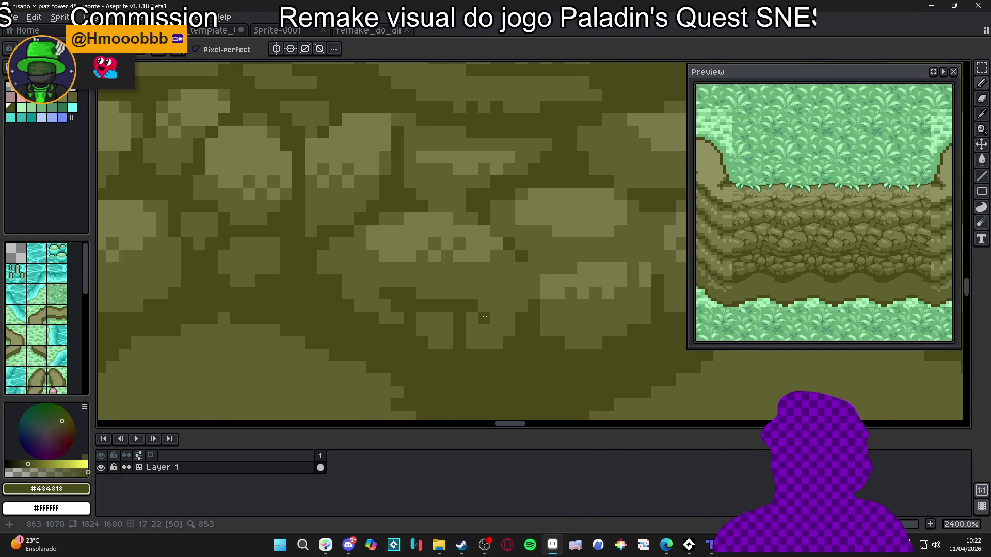
pyautogui.click(497, 341)
pyautogui.click(482, 330)
pyautogui.moveTo(486, 330); pyautogui.dragTo(472, 317)
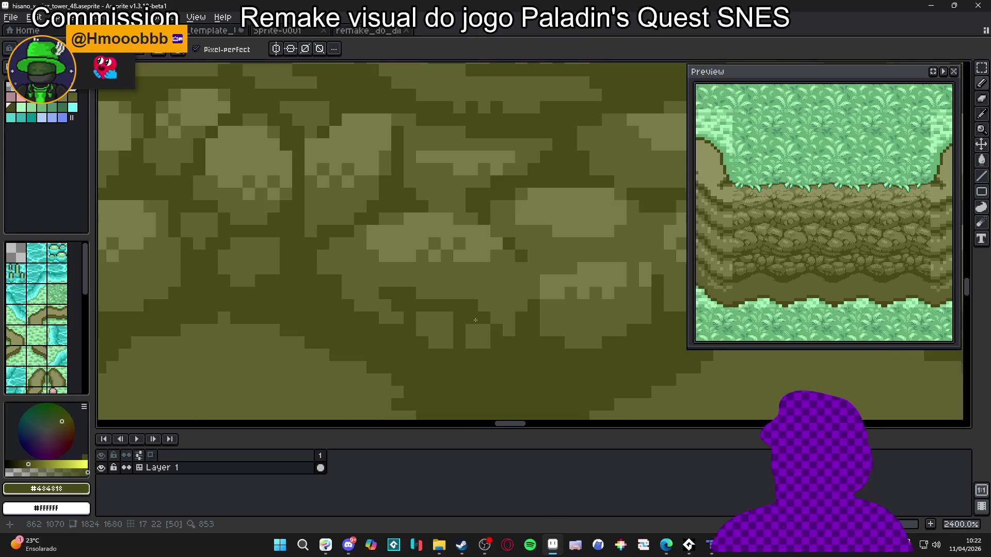
# Step: Resample the mid-olive stone shade and the dark crack colour from the wall
pyautogui.scroll(-4, 487, 323)
pyautogui.scroll(-3, 487, 323)
pyautogui.scroll(5, 449, 316)
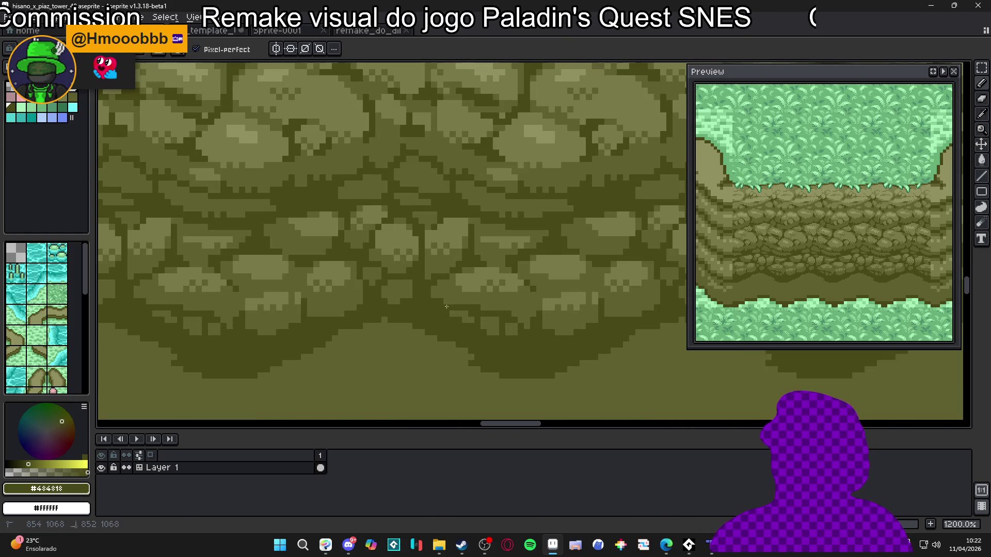
pyautogui.scroll(-6, 464, 320)
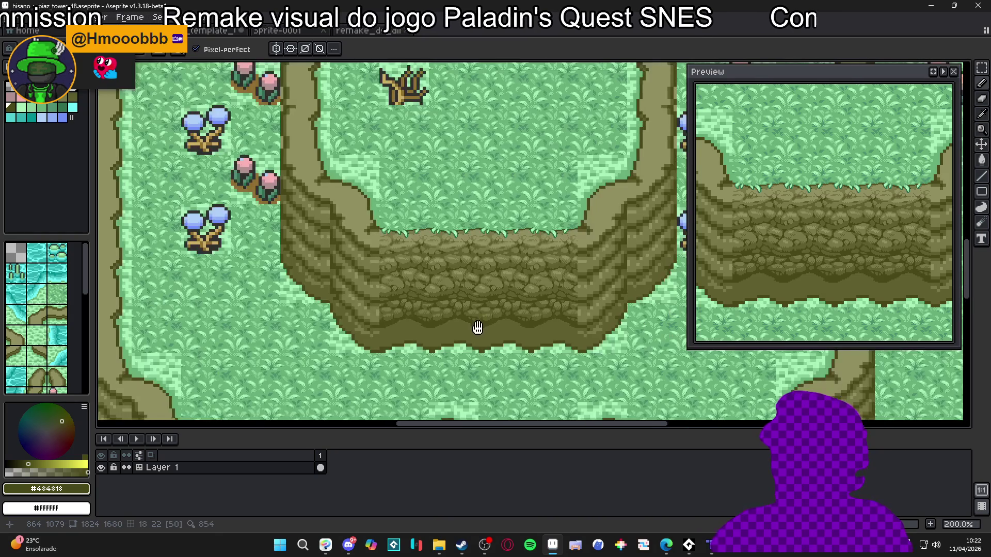
pyautogui.scroll(8, 475, 324)
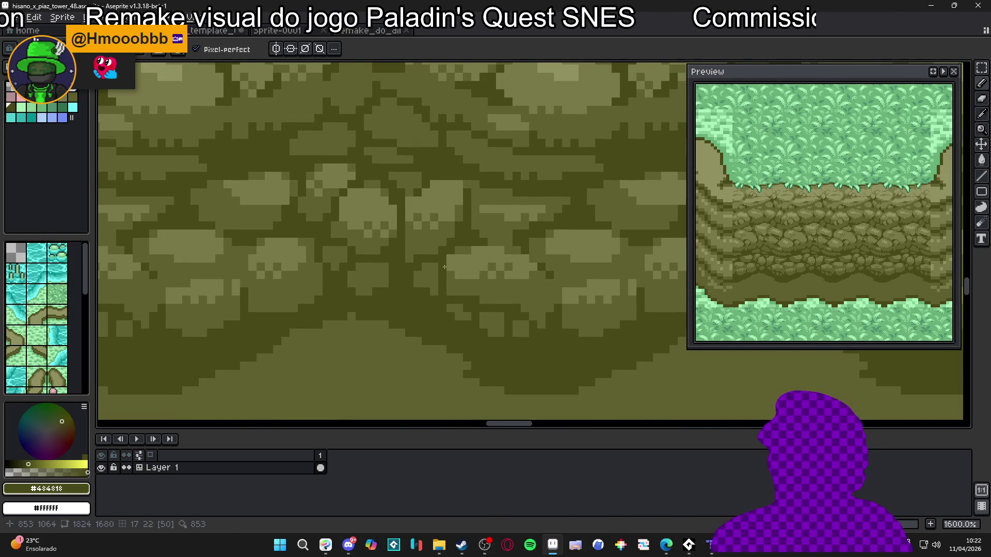
pyautogui.scroll(1, 436, 289)
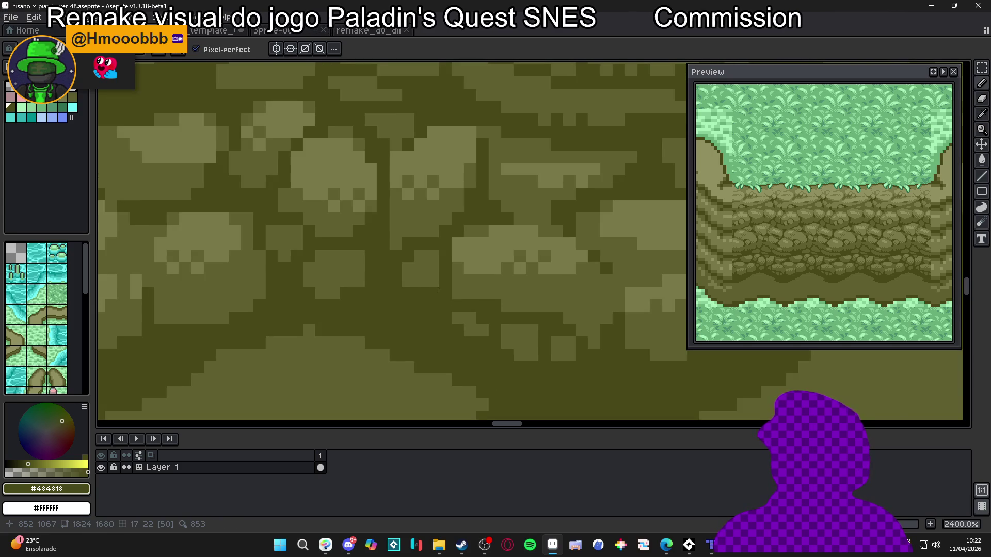
pyautogui.scroll(1, 439, 294)
pyautogui.keyDown('alt'); pyautogui.click(419, 289); pyautogui.keyUp('alt')
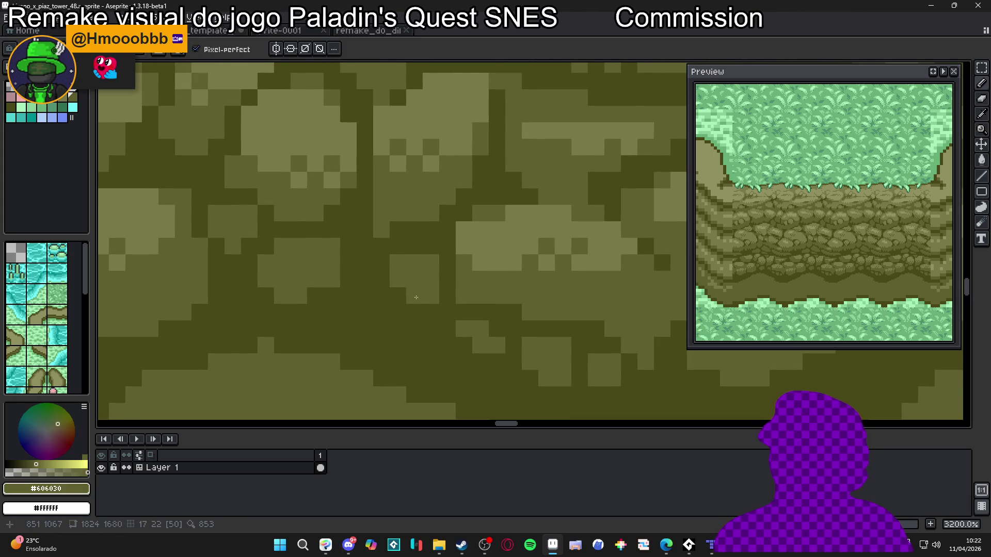
pyautogui.scroll(-8, 414, 300)
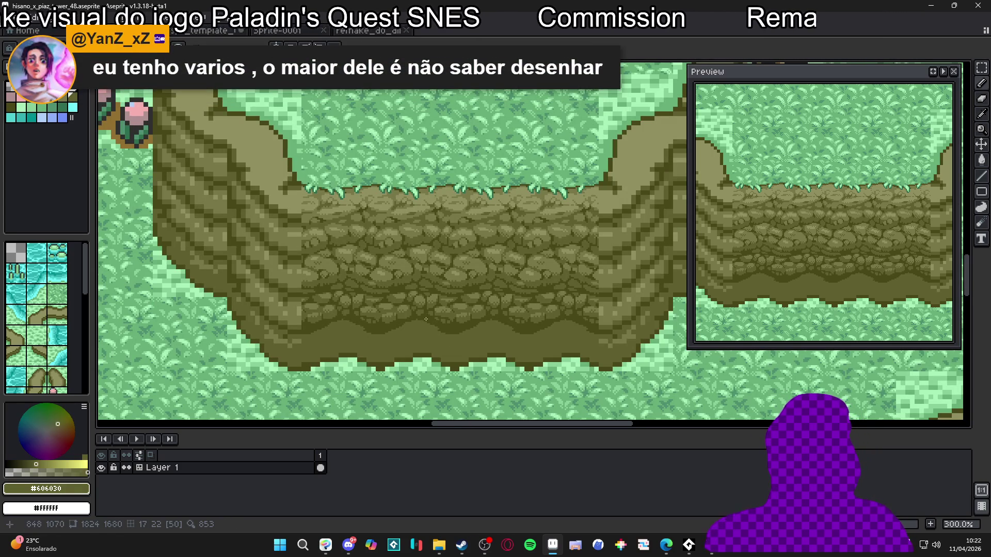
pyautogui.scroll(7, 418, 311)
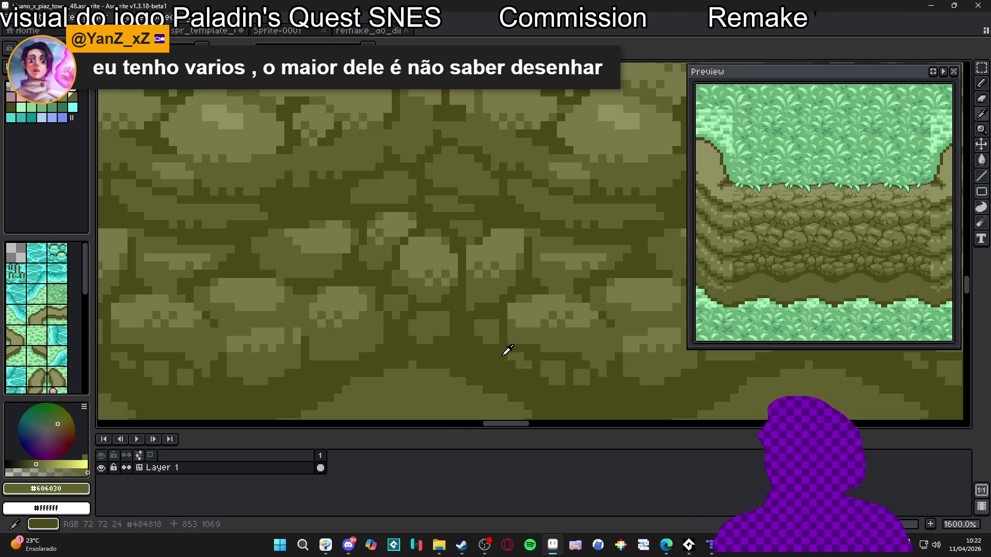
pyautogui.keyDown('alt'); pyautogui.click(509, 342); pyautogui.keyUp('alt')
# Step: Save the tile as hisano_x_piaz_tower_48.aseprite with the wavy ledge included
pyautogui.scroll(-2, 509, 343)
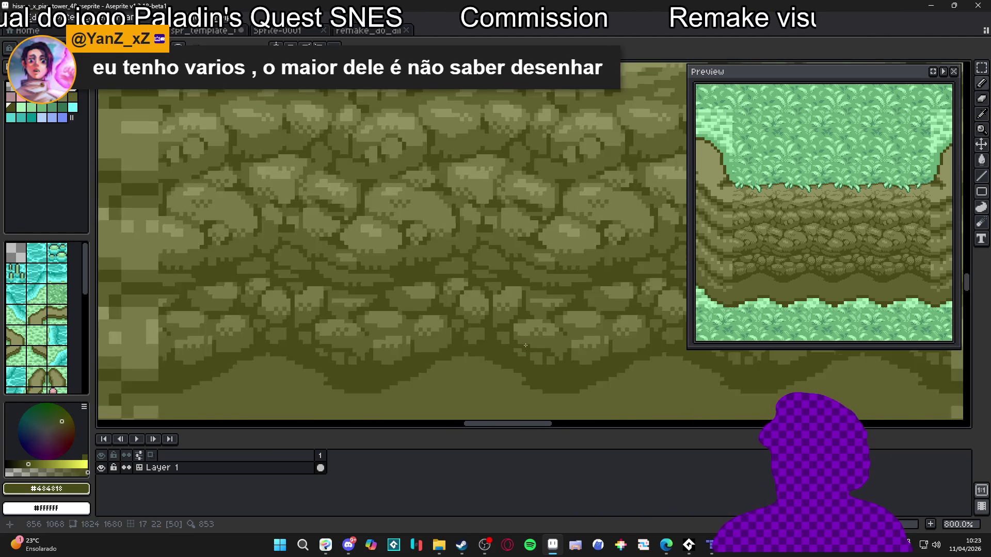
pyautogui.scroll(2, 529, 339)
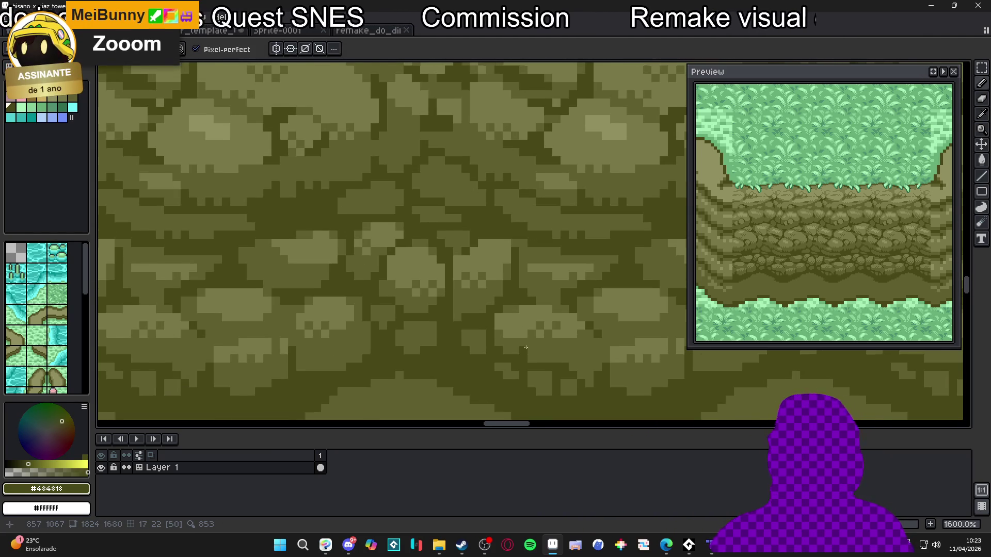
pyautogui.scroll(-3, 530, 339)
pyautogui.moveTo(529, 339); pyautogui.dragTo(476, 306)
pyautogui.hotkey('ctrl', 's')
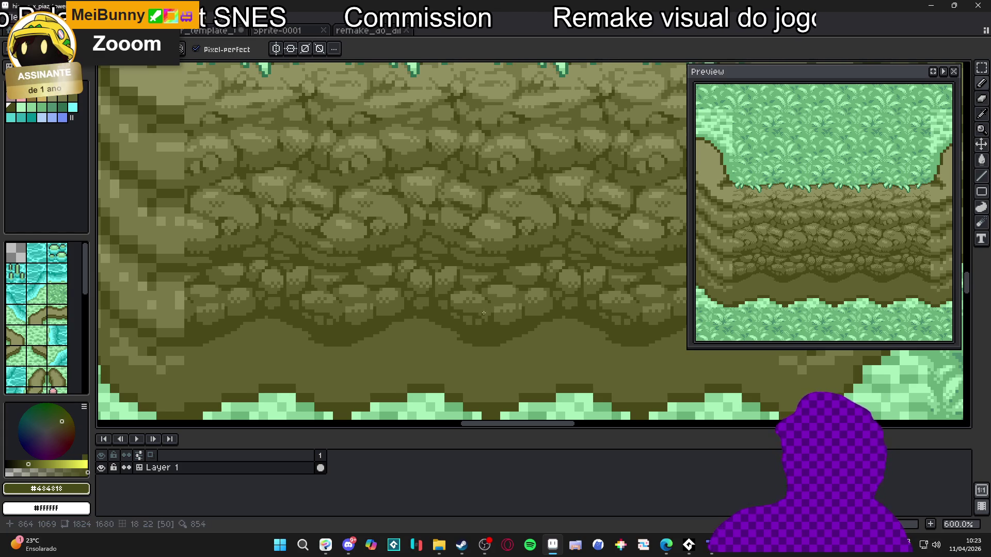
pyautogui.scroll(-5, 439, 258)
pyautogui.scroll(3, 432, 308)
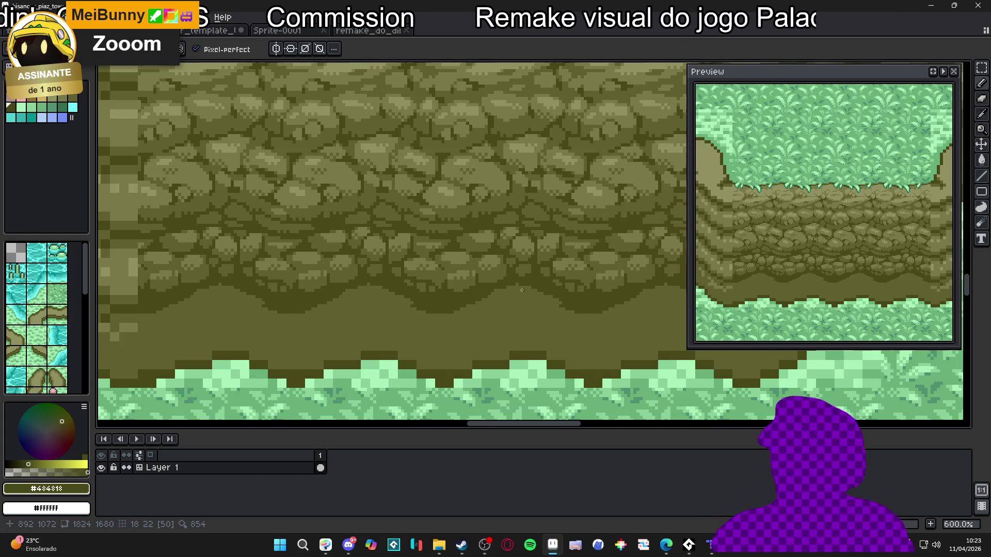
pyautogui.hscroll(2, 504, 289)
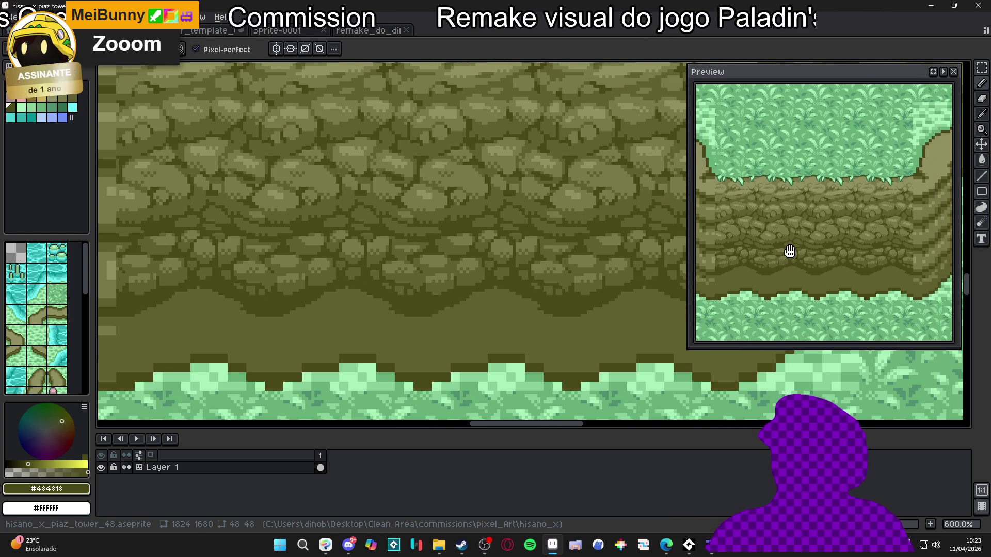
pyautogui.scroll(-3, 489, 308)
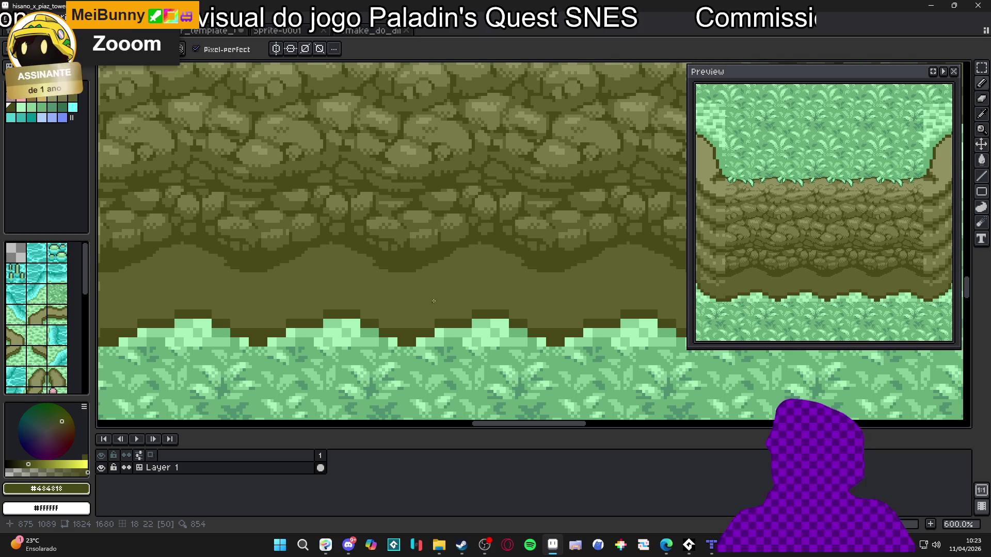
pyautogui.scroll(-2, 428, 286)
pyautogui.scroll(2, 443, 284)
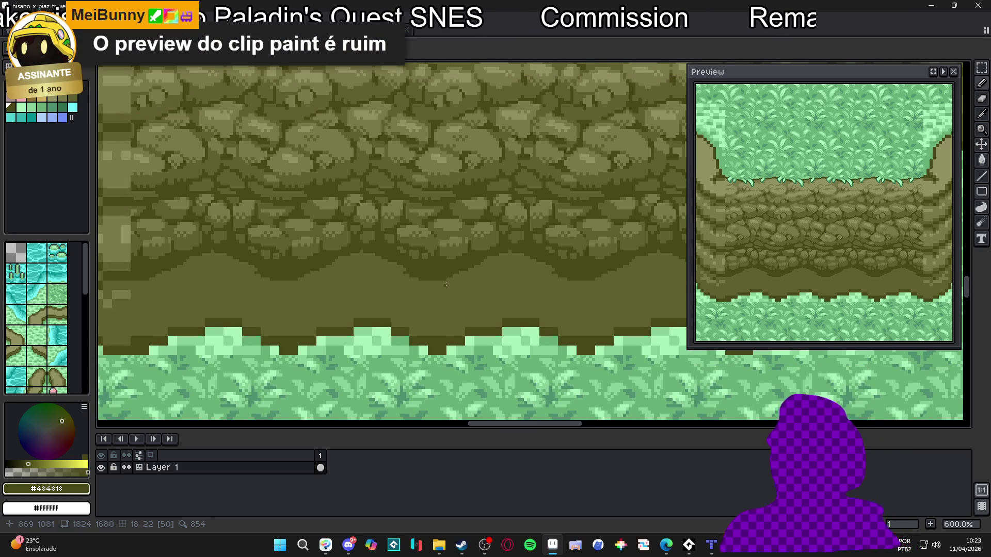
# Step: Show the tile grid over the cliff and sample its mid and dark olive shades
pyautogui.press('Tab')
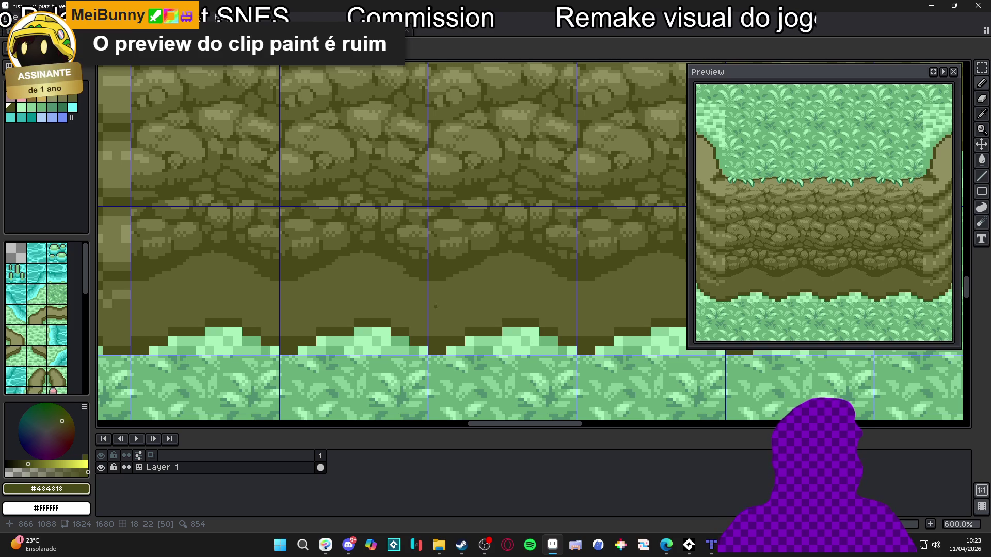
pyautogui.keyDown('alt'); pyautogui.click(471, 270); pyautogui.keyUp('alt')
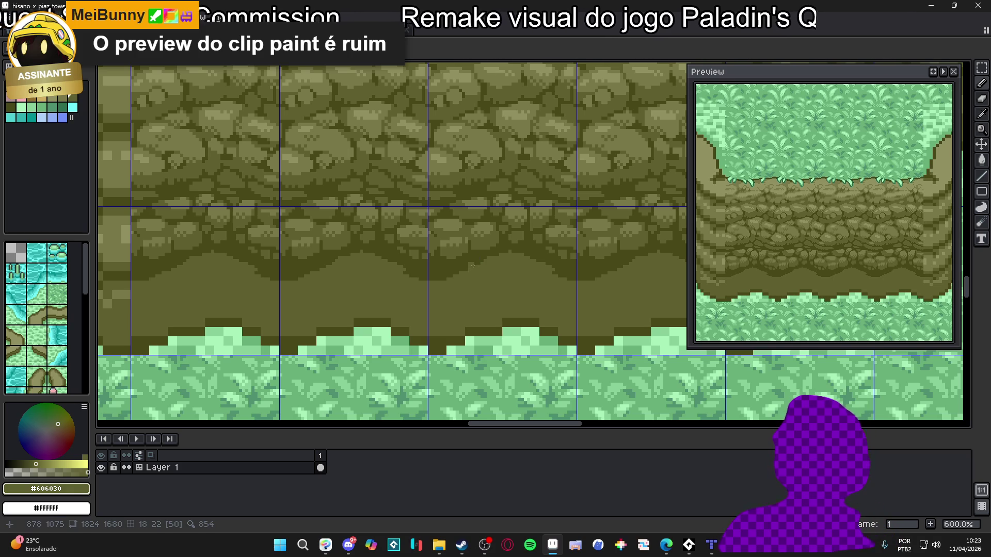
pyautogui.keyDown('alt'); pyautogui.click(460, 266); pyautogui.keyUp('alt')
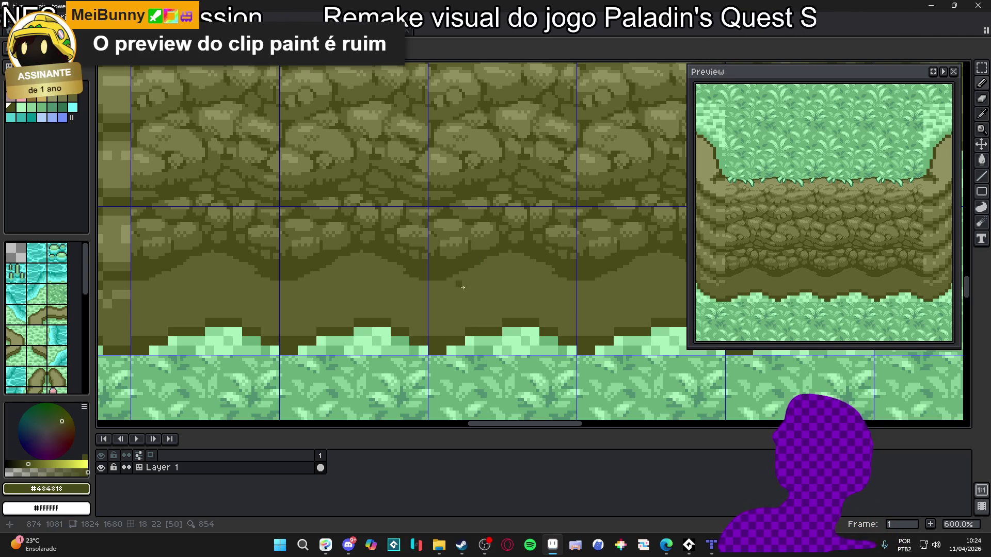
pyautogui.keyDown('alt'); pyautogui.click(560, 330); pyautogui.keyUp('alt')
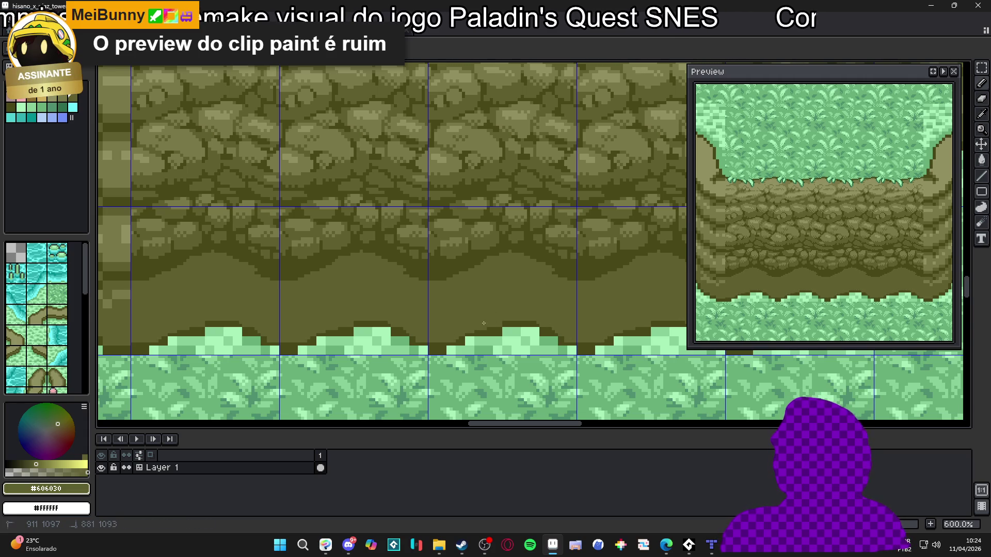
pyautogui.keyDown('alt'); pyautogui.click(476, 334); pyautogui.keyUp('alt')
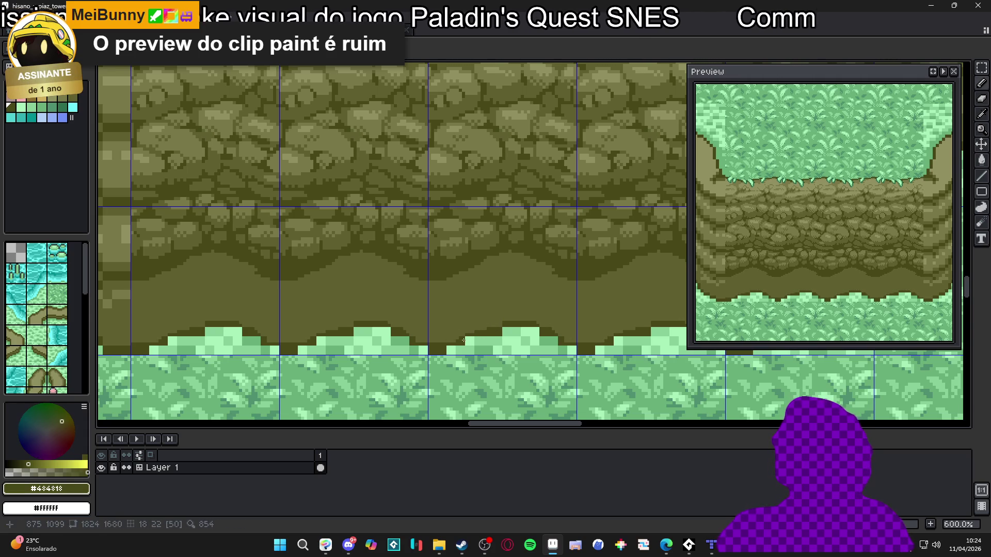
pyautogui.scroll(3, 498, 332)
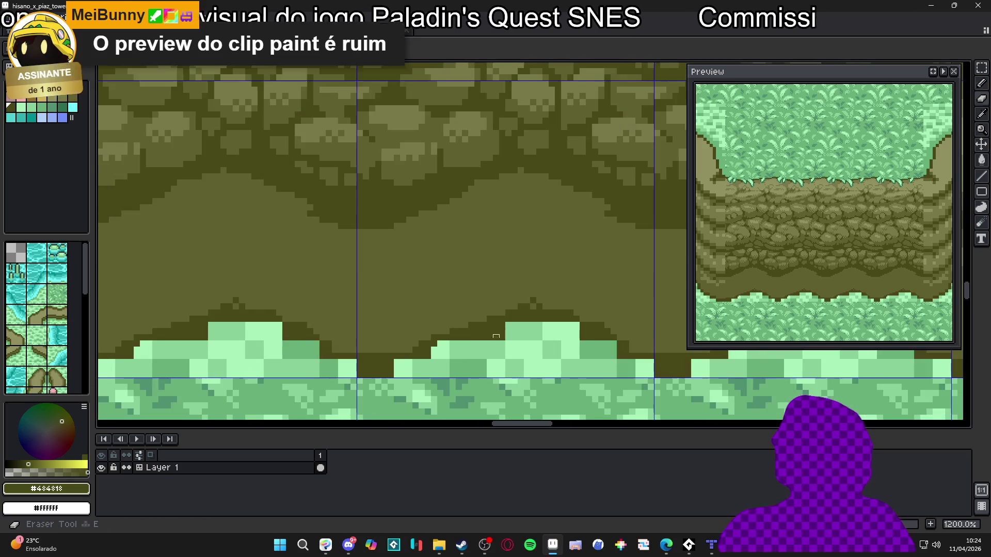
# Step: Raise the light-green grass mound, building up its top edge and widening its left slope
pyautogui.keyDown('alt'); pyautogui.click(451, 359); pyautogui.keyUp('alt')
pyautogui.moveTo(498, 338); pyautogui.dragTo(457, 338)
pyautogui.click(496, 331)
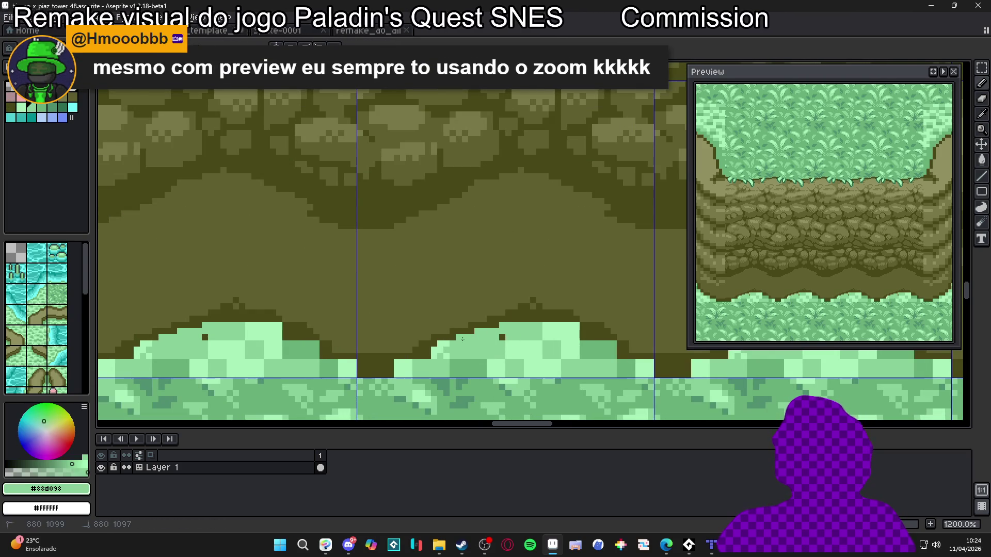
pyautogui.moveTo(514, 322)
pyautogui.mouseDown()
pyautogui.moveTo(551, 321)
pyautogui.moveTo(602, 338)
pyautogui.moveTo(620, 359)
pyautogui.mouseUp()
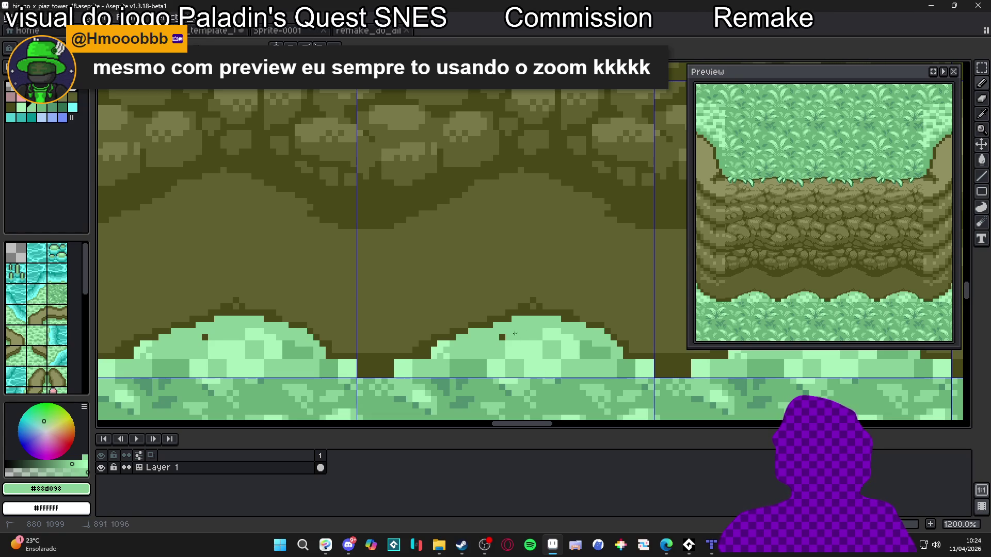
pyautogui.moveTo(498, 338)
pyautogui.mouseDown()
pyautogui.moveTo(385, 372)
pyautogui.moveTo(366, 363)
pyautogui.moveTo(360, 375)
pyautogui.moveTo(364, 365)
pyautogui.mouseUp()
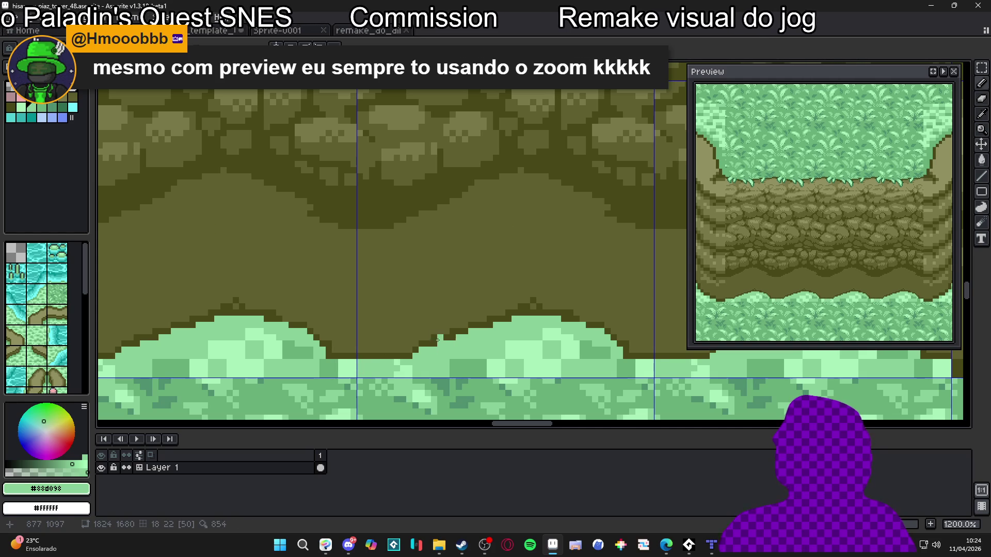
# Step: Save the file and lighten a small block of wall pixels with the mid olive
pyautogui.keyDown('alt'); pyautogui.click(458, 316); pyautogui.keyUp('alt')
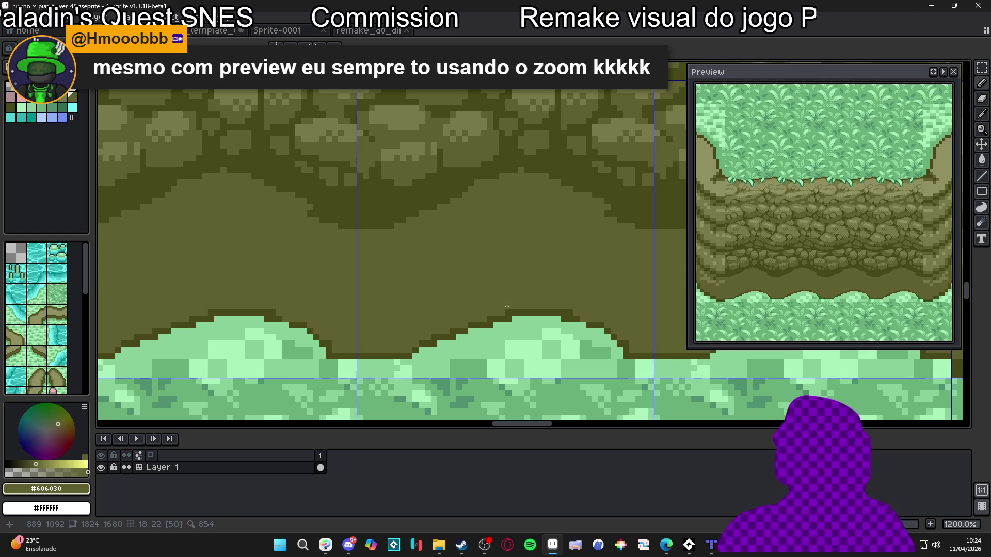
pyautogui.moveTo(487, 301); pyautogui.dragTo(513, 312)
pyautogui.hotkey('ctrl', 's')
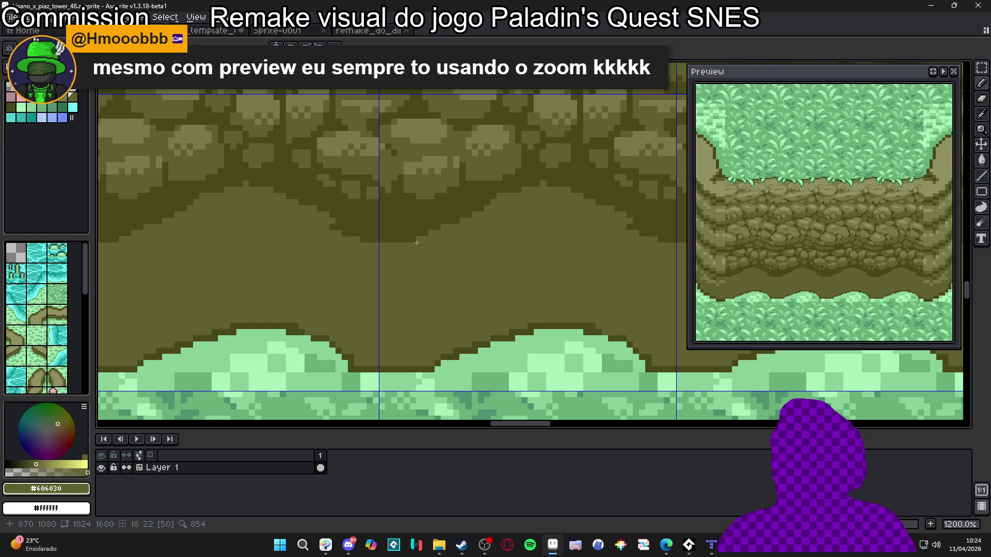
pyautogui.click(484, 206)
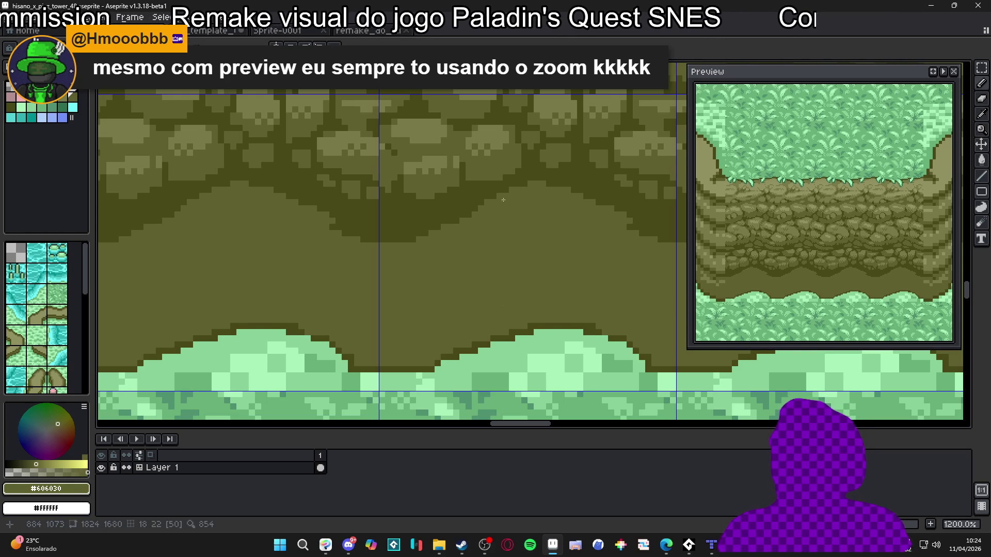
pyautogui.scroll(-3, 461, 236)
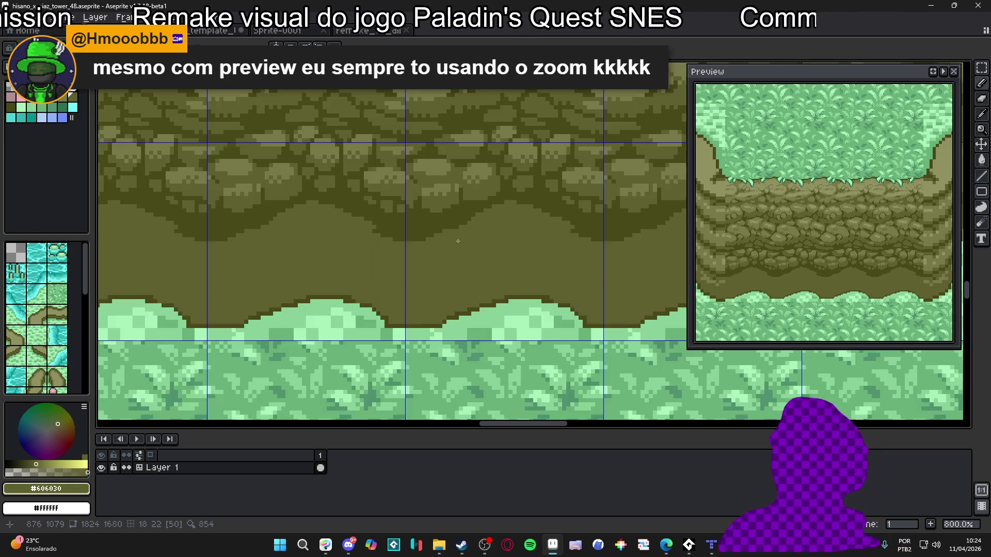
# Step: Outline the grass edge in dark olive, then draw a curved 2px dark stone outline on the wall
pyautogui.scroll(3, 461, 237)
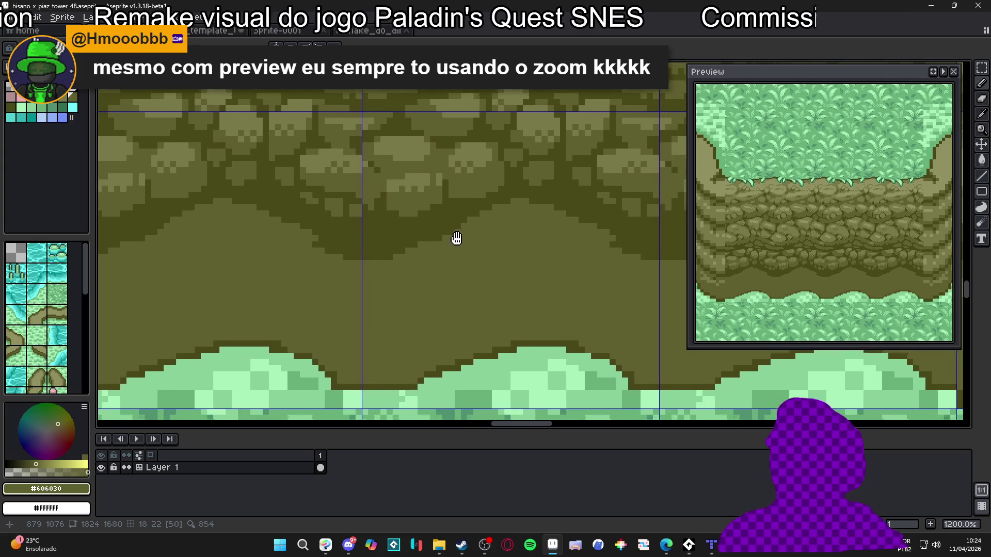
pyautogui.hscroll(1, 491, 221)
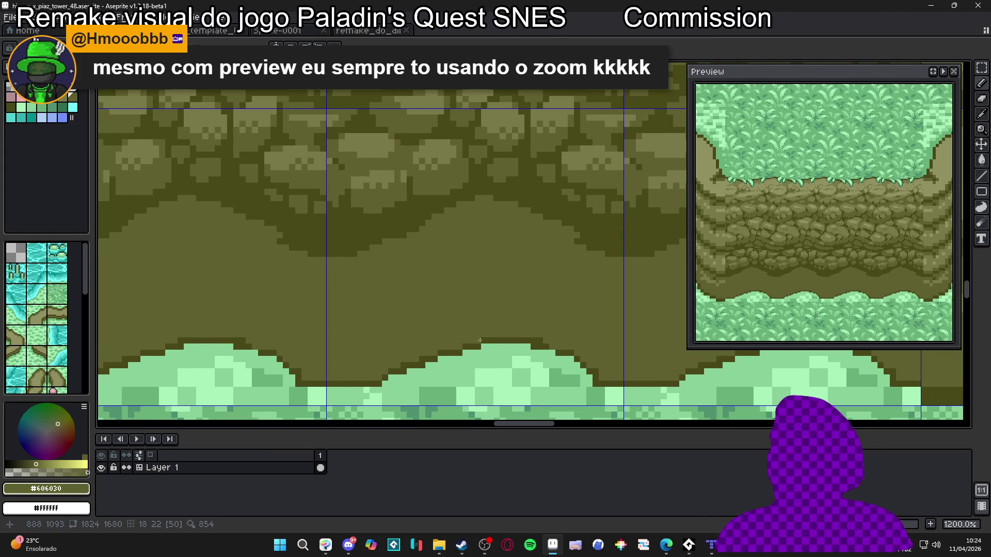
pyautogui.keyDown('alt'); pyautogui.click(544, 347); pyautogui.keyUp('alt')
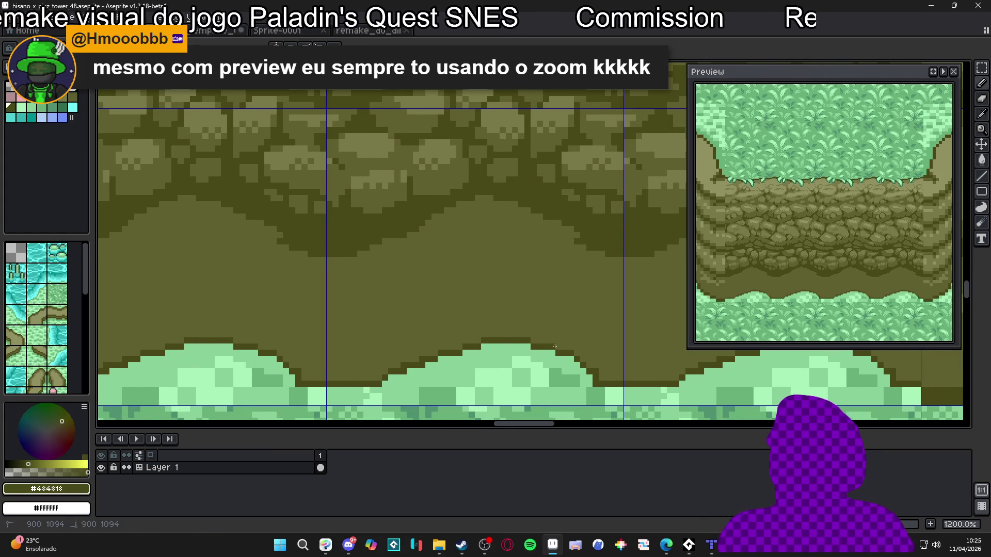
pyautogui.keyDown('alt'); pyautogui.click(579, 355); pyautogui.keyUp('alt')
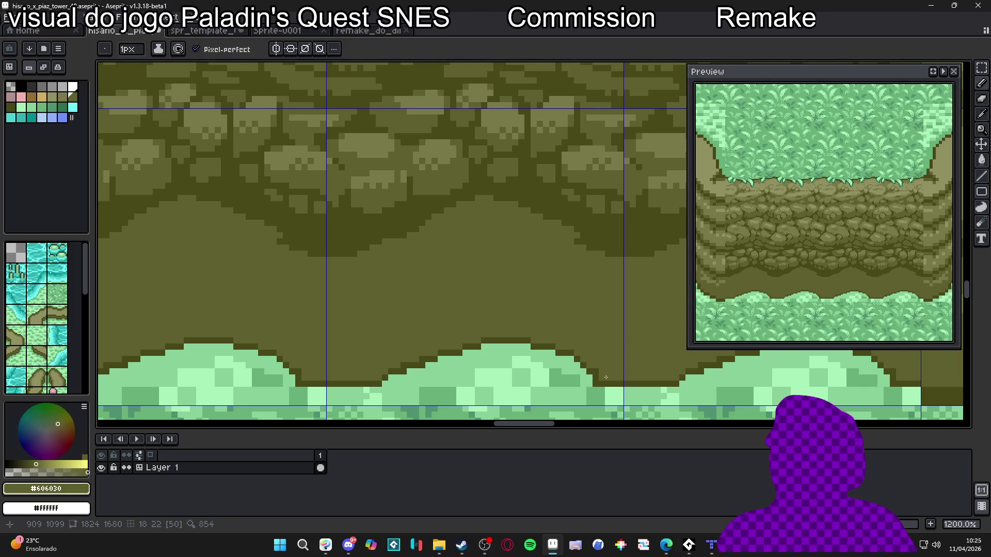
pyautogui.keyDown('alt'); pyautogui.click(578, 351); pyautogui.keyUp('alt')
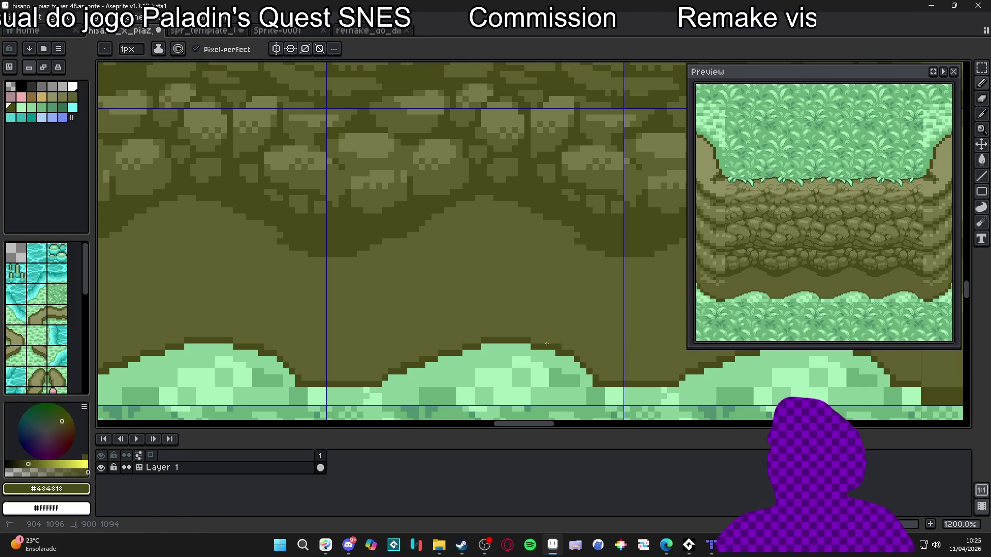
pyautogui.moveTo(560, 357); pyautogui.dragTo(568, 364)
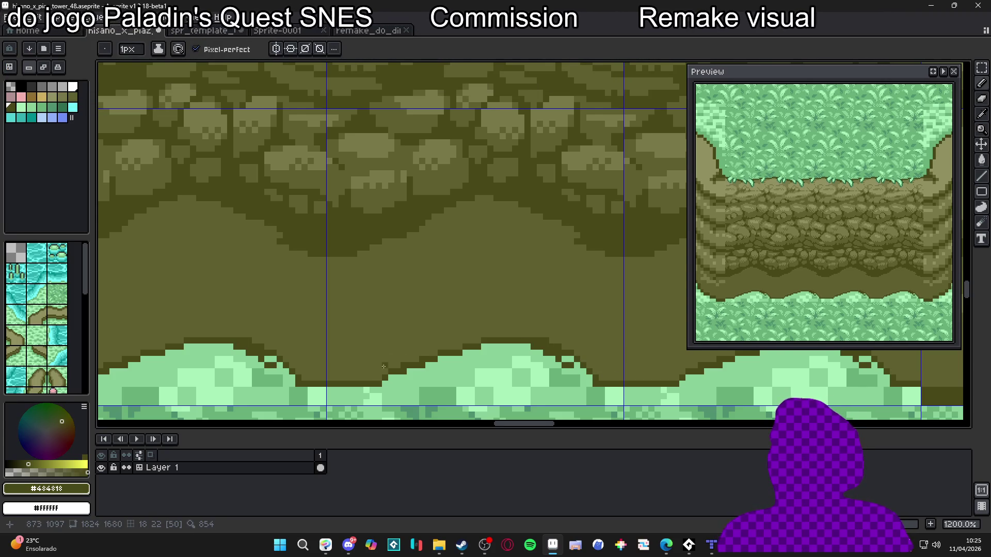
pyautogui.moveTo(389, 363); pyautogui.dragTo(453, 367)
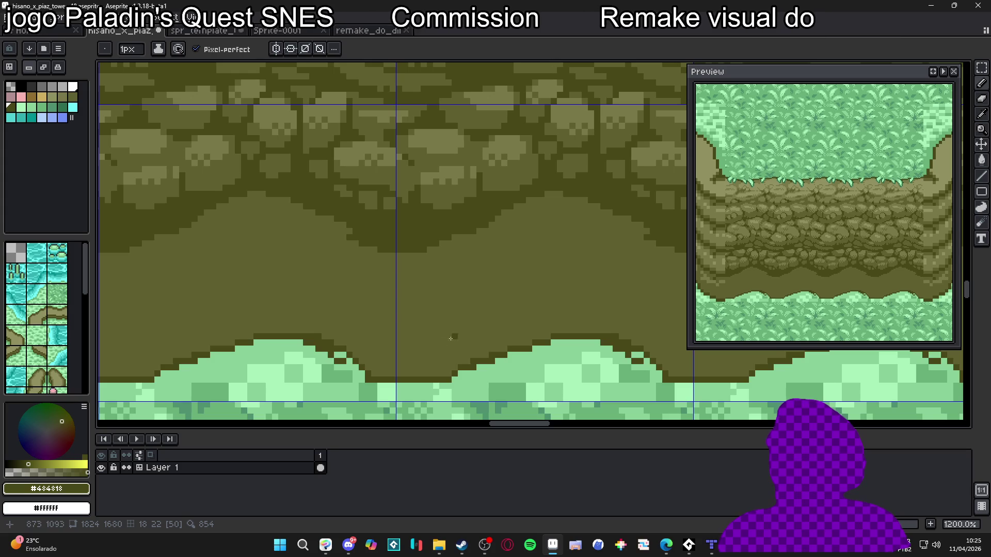
pyautogui.press('+')
pyautogui.moveTo(401, 332)
pyautogui.mouseDown()
pyautogui.moveTo(443, 324)
pyautogui.moveTo(470, 303)
pyautogui.moveTo(456, 235)
pyautogui.moveTo(473, 305)
pyautogui.moveTo(512, 336)
pyautogui.mouseUp()
# Step: Branch the dark outline down across the ledge to the grass
pyautogui.moveTo(467, 237); pyautogui.dragTo(467, 259)
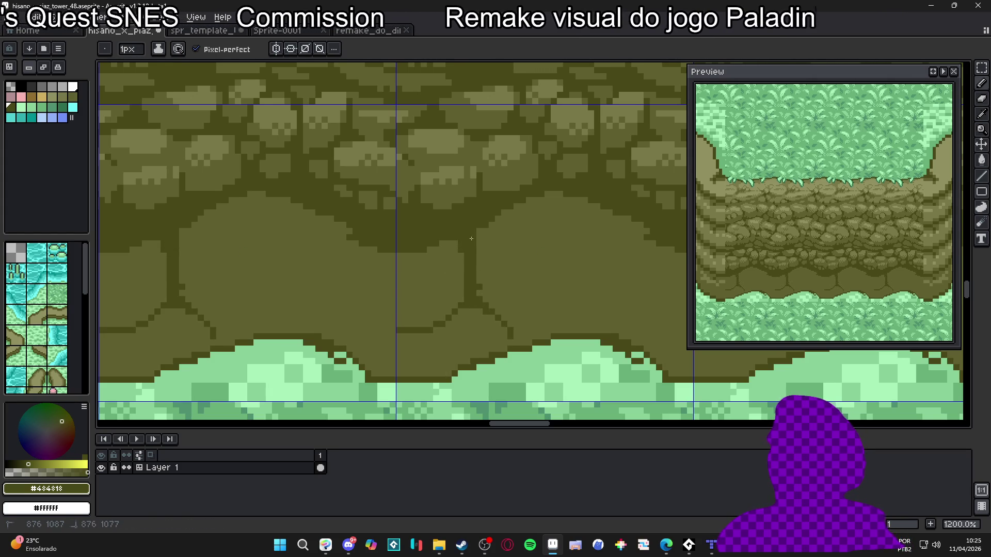
pyautogui.moveTo(485, 300)
pyautogui.mouseDown()
pyautogui.moveTo(507, 336)
pyautogui.moveTo(487, 367)
pyautogui.moveTo(460, 380)
pyautogui.moveTo(422, 342)
pyautogui.moveTo(441, 356)
pyautogui.mouseUp()
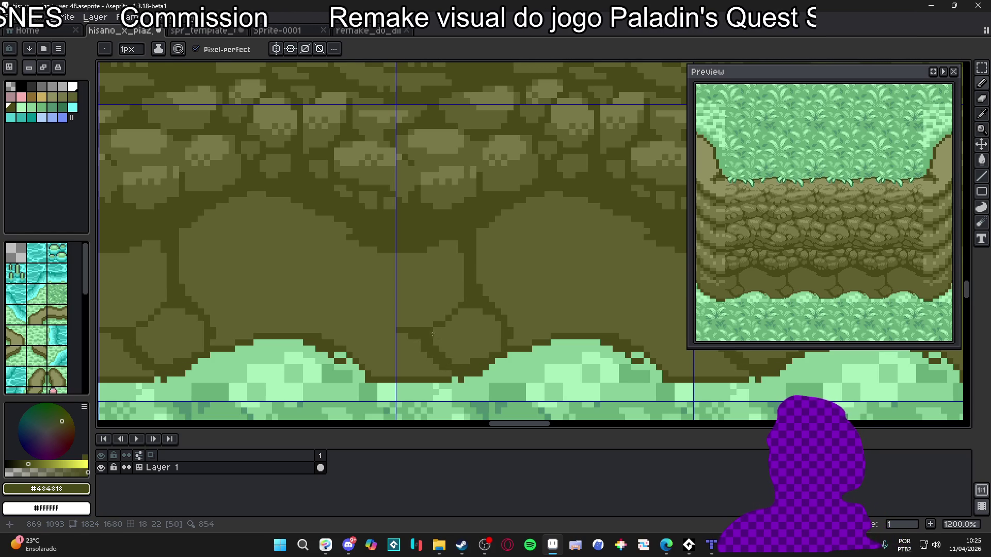
pyautogui.moveTo(519, 312); pyautogui.dragTo(497, 325)
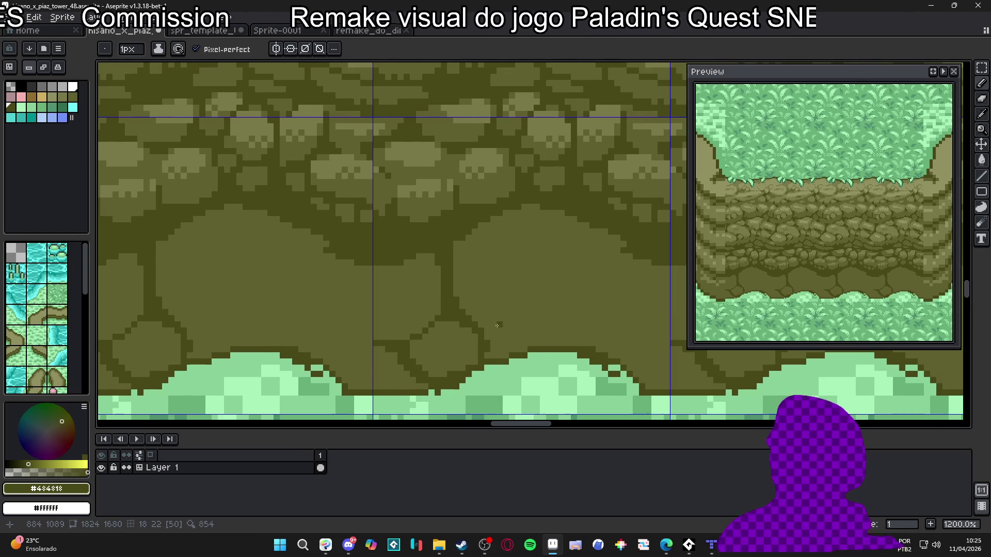
# Step: Draw another curved 1px dark stone outline and darken pixels along the grass tops
pyautogui.keyDown('alt'); pyautogui.click(510, 248); pyautogui.keyUp('alt')
pyautogui.press('b')
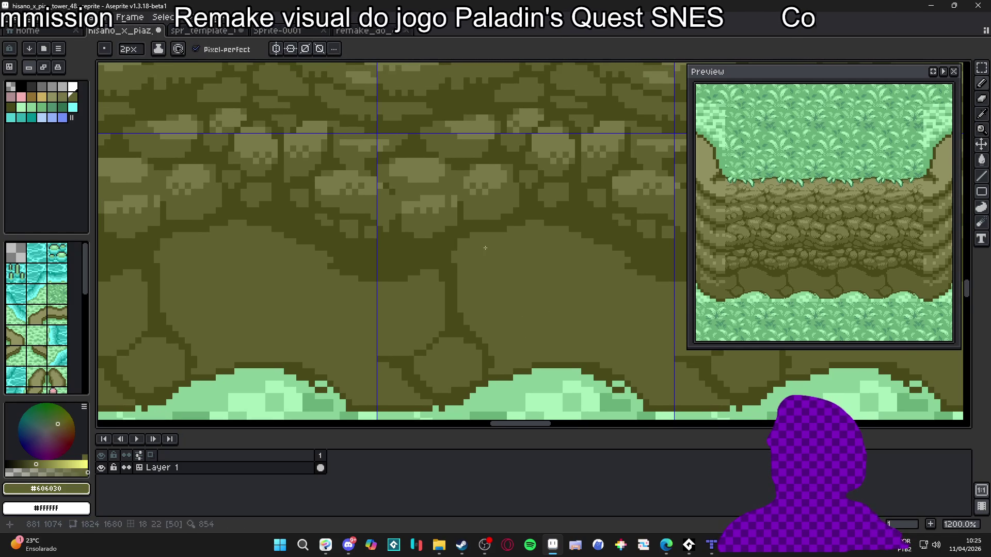
pyautogui.press('-')
pyautogui.keyDown('alt'); pyautogui.click(458, 299); pyautogui.keyUp('alt')
pyautogui.moveTo(464, 311)
pyautogui.mouseDown()
pyautogui.moveTo(519, 284)
pyautogui.moveTo(568, 299)
pyautogui.moveTo(604, 331)
pyautogui.moveTo(601, 358)
pyautogui.moveTo(550, 379)
pyautogui.moveTo(519, 378)
pyautogui.moveTo(557, 369)
pyautogui.moveTo(507, 372)
pyautogui.mouseUp()
pyautogui.keyDown('alt'); pyautogui.click(565, 367); pyautogui.keyUp('alt')
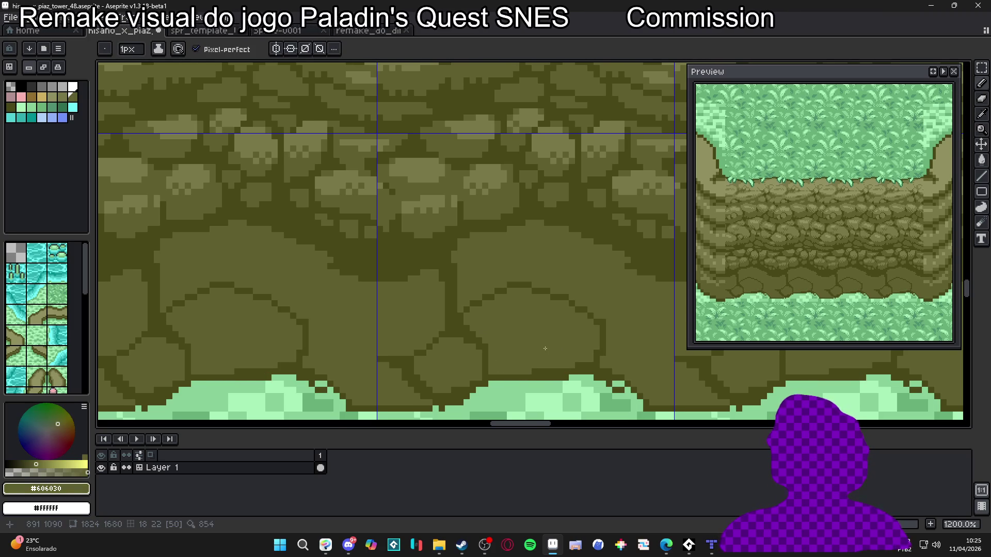
pyautogui.hscroll(1, 532, 344)
# Step: Paint a diagonal dark stone outline on the right side of the ledge
pyautogui.keyDown('alt'); pyautogui.click(602, 318); pyautogui.keyUp('alt')
pyautogui.moveTo(608, 315)
pyautogui.mouseDown()
pyautogui.moveTo(661, 362)
pyautogui.moveTo(656, 371)
pyautogui.mouseUp()
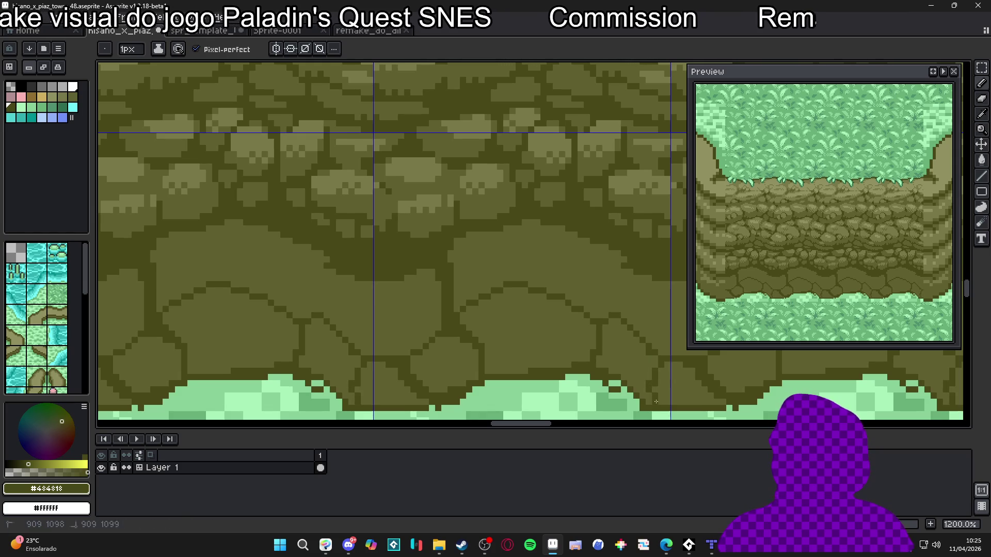
pyautogui.scroll(-3, 655, 404)
pyautogui.hscroll(3, 655, 403)
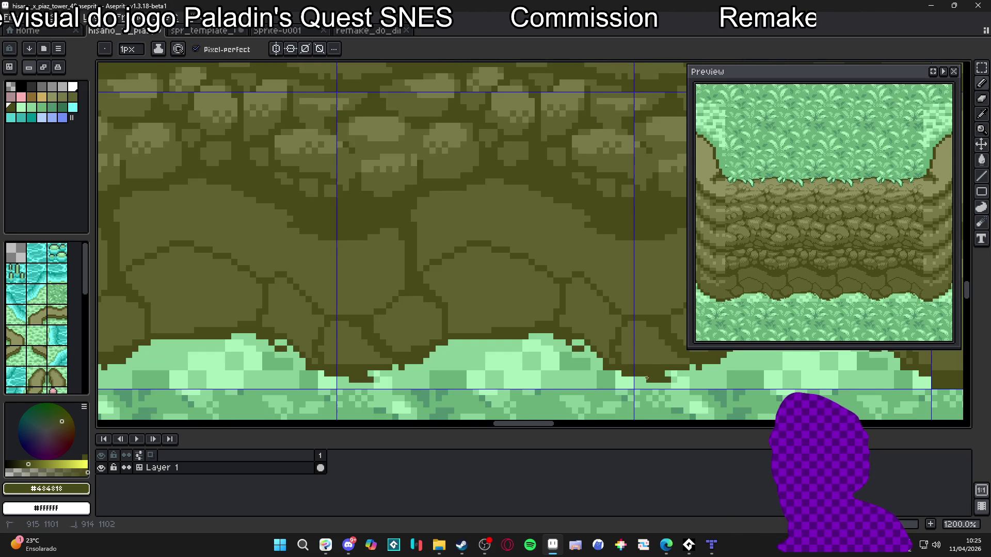
# Step: Add lighter #606030 pixels above the grass and on the wall, ending with #484818 selected
pyautogui.keyDown('alt'); pyautogui.click(665, 364); pyautogui.keyUp('alt')
pyautogui.keyDown('shift'); pyautogui.click(630, 368); pyautogui.keyUp('shift')
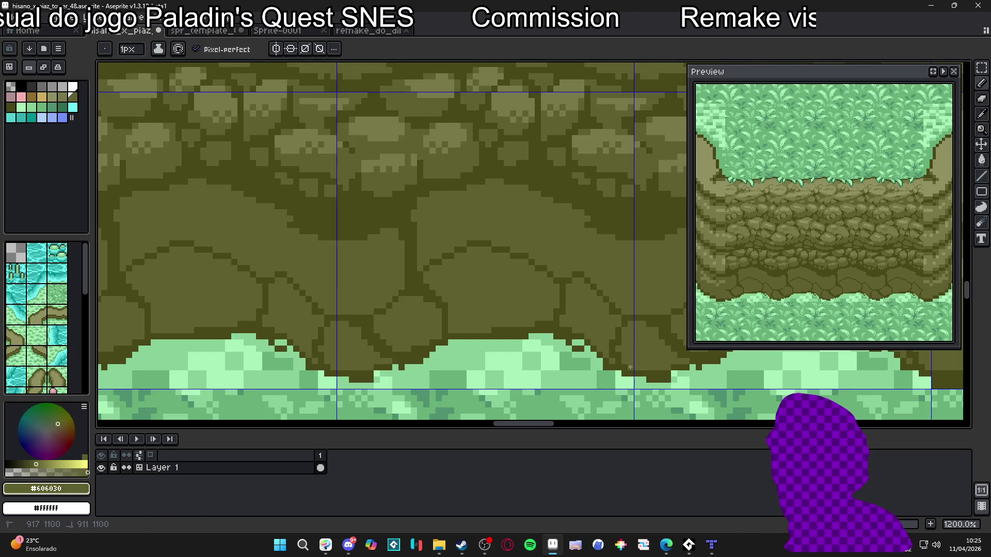
pyautogui.click(672, 373)
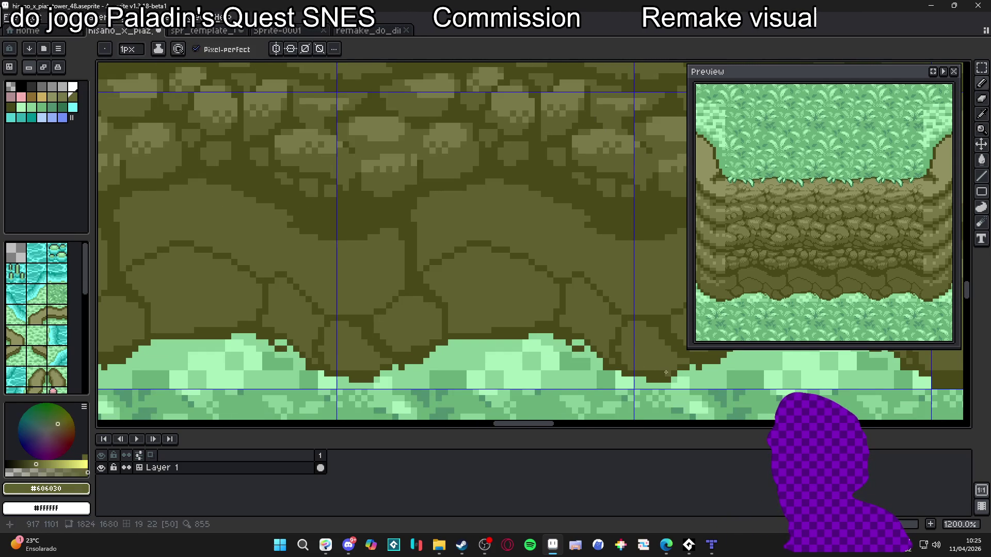
pyautogui.click(618, 350)
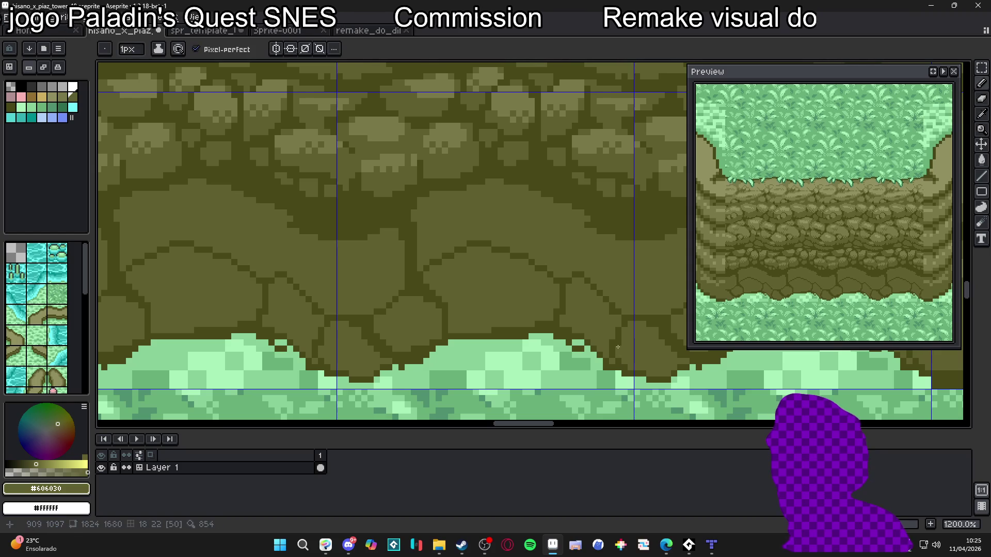
pyautogui.keyDown('alt'); pyautogui.click(618, 309); pyautogui.keyUp('alt')
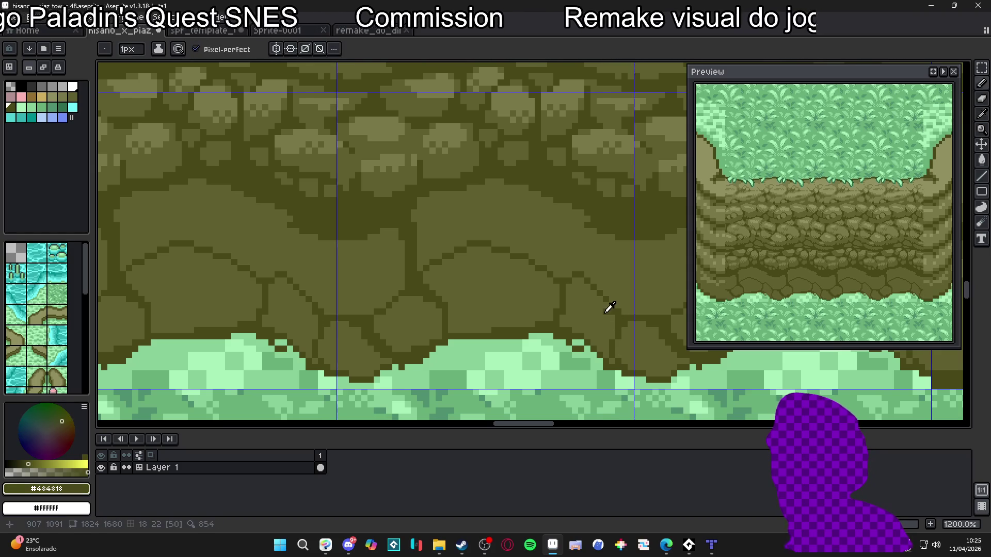
pyautogui.keyDown('alt'); pyautogui.click(610, 307); pyautogui.keyUp('alt')
pyautogui.keyDown('alt'); pyautogui.click(612, 307); pyautogui.keyUp('alt')
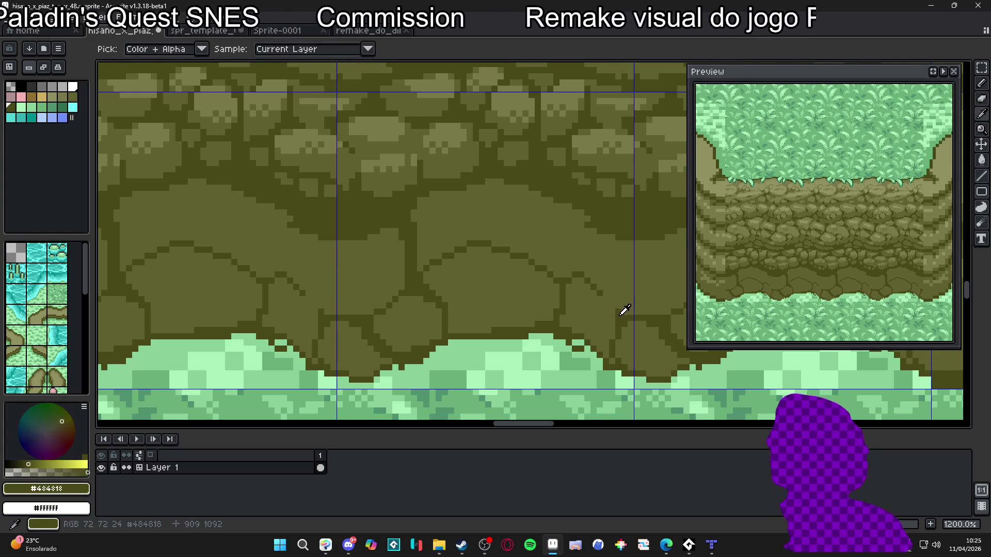
pyautogui.scroll(3, 553, 276)
pyautogui.hscroll(-3, 553, 276)
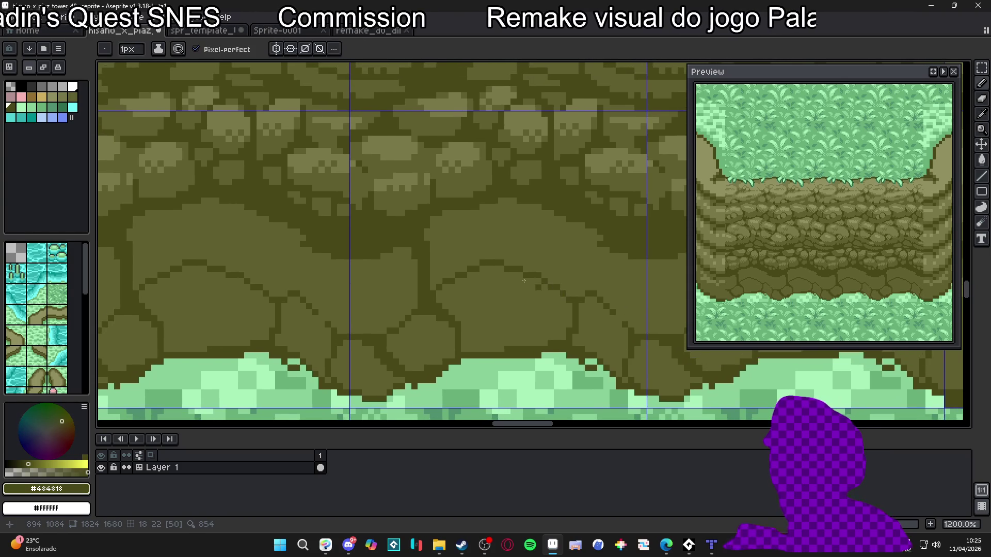
# Step: Draw new dark #484818 crack lines upward, diagonally and down-right through the stones
pyautogui.scroll(1, 520, 297)
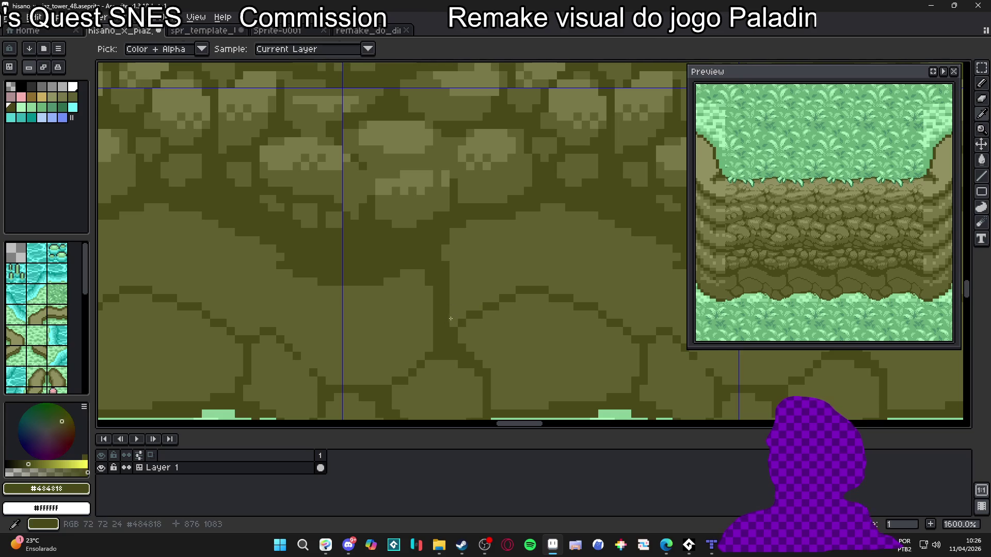
pyautogui.keyDown('alt'); pyautogui.click(454, 314); pyautogui.keyUp('alt')
pyautogui.keyDown('alt'); pyautogui.click(447, 316); pyautogui.keyUp('alt')
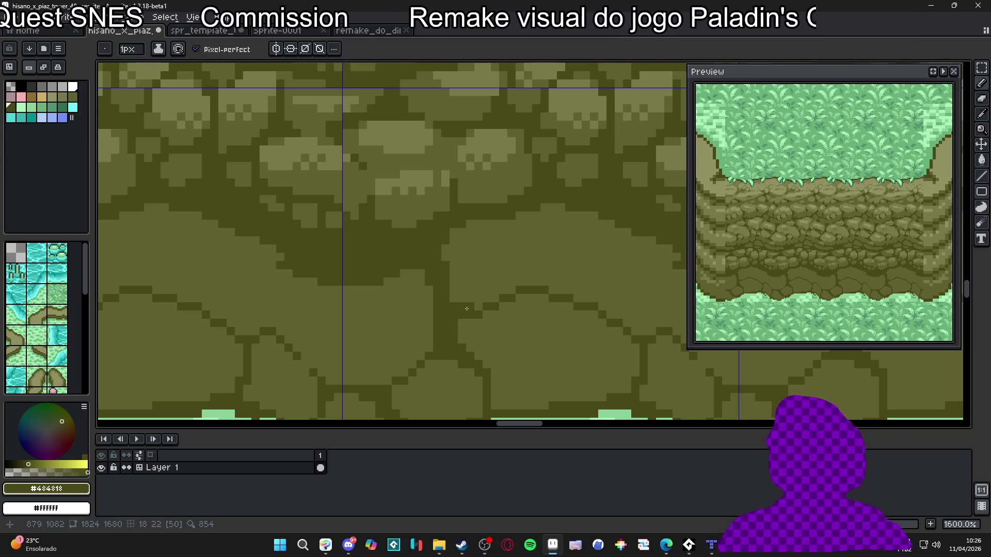
pyautogui.moveTo(532, 285)
pyautogui.mouseDown()
pyautogui.moveTo(529, 217)
pyautogui.moveTo(561, 207)
pyautogui.moveTo(535, 235)
pyautogui.mouseUp()
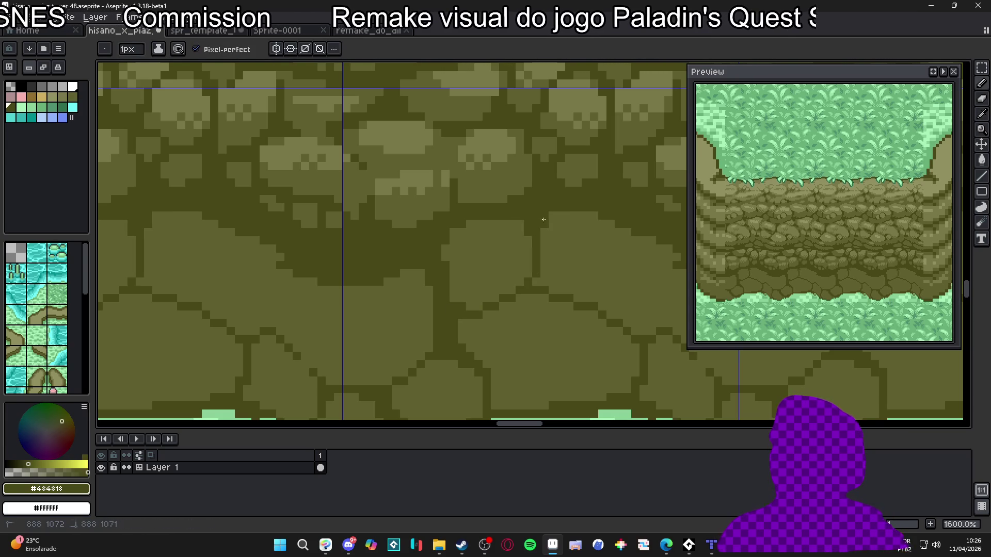
pyautogui.moveTo(535, 282)
pyautogui.mouseDown()
pyautogui.moveTo(562, 292)
pyautogui.moveTo(635, 276)
pyautogui.moveTo(635, 238)
pyautogui.moveTo(646, 240)
pyautogui.mouseUp()
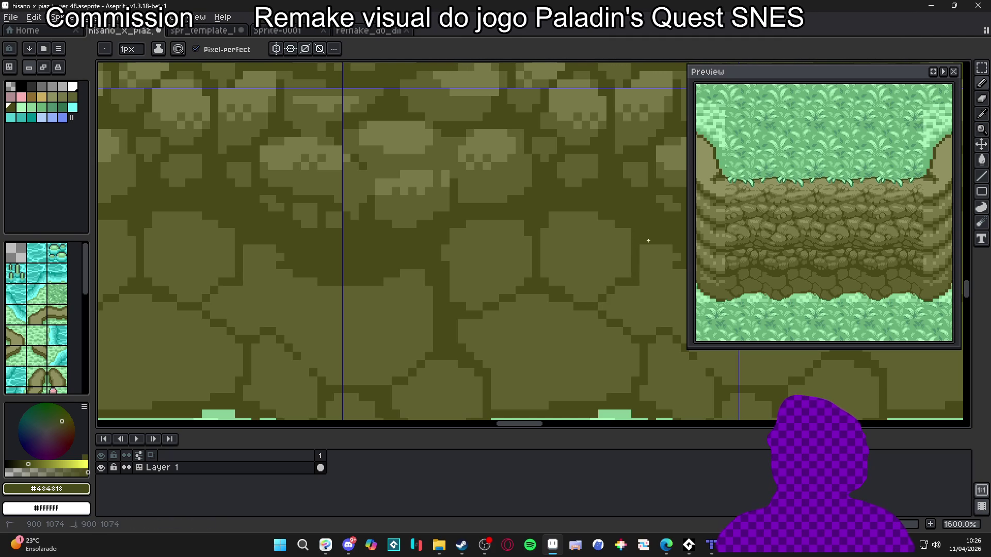
pyautogui.moveTo(642, 277); pyautogui.dragTo(664, 320)
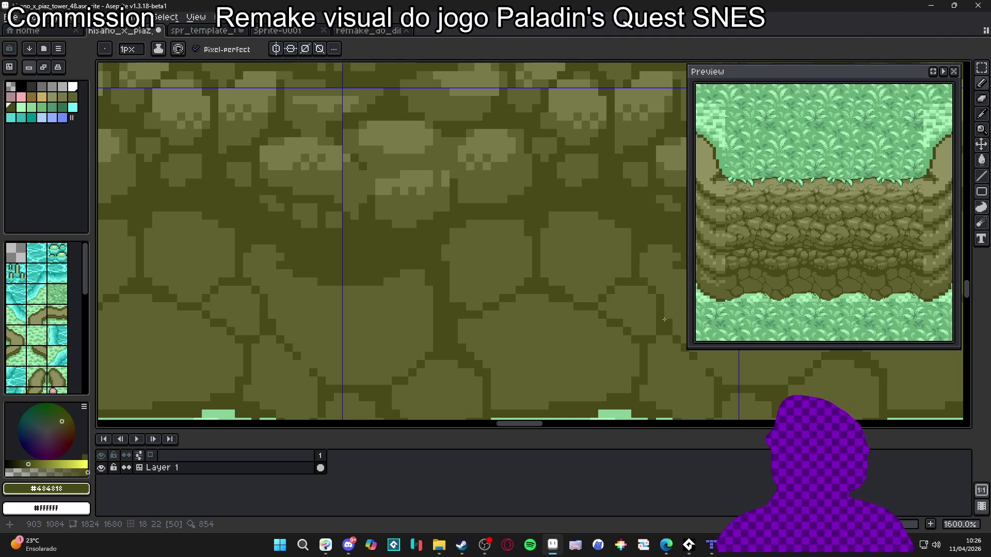
pyautogui.hscroll(-1, 639, 314)
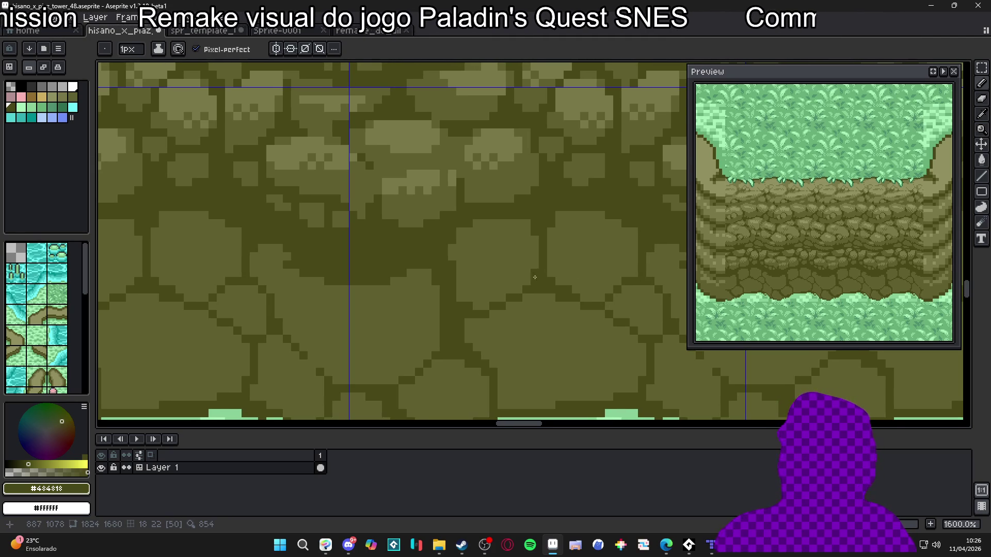
pyautogui.moveTo(458, 253)
pyautogui.mouseDown()
pyautogui.moveTo(484, 252)
pyautogui.moveTo(503, 237)
pyautogui.moveTo(462, 263)
pyautogui.mouseUp()
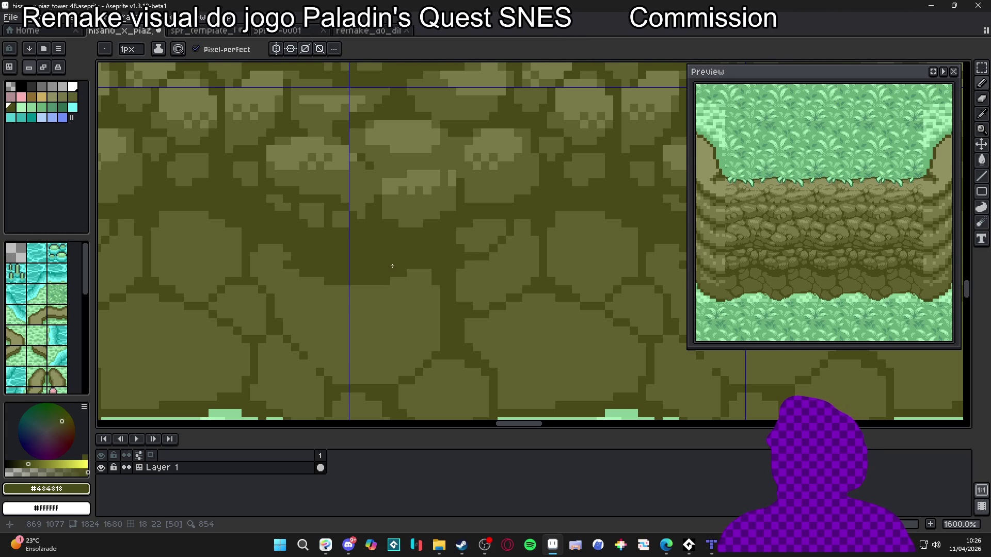
# Step: Cover unwanted dark outlines with 2px #606030, then pick the #787848 highlight
pyautogui.press('[')
pyautogui.press('+')
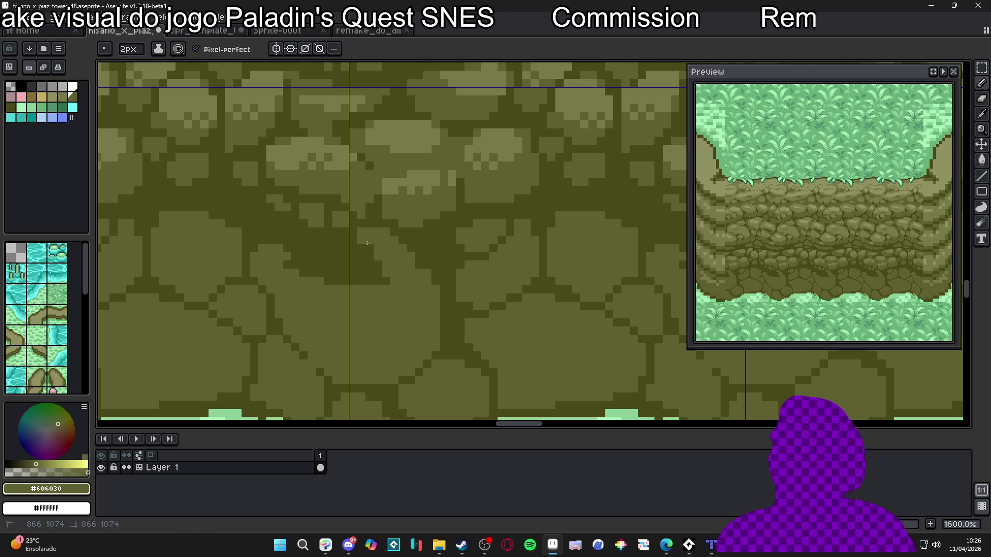
pyautogui.moveTo(314, 252)
pyautogui.mouseDown()
pyautogui.moveTo(294, 268)
pyautogui.moveTo(369, 249)
pyautogui.moveTo(367, 281)
pyautogui.mouseUp()
pyautogui.moveTo(297, 280)
pyautogui.mouseDown()
pyautogui.moveTo(258, 236)
pyautogui.moveTo(294, 228)
pyautogui.moveTo(288, 191)
pyautogui.moveTo(260, 218)
pyautogui.mouseUp()
pyautogui.hscroll(-3, 271, 233)
pyautogui.click(268, 199)
pyautogui.press('-')
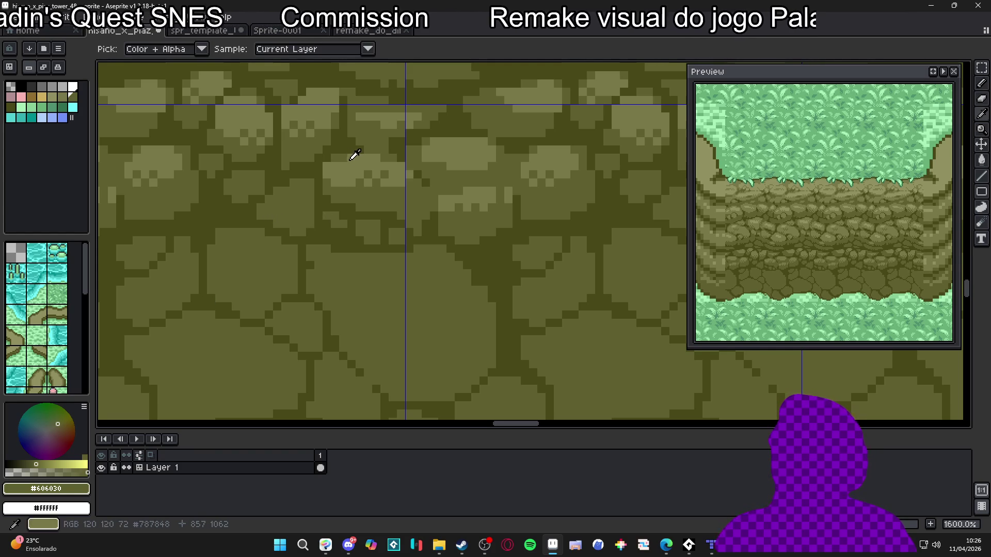
pyautogui.keyDown('alt'); pyautogui.click(319, 183); pyautogui.keyUp('alt')
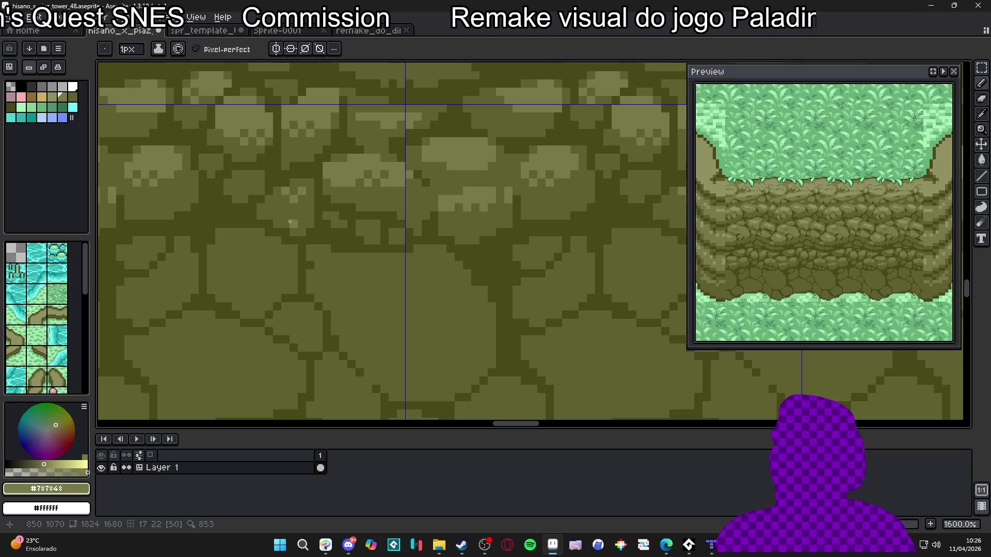
pyautogui.scroll(-3, 280, 196)
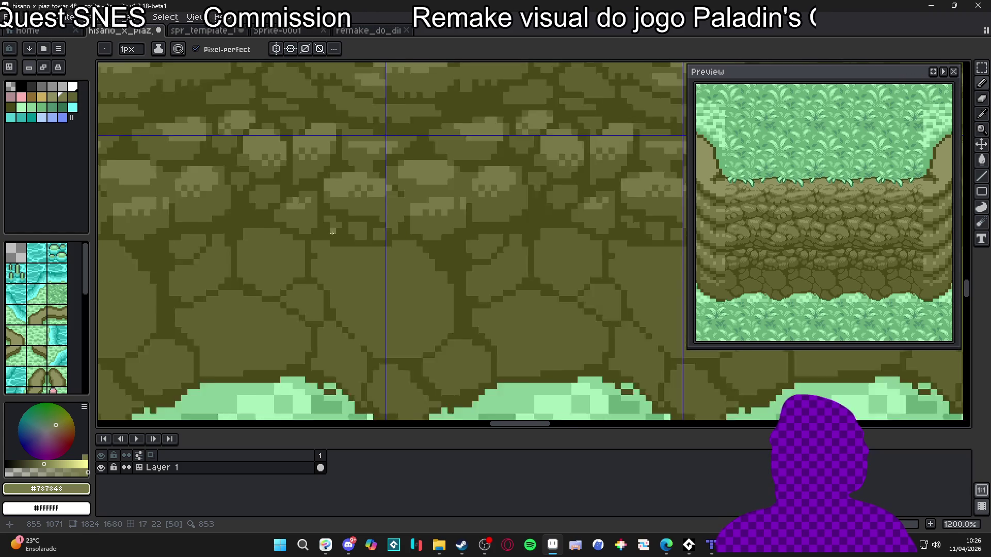
# Step: Paint the grass highlight patches under the wall flat #88d098 with a 2px pencil
pyautogui.moveTo(368, 260); pyautogui.dragTo(420, 227)
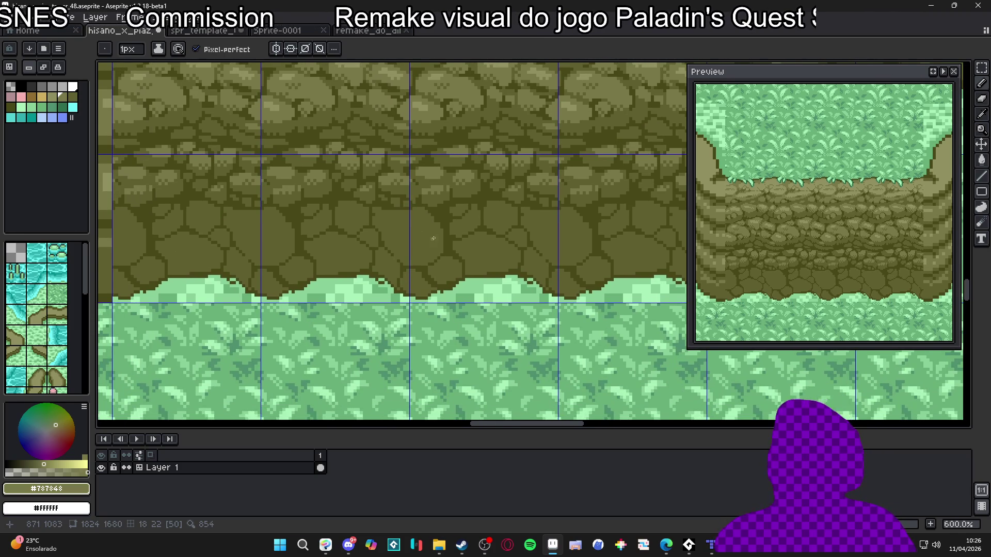
pyautogui.scroll(3, 433, 238)
pyautogui.keyDown('alt'); pyautogui.click(370, 274); pyautogui.keyUp('alt')
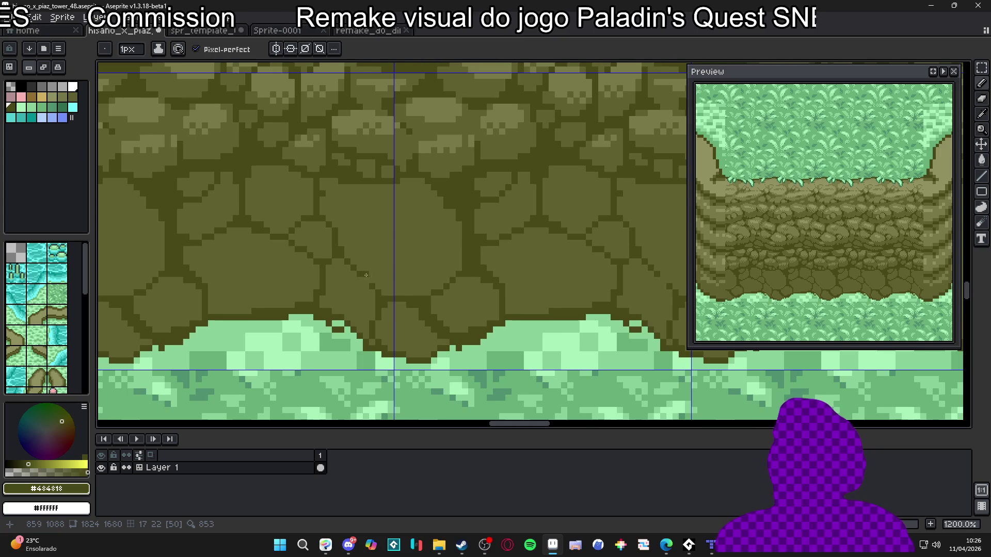
pyautogui.scroll(1, 337, 292)
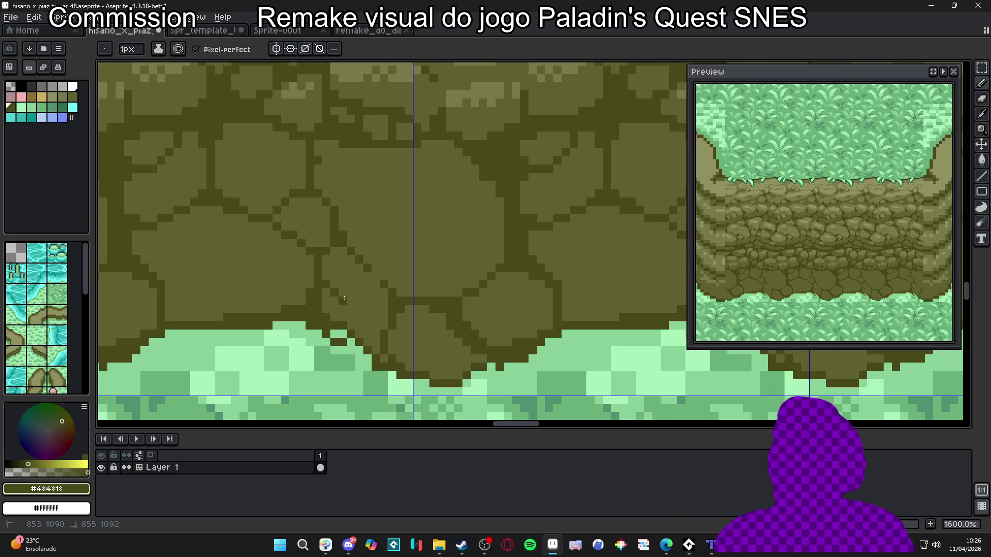
pyautogui.press('g')
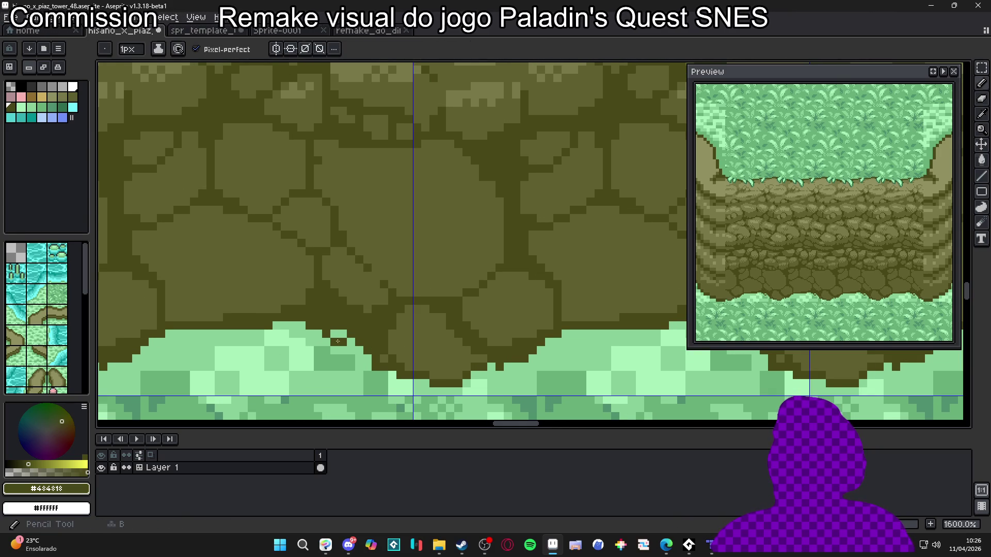
pyautogui.press('b')
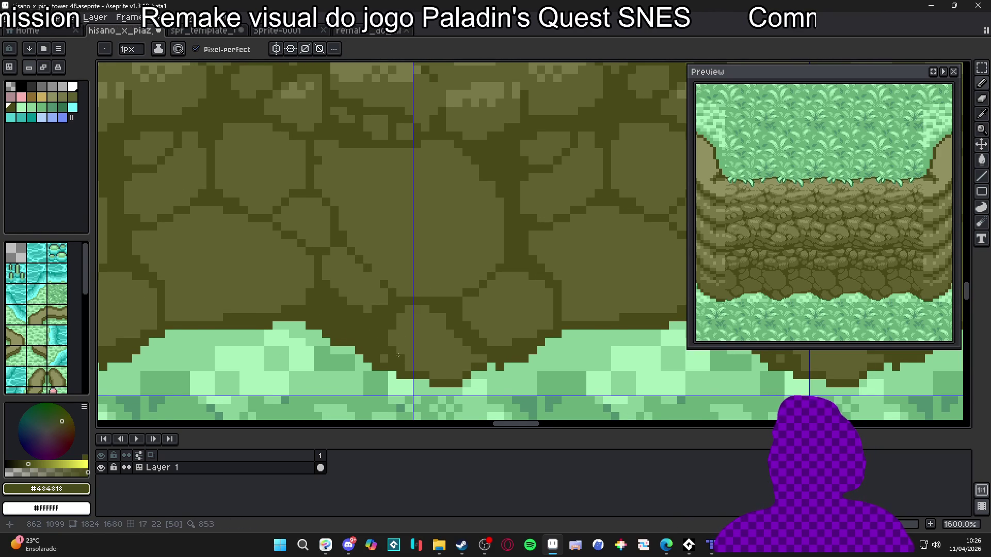
pyautogui.hscroll(2, 408, 361)
pyautogui.keyDown('alt'); pyautogui.click(429, 386); pyautogui.keyUp('alt')
pyautogui.press('+')
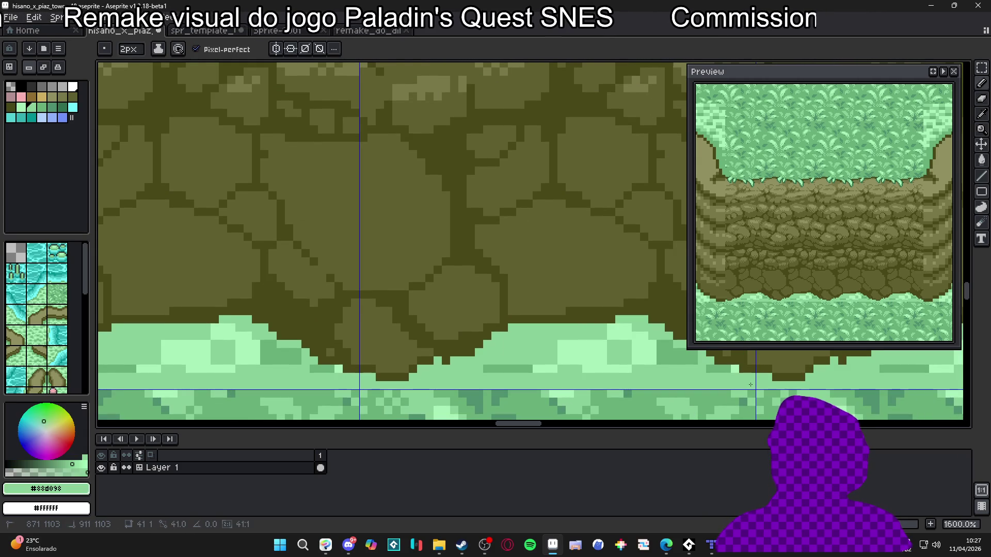
pyautogui.keyDown('shift'); pyautogui.click(645, 365); pyautogui.keyUp('shift')
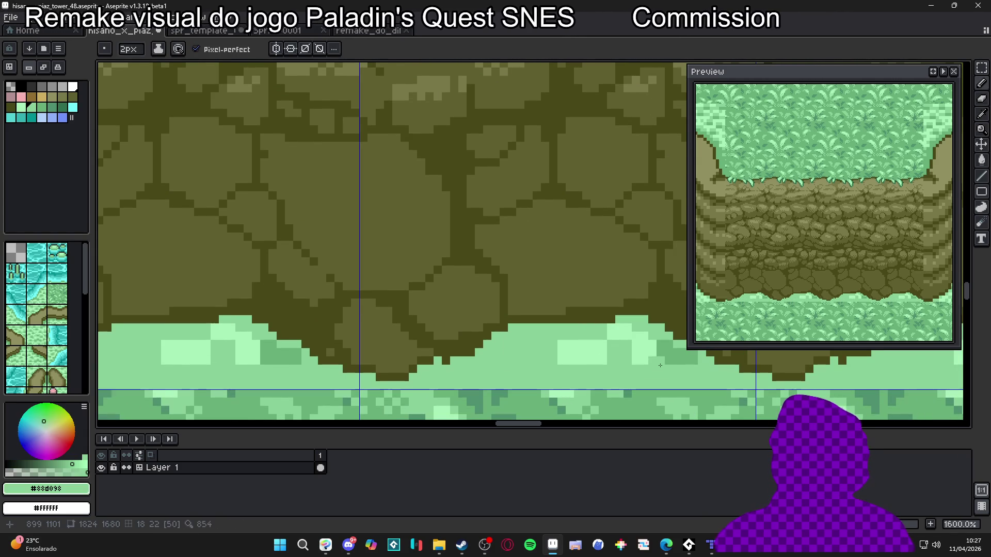
pyautogui.keyDown('shift'); pyautogui.click(587, 348); pyautogui.keyUp('shift')
pyautogui.moveTo(660, 354)
pyautogui.mouseDown()
pyautogui.moveTo(612, 324)
pyautogui.moveTo(647, 347)
pyautogui.mouseUp()
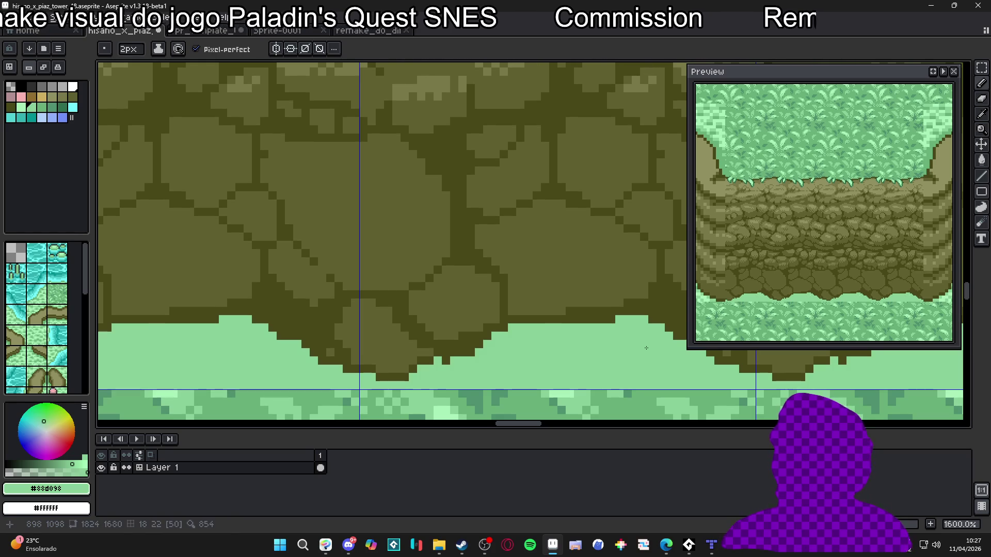
pyautogui.hscroll(1, 597, 365)
pyautogui.press('-')
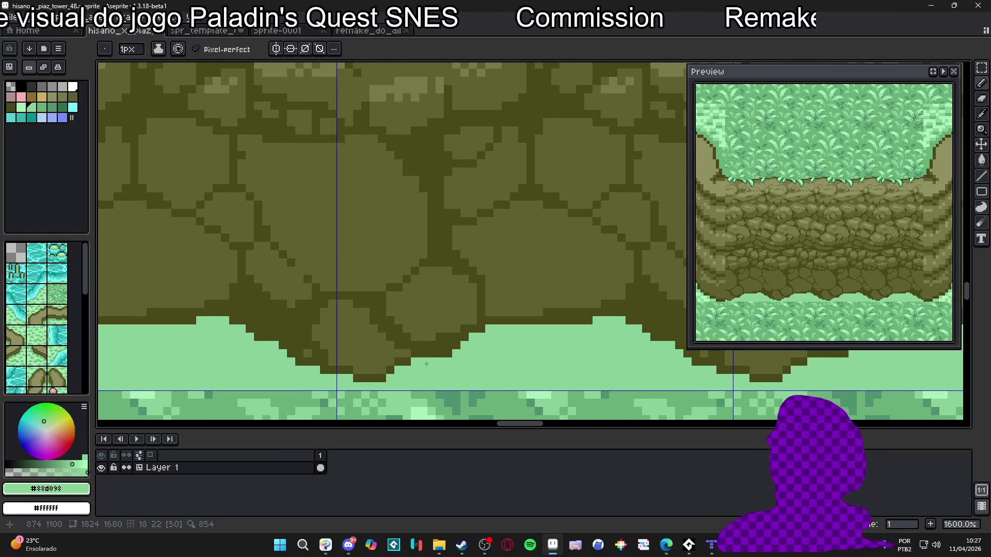
pyautogui.scroll(-4, 424, 364)
pyautogui.scroll(-1, 466, 361)
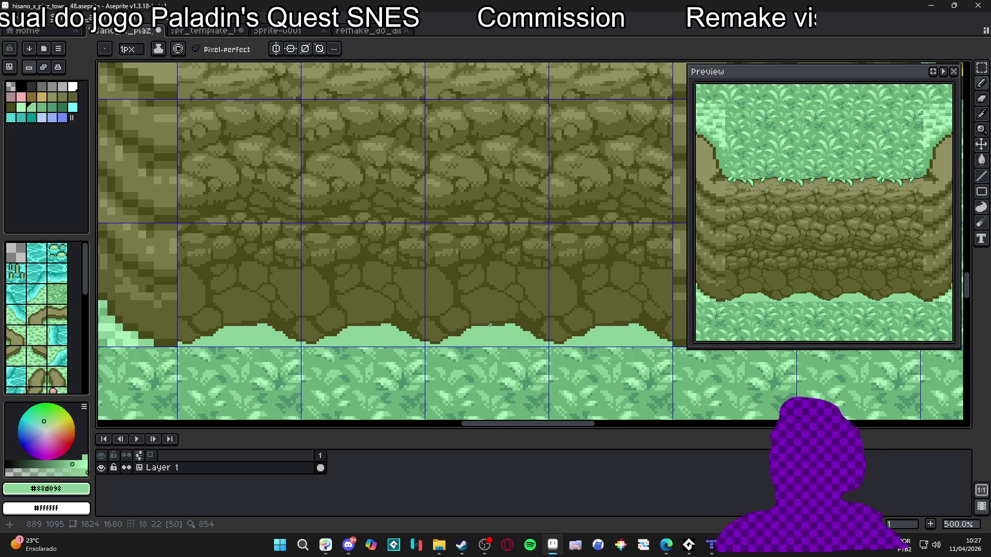
pyautogui.scroll(-1, 500, 337)
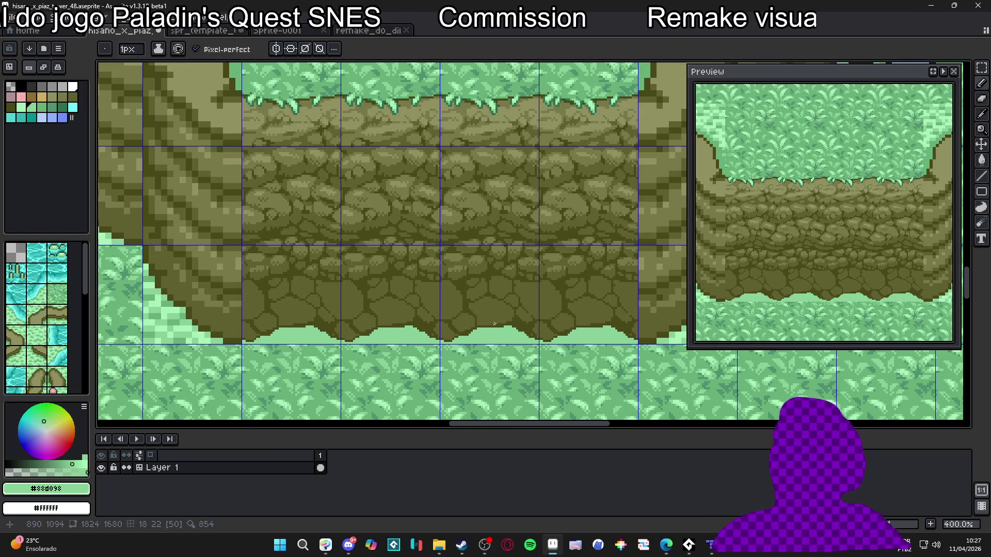
pyautogui.scroll(1, 473, 306)
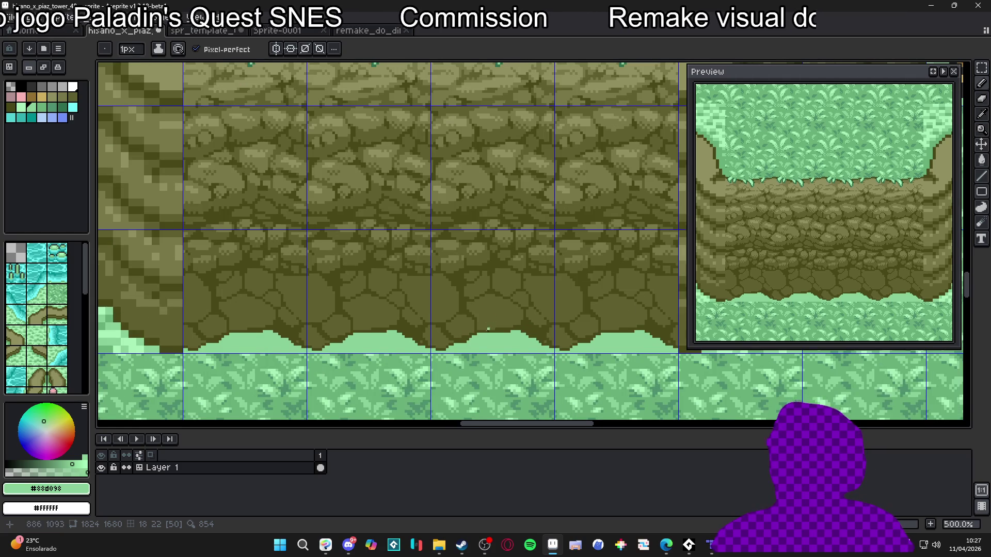
pyautogui.scroll(1, 490, 324)
pyautogui.click(21, 97)
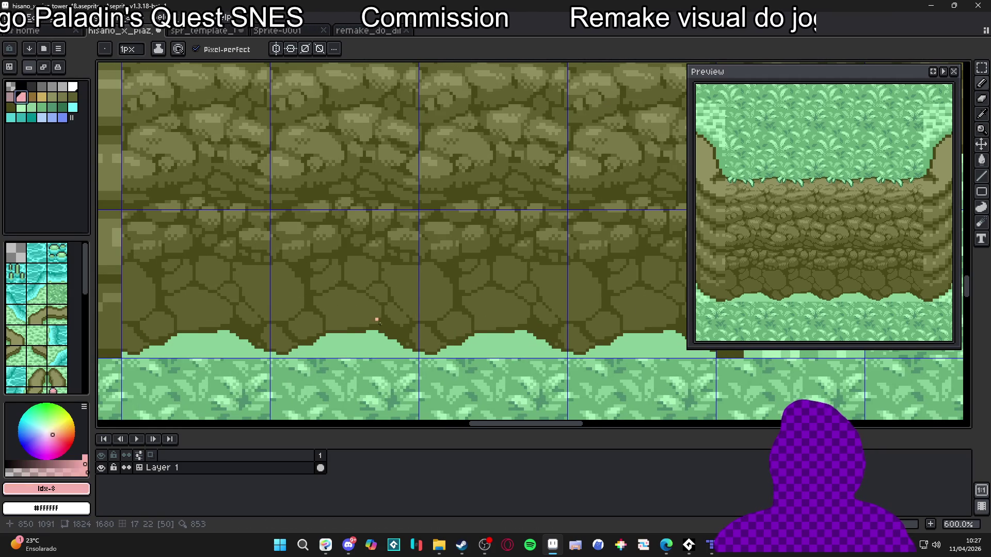
pyautogui.scroll(1, 396, 349)
pyautogui.moveTo(428, 358); pyautogui.dragTo(621, 358)
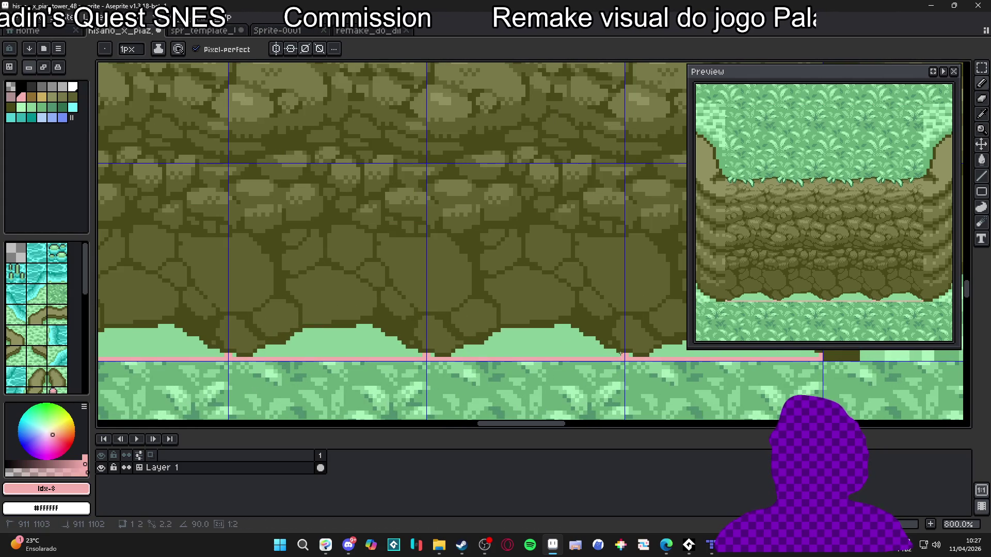
pyautogui.hotkey('ctrl', 'z')
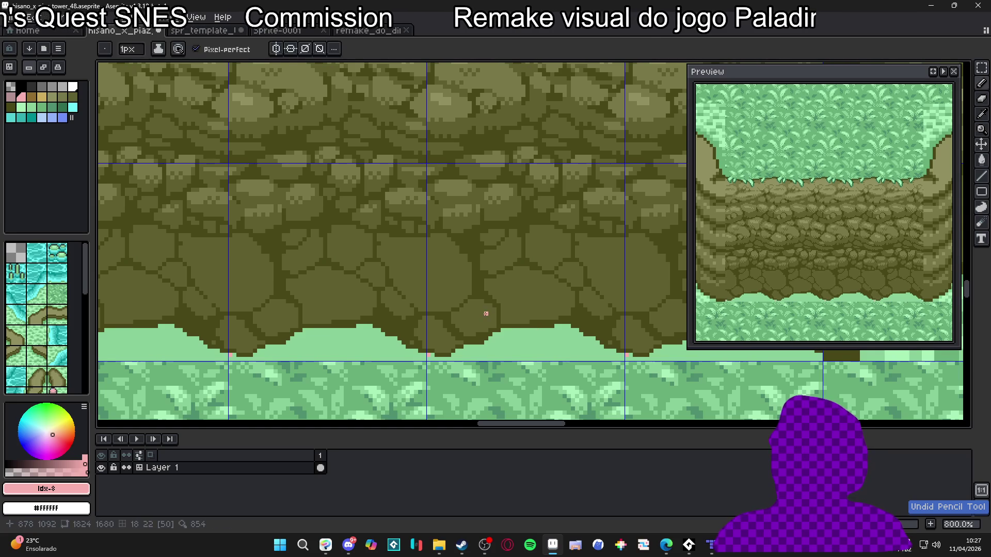
pyautogui.scroll(3, 496, 320)
pyautogui.keyDown('alt'); pyautogui.click(497, 321); pyautogui.keyUp('alt')
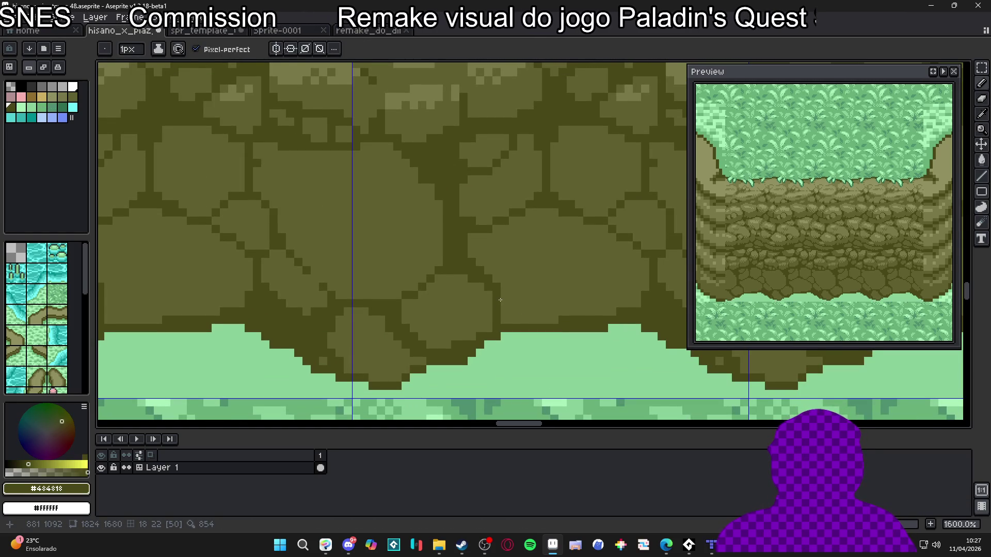
# Step: Extend dark #484818 cracks rightward through the lower stones
pyautogui.moveTo(487, 294); pyautogui.dragTo(480, 303)
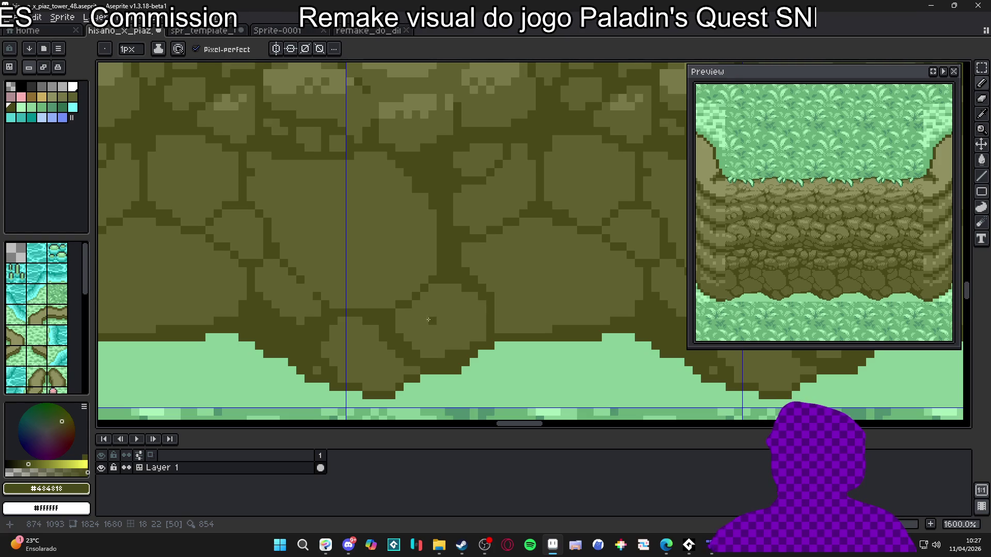
pyautogui.moveTo(399, 277); pyautogui.dragTo(424, 297)
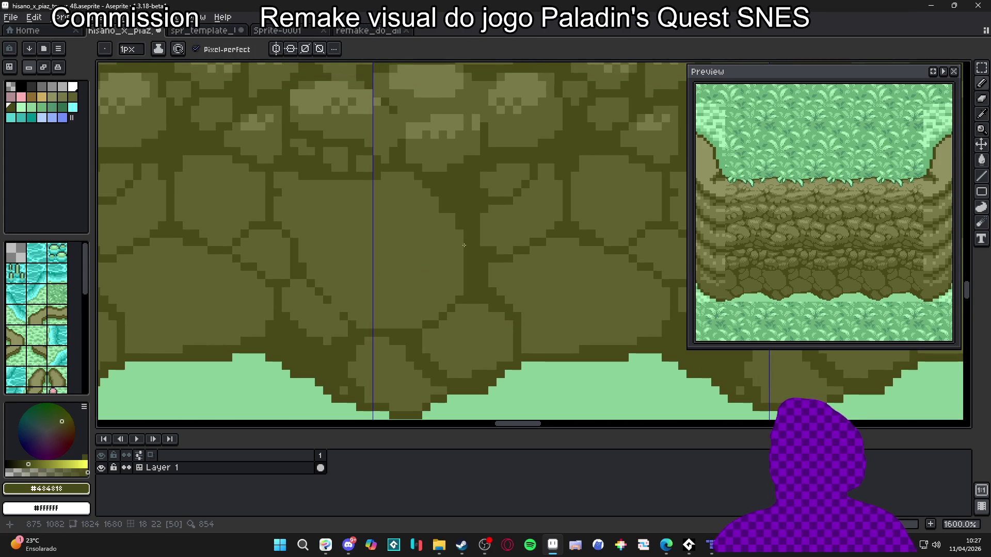
pyautogui.hscroll(2, 433, 266)
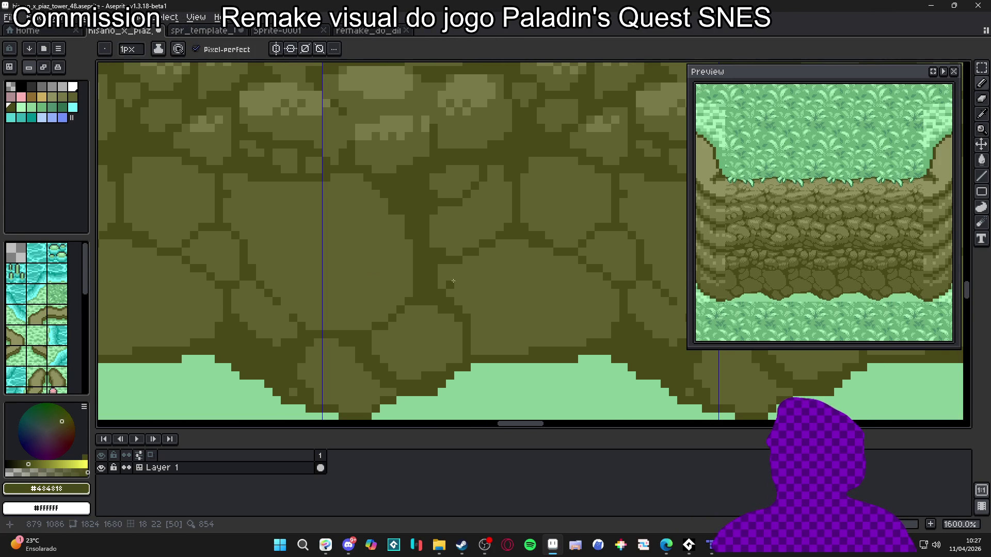
pyautogui.moveTo(466, 314); pyautogui.dragTo(494, 310)
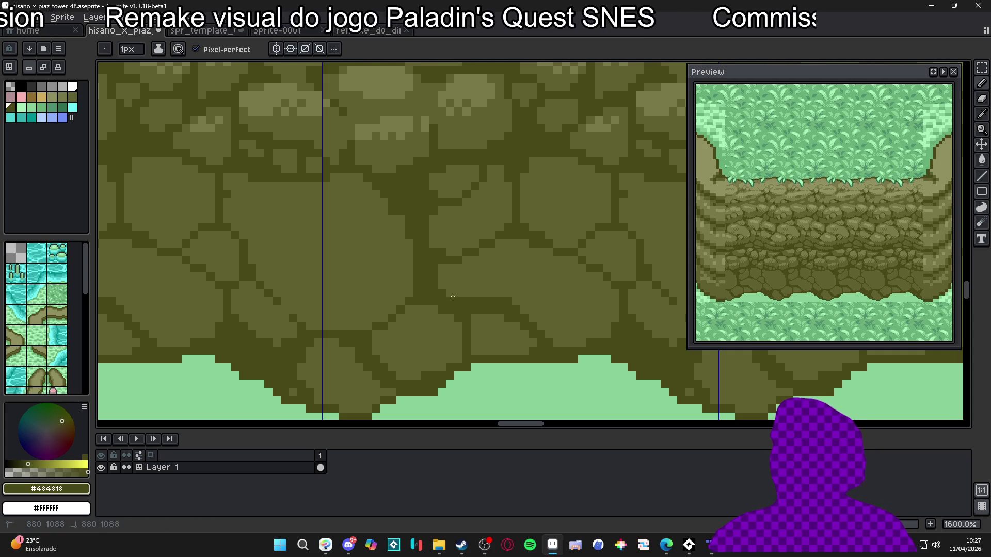
pyautogui.moveTo(516, 304)
pyautogui.mouseDown()
pyautogui.moveTo(563, 301)
pyautogui.moveTo(547, 289)
pyautogui.moveTo(568, 278)
pyautogui.moveTo(557, 293)
pyautogui.mouseUp()
pyautogui.keyDown('alt'); pyautogui.click(560, 292); pyautogui.keyUp('alt')
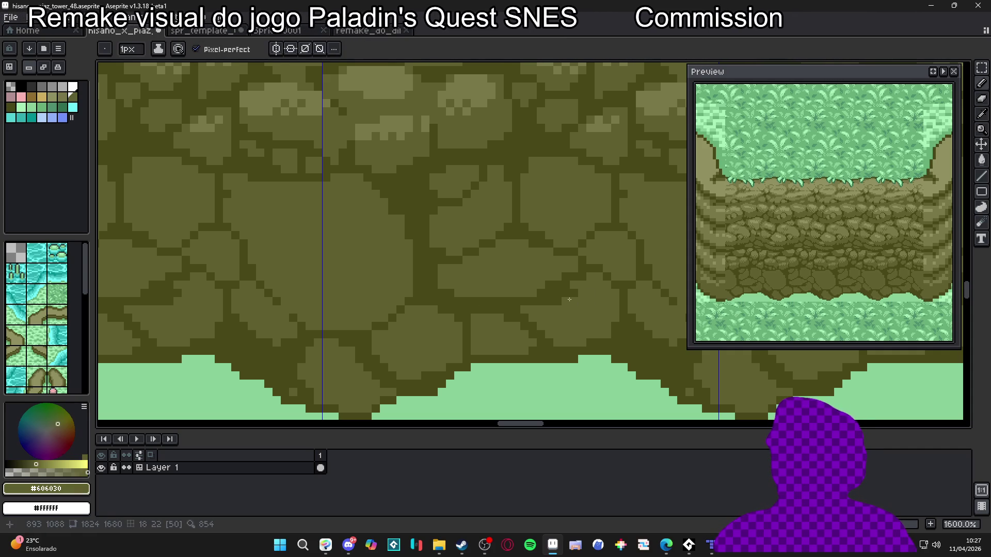
pyautogui.keyDown('alt'); pyautogui.click(533, 293); pyautogui.keyUp('alt')
pyautogui.moveTo(547, 323); pyautogui.dragTo(592, 327)
# Step: Draw a vertical crack and a diagonal stone outline through the left stones
pyautogui.press('v')
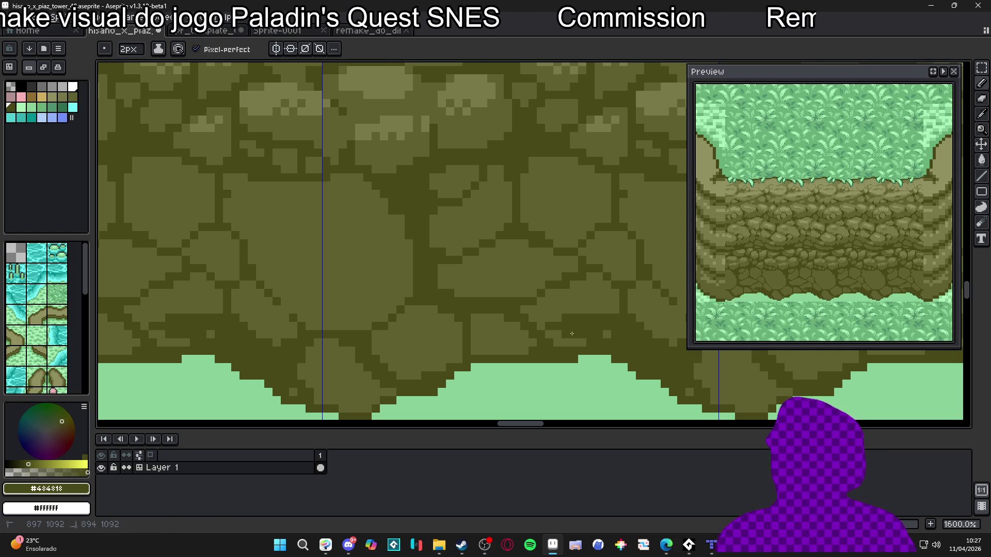
pyautogui.press('b')
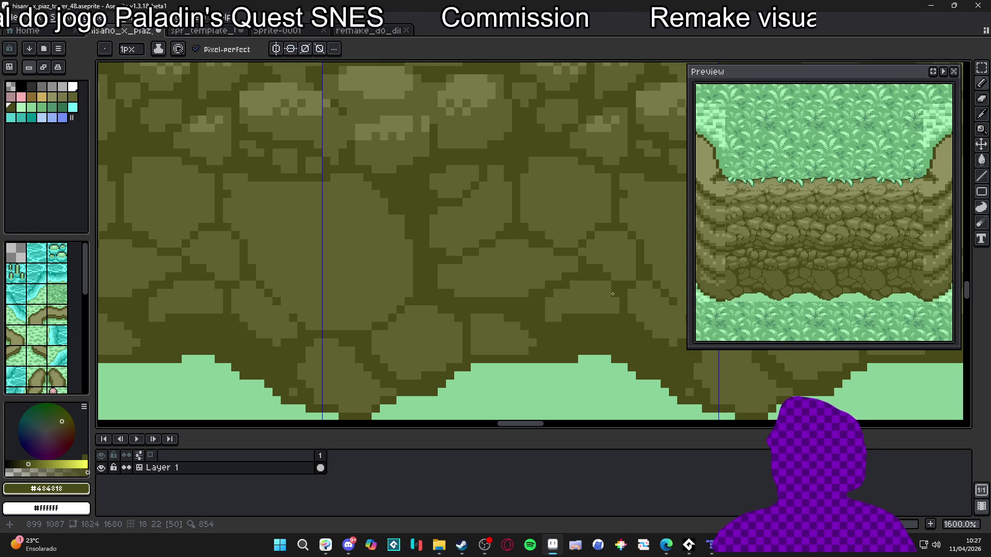
pyautogui.keyDown('alt'); pyautogui.click(602, 291); pyautogui.keyUp('alt')
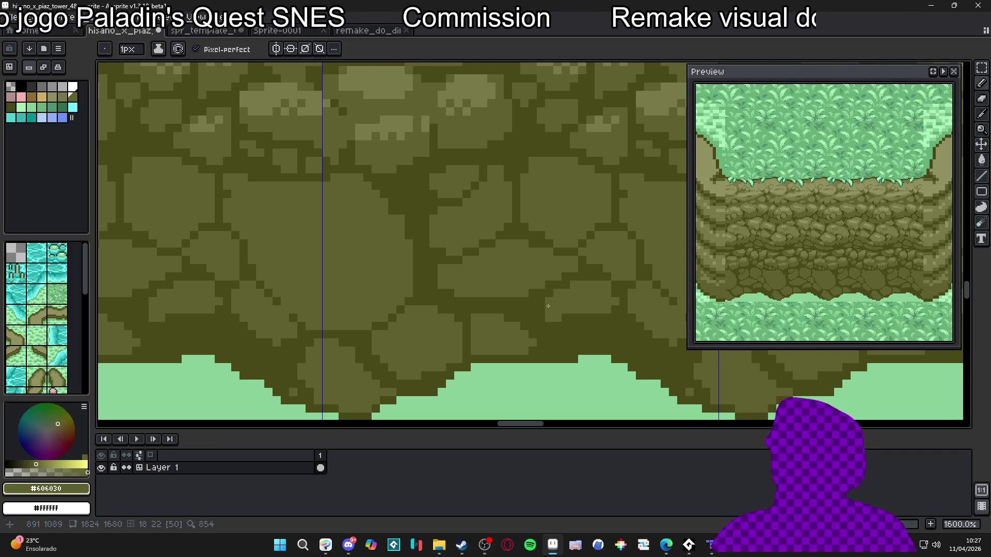
pyautogui.keyDown('alt'); pyautogui.click(369, 355); pyautogui.keyUp('alt')
pyautogui.moveTo(361, 330)
pyautogui.mouseDown()
pyautogui.moveTo(342, 283)
pyautogui.moveTo(368, 246)
pyautogui.moveTo(376, 209)
pyautogui.moveTo(348, 286)
pyautogui.mouseUp()
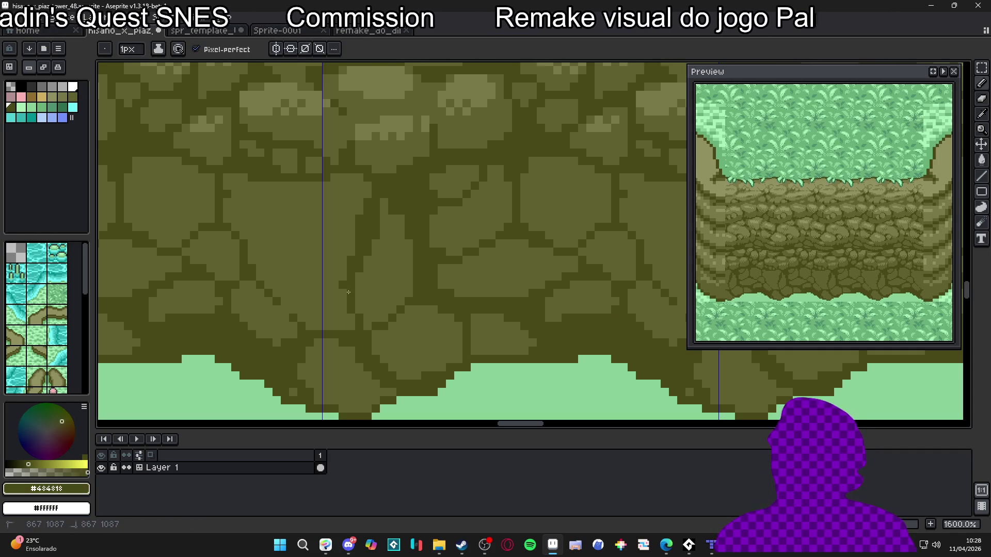
pyautogui.click(350, 317)
pyautogui.moveTo(343, 327)
pyautogui.mouseDown()
pyautogui.moveTo(343, 300)
pyautogui.moveTo(413, 288)
pyautogui.moveTo(381, 258)
pyautogui.mouseUp()
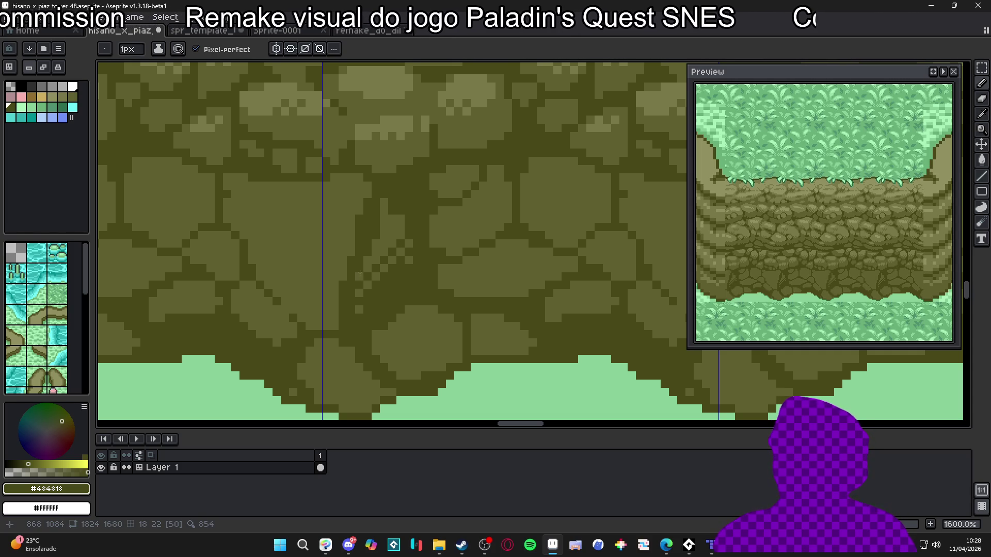
pyautogui.scroll(-1, 384, 276)
pyautogui.scroll(1, 386, 278)
pyautogui.keyDown('alt'); pyautogui.click(386, 278); pyautogui.keyUp('alt')
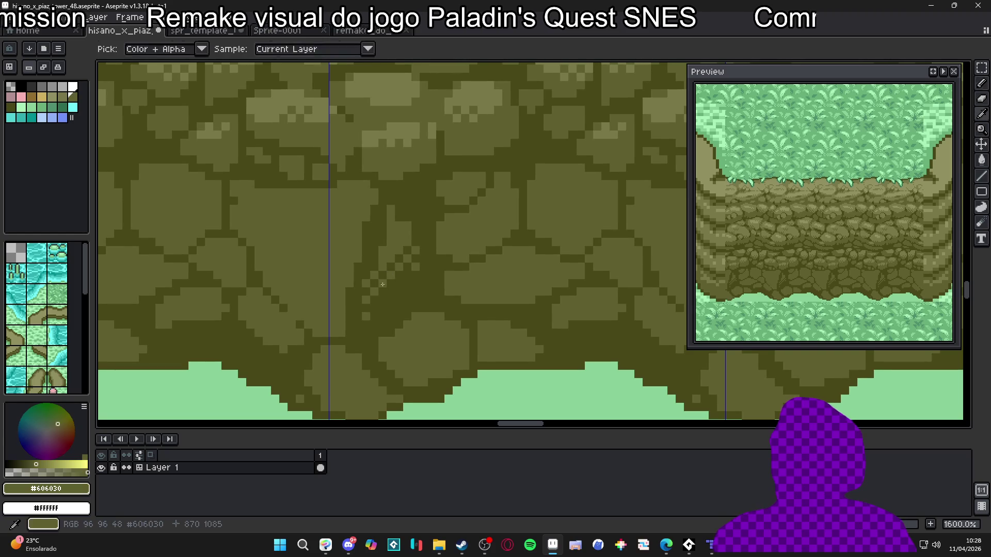
# Step: Checker-dither a lower stone with alternating #606030 and #484818 pixels
pyautogui.click(407, 283)
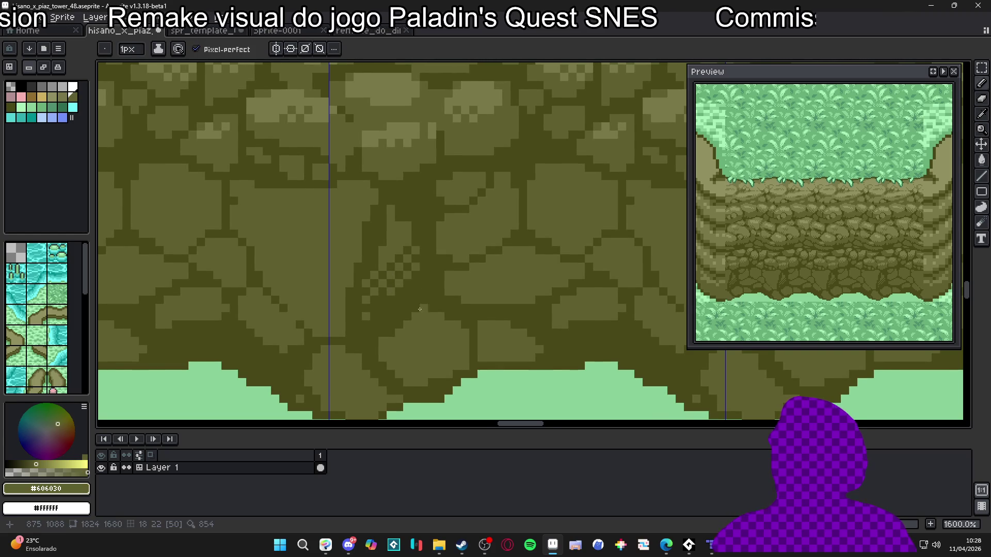
pyautogui.scroll(-1, 421, 322)
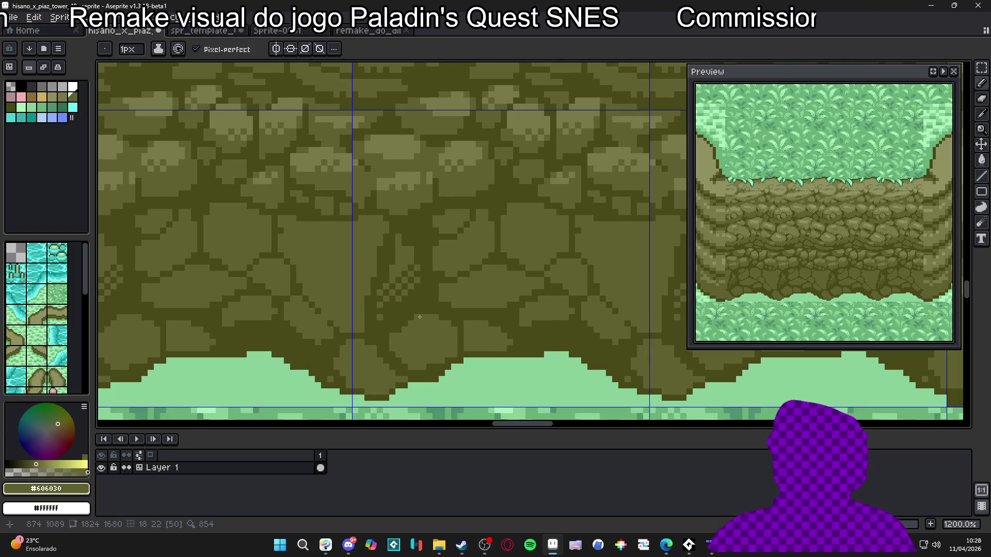
pyautogui.keyDown('alt'); pyautogui.click(367, 294); pyautogui.keyUp('alt')
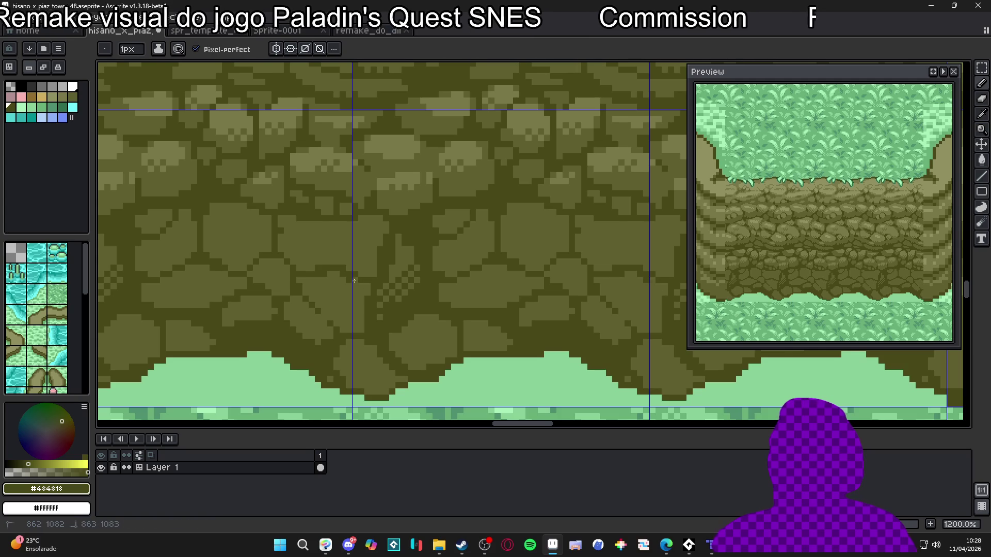
pyautogui.keyDown('shift'); pyautogui.click(371, 289); pyautogui.keyUp('shift')
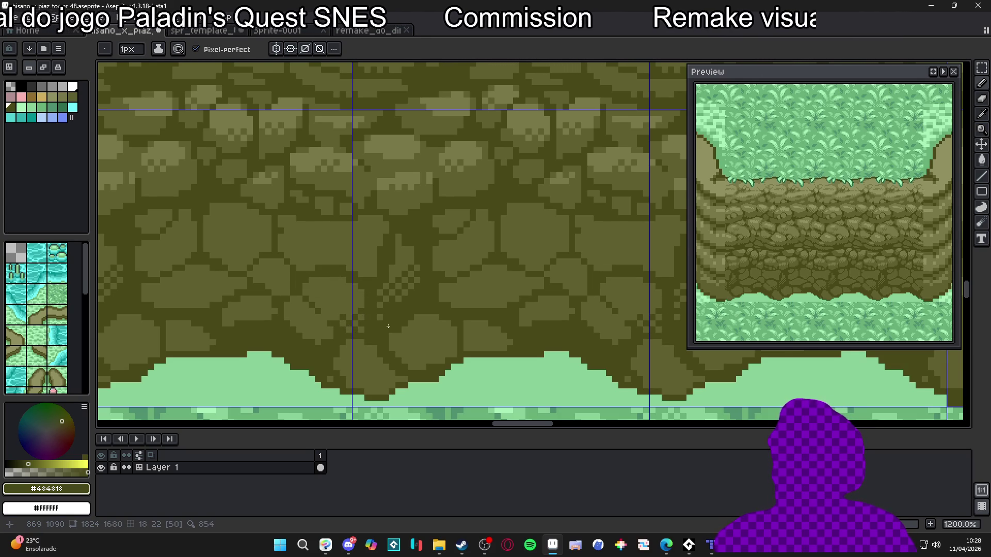
pyautogui.keyDown('alt'); pyautogui.click(365, 298); pyautogui.keyUp('alt')
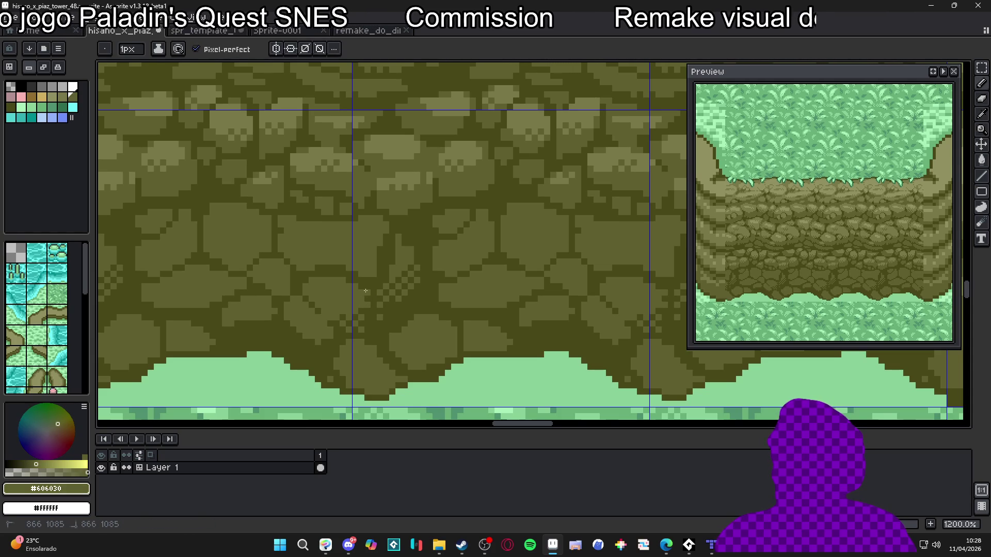
pyautogui.keyDown('alt'); pyautogui.click(392, 322); pyautogui.keyUp('alt')
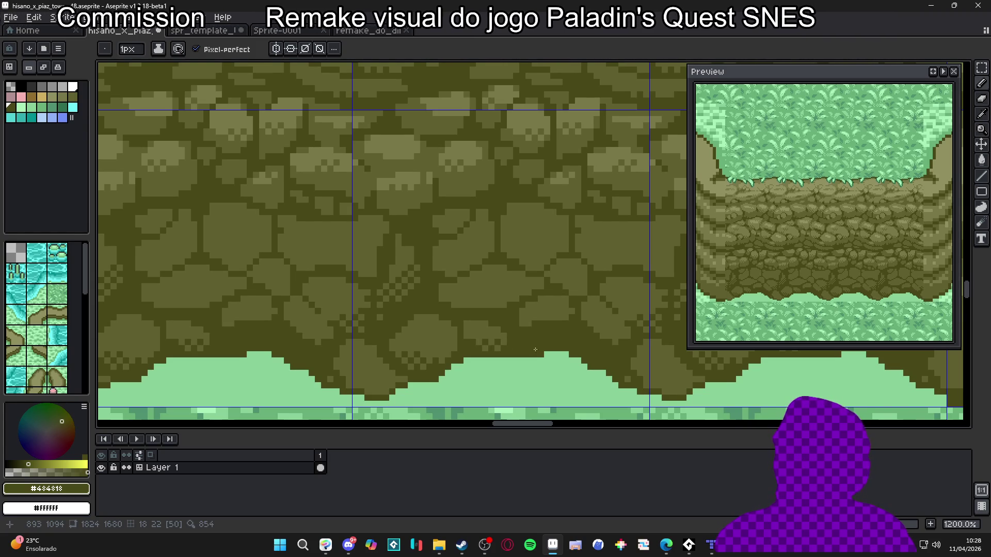
pyautogui.keyDown('alt'); pyautogui.click(491, 325); pyautogui.keyUp('alt')
pyautogui.keyDown('alt'); pyautogui.click(465, 323); pyautogui.keyUp('alt')
pyautogui.keyDown('alt'); pyautogui.click(480, 332); pyautogui.keyUp('alt')
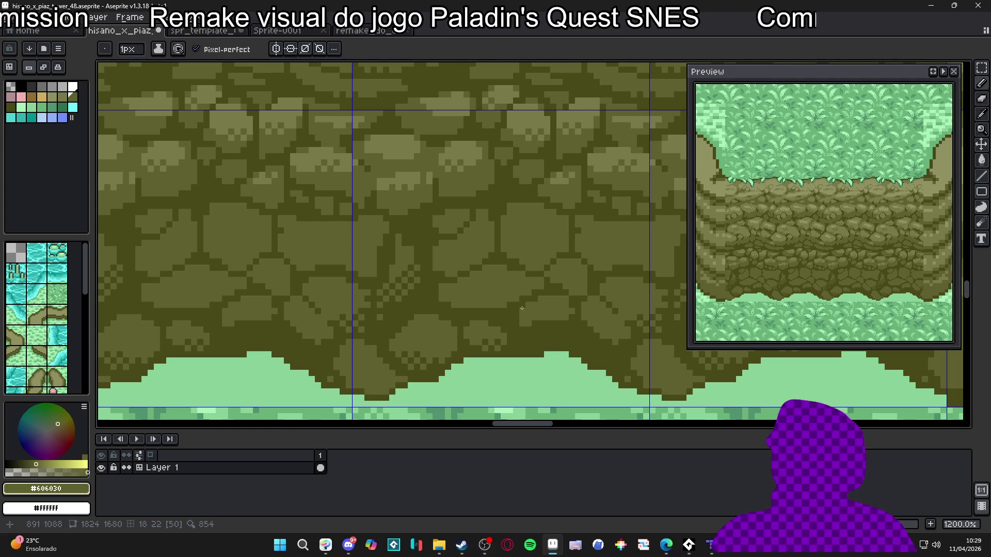
# Step: Darken stones beside the grass edge, save hisano_x_piaz_tower_48.aseprite, and add a crack stroke
pyautogui.keyDown('alt'); pyautogui.click(370, 386); pyautogui.keyUp('alt')
pyautogui.moveTo(350, 381)
pyautogui.mouseDown()
pyautogui.moveTo(379, 376)
pyautogui.moveTo(364, 373)
pyautogui.mouseUp()
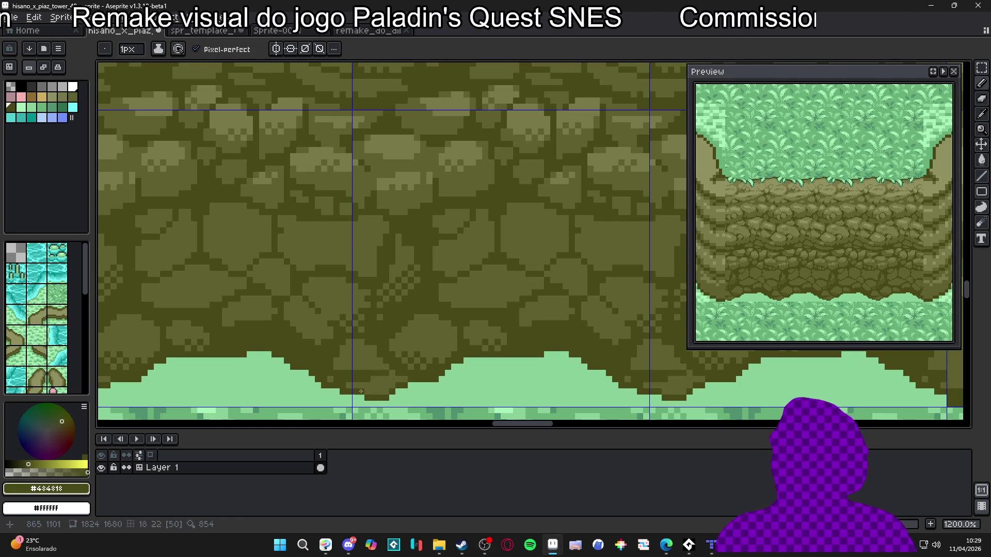
pyautogui.press('+')
pyautogui.press('-')
pyautogui.moveTo(367, 367); pyautogui.dragTo(370, 365)
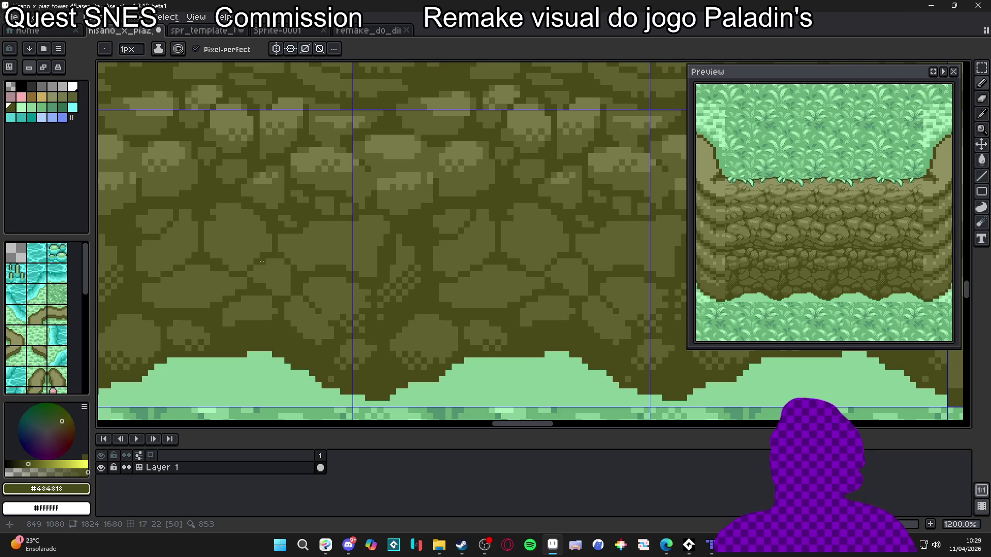
pyautogui.hscroll(-1, 289, 233)
pyautogui.hotkey('ctrl', 's')
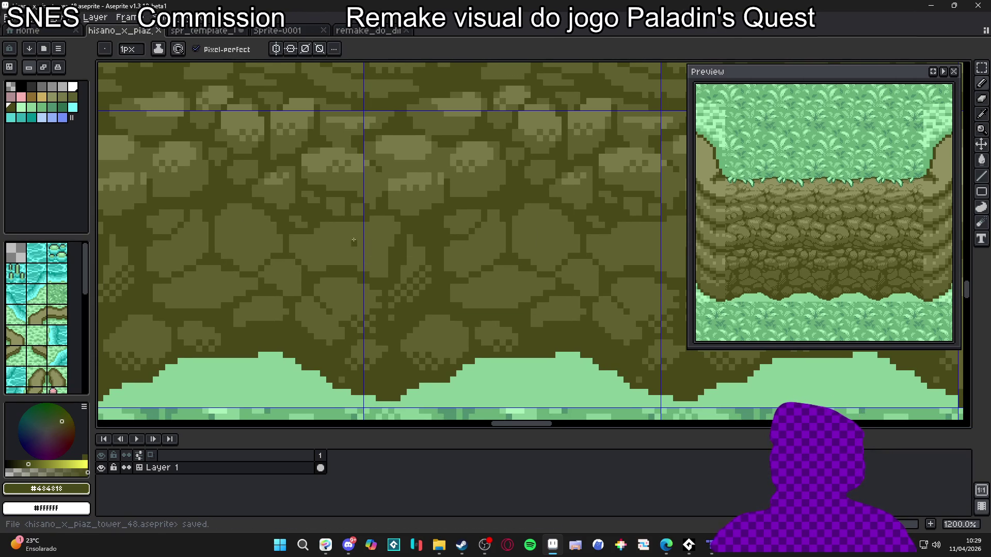
pyautogui.moveTo(349, 256); pyautogui.dragTo(348, 225)
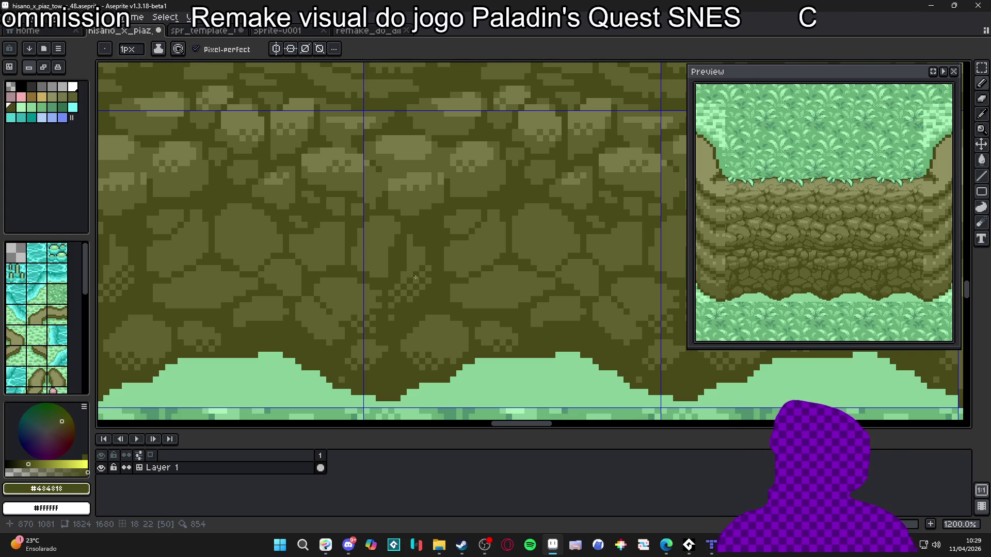
pyautogui.scroll(-5, 515, 291)
pyautogui.scroll(-1, 516, 291)
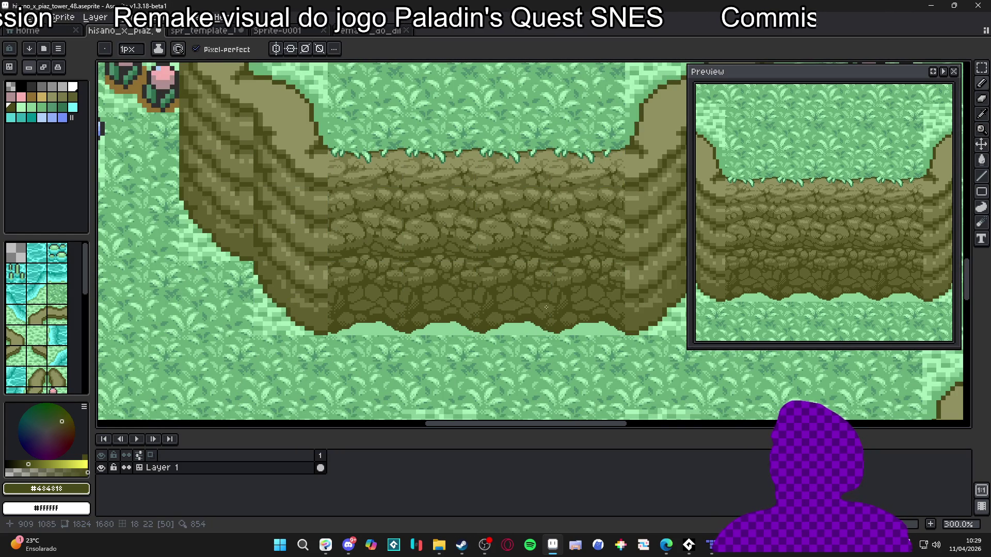
# Step: Darken the wall's grass edge in #484818 and checker-dither lighter pixels into a bottom stone
pyautogui.scroll(5, 547, 308)
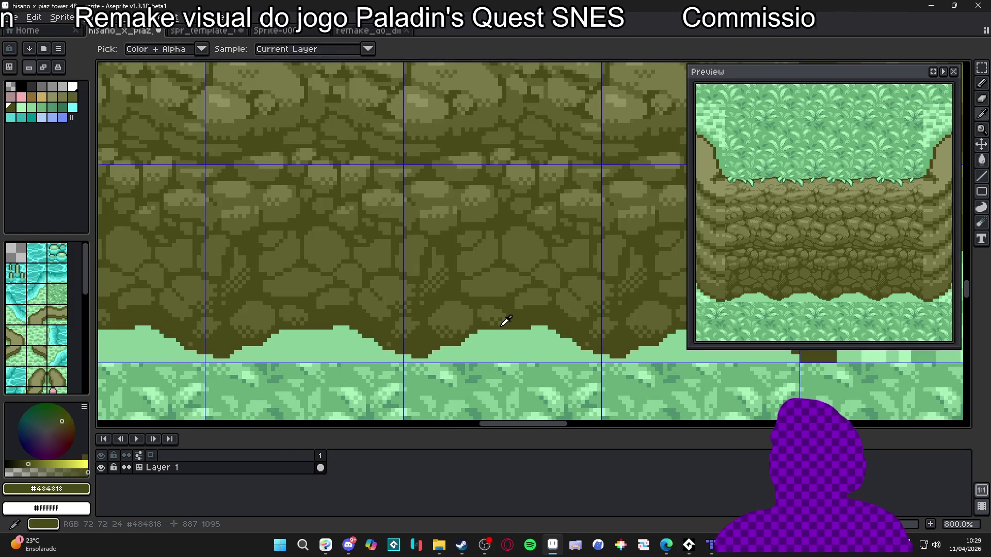
pyautogui.moveTo(473, 344)
pyautogui.mouseDown()
pyautogui.moveTo(514, 342)
pyautogui.moveTo(507, 335)
pyautogui.moveTo(511, 343)
pyautogui.mouseUp()
pyautogui.keyDown('alt'); pyautogui.click(512, 314); pyautogui.keyUp('alt')
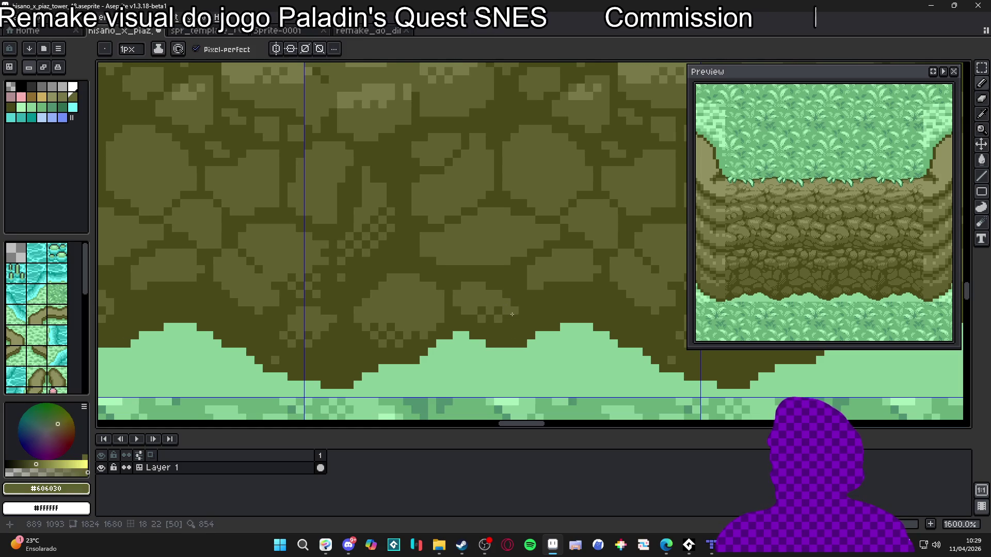
pyautogui.click(515, 303)
pyautogui.click(524, 307)
pyautogui.click(525, 302)
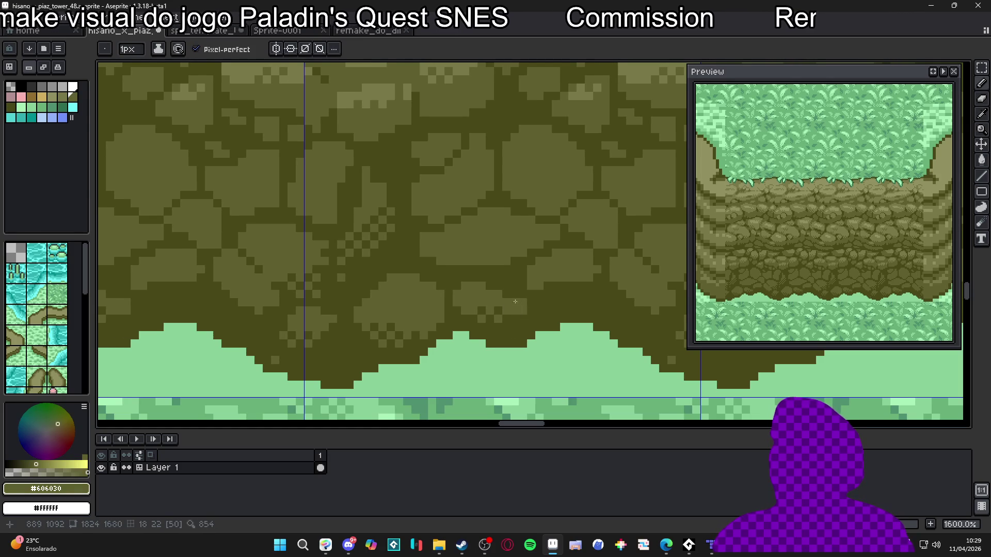
pyautogui.click(509, 294)
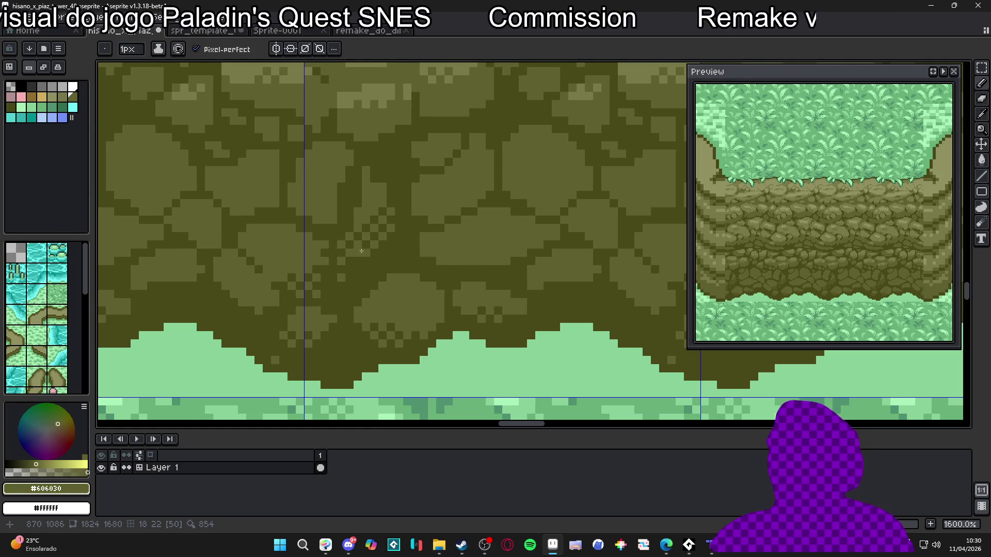
pyautogui.keyDown('alt'); pyautogui.click(416, 204); pyautogui.keyUp('alt')
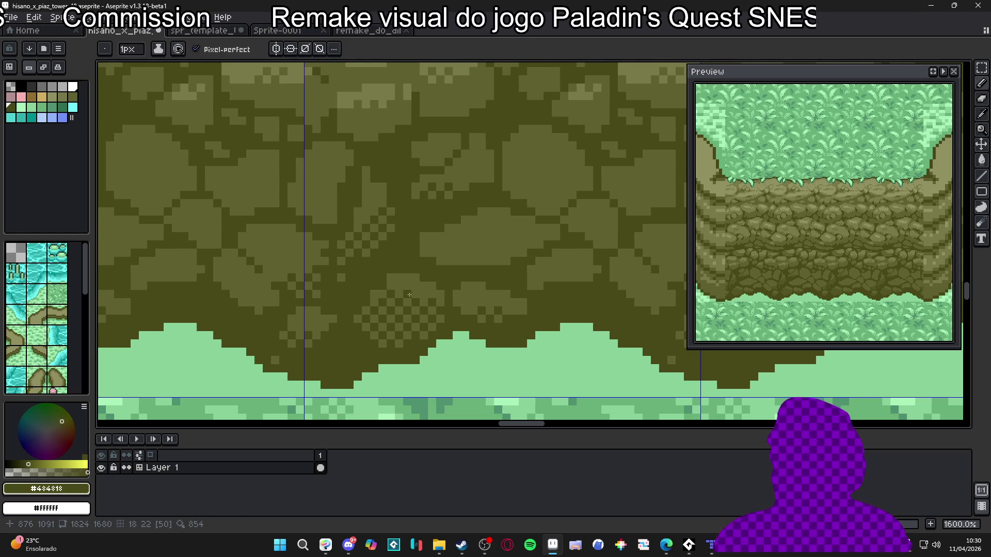
pyautogui.hscroll(-3, 373, 365)
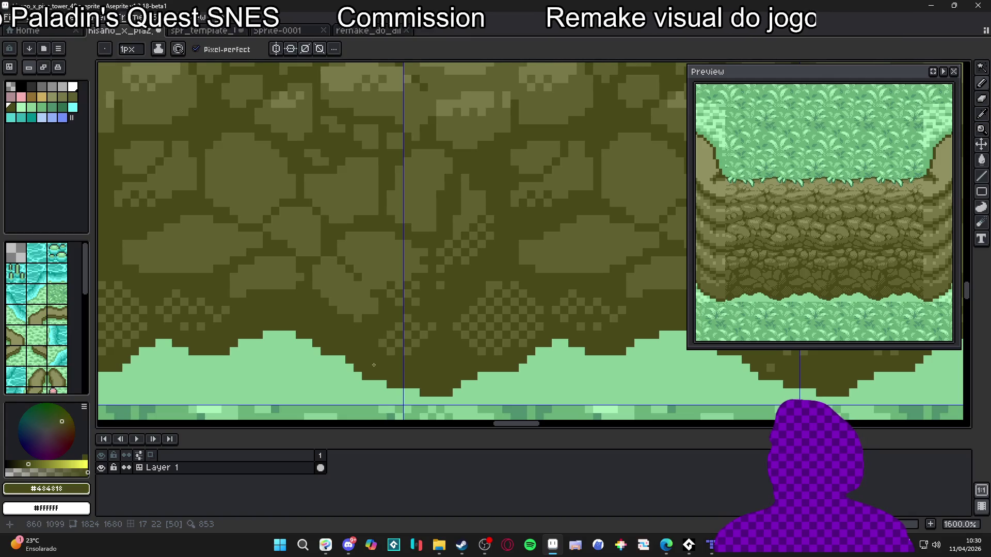
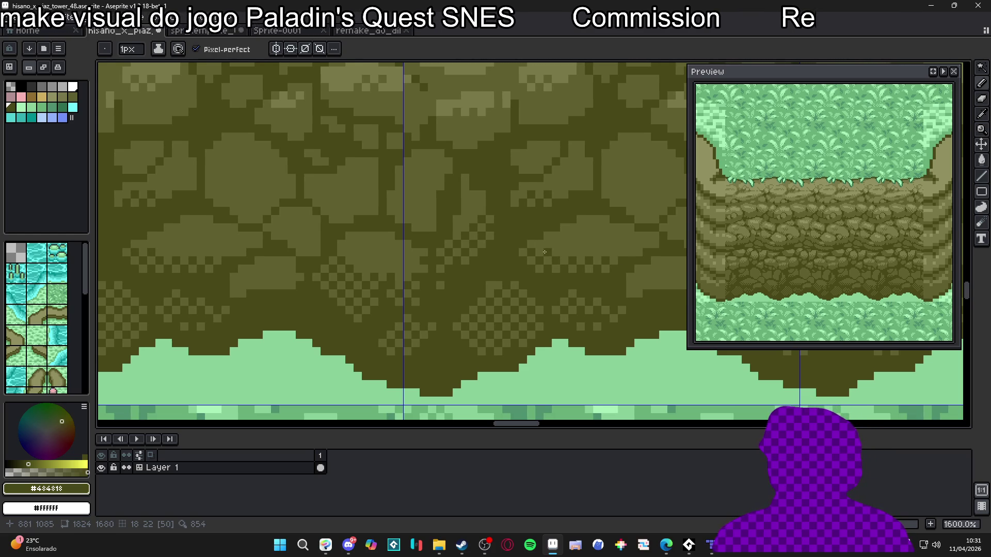
# Step: Pan across the rock face and zoom out from 1600% to 200% to see the whole cliff tile
pyautogui.moveTo(605, 227); pyautogui.dragTo(510, 246)
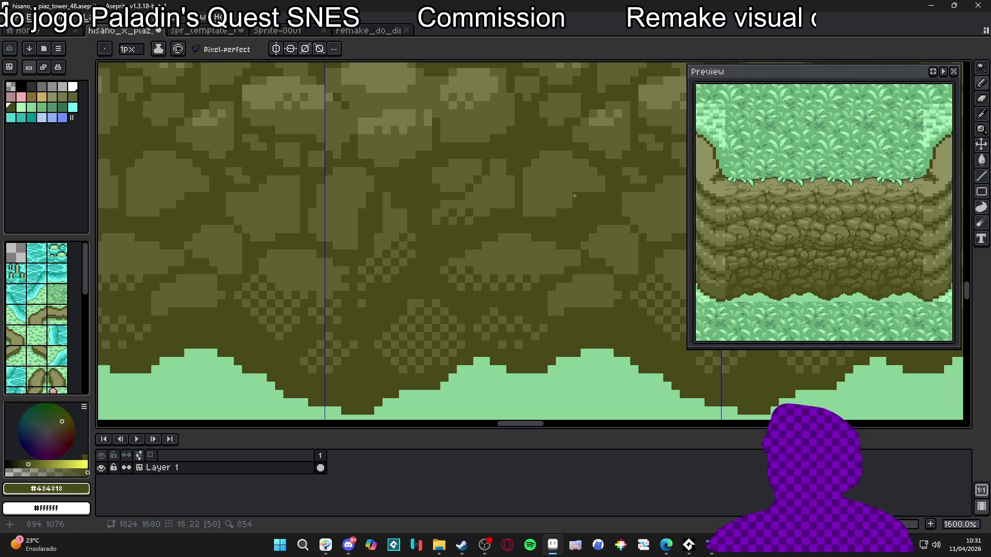
pyautogui.scroll(-3, 571, 228)
pyautogui.scroll(-4, 497, 283)
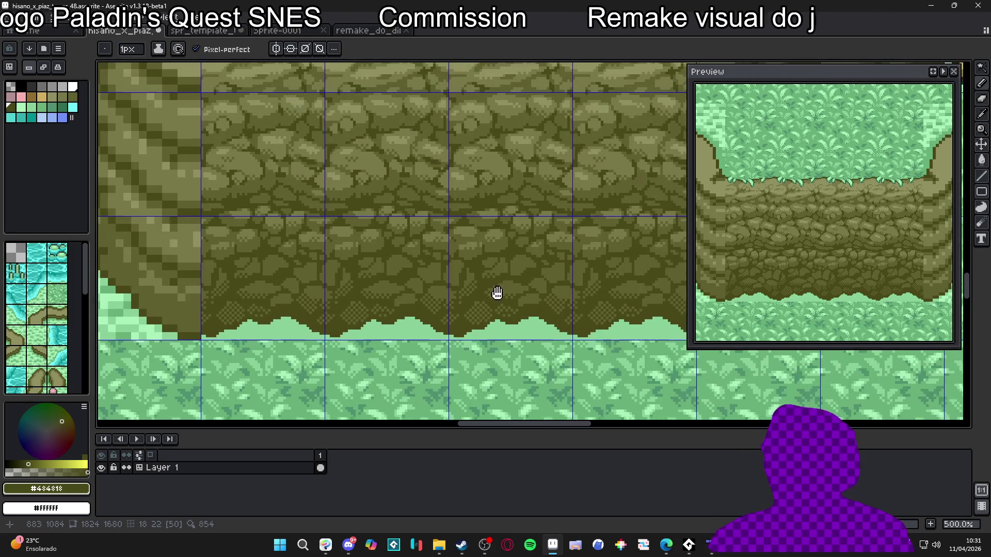
pyautogui.scroll(-1, 523, 310)
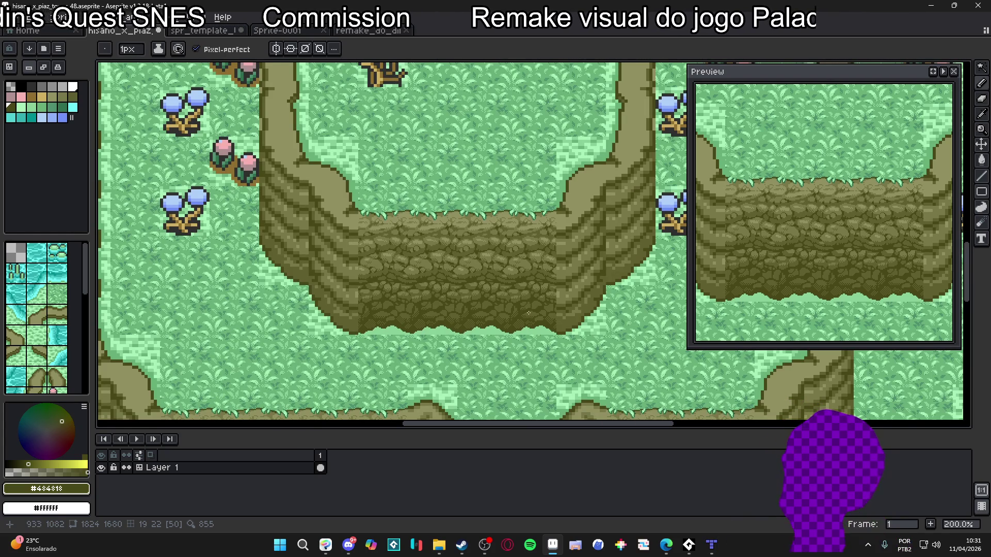
# Step: Zoom between 100% and 200%, nudge the view over the cliff, and briefly toggle the tile grid
pyautogui.scroll(-1, 529, 313)
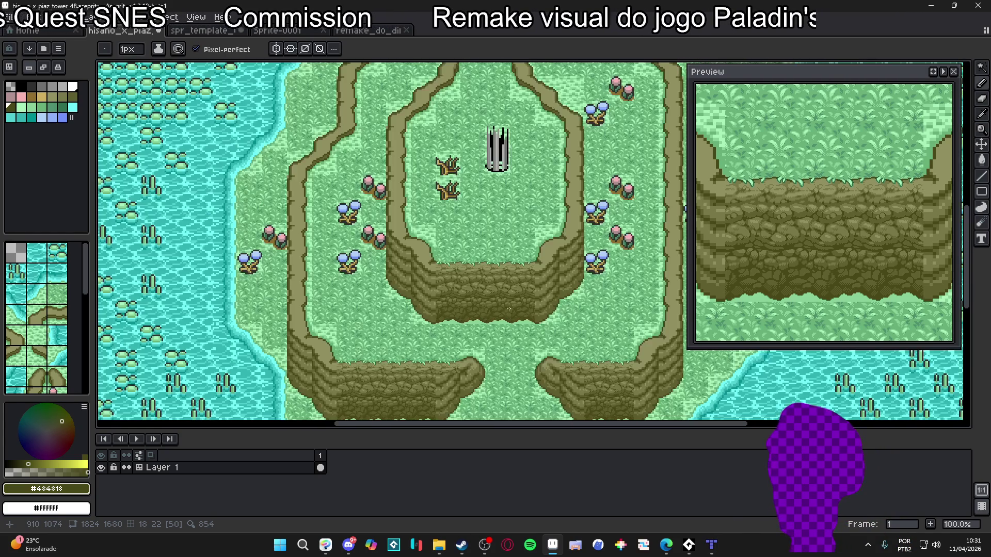
pyautogui.scroll(1, 515, 321)
pyautogui.scroll(-1, 516, 320)
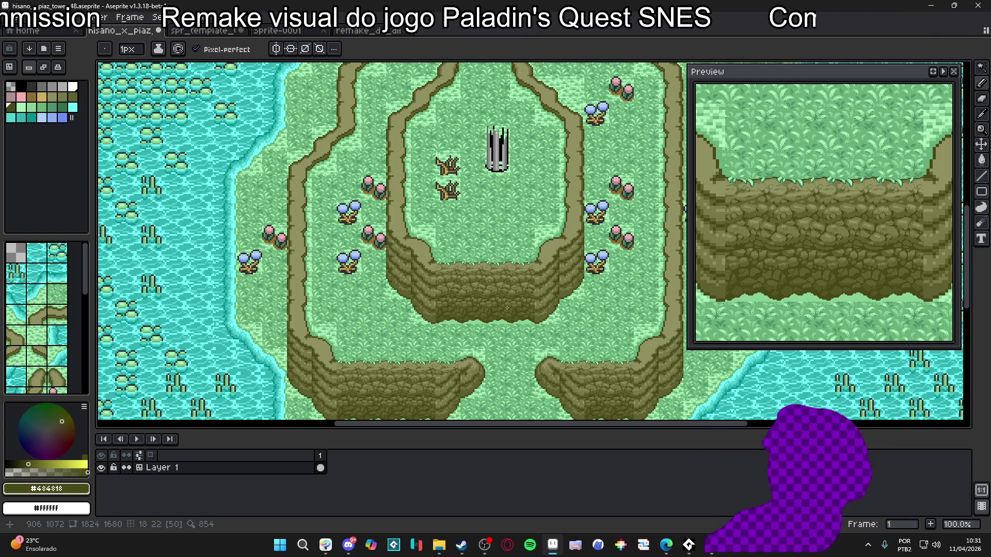
pyautogui.scroll(1, 497, 307)
pyautogui.scroll(-1, 497, 307)
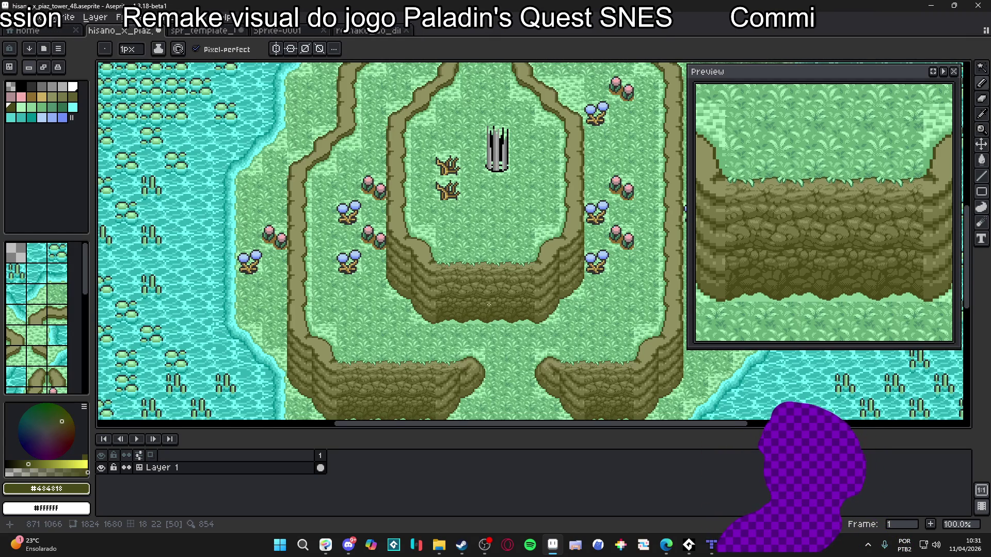
pyautogui.scroll(1, 489, 305)
pyautogui.scroll(-1, 487, 298)
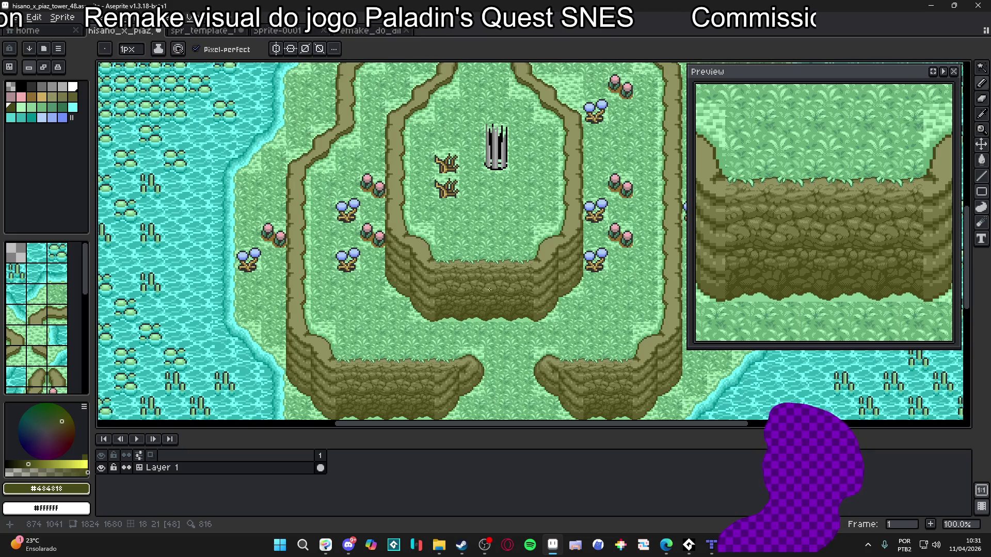
pyautogui.scroll(1, 482, 283)
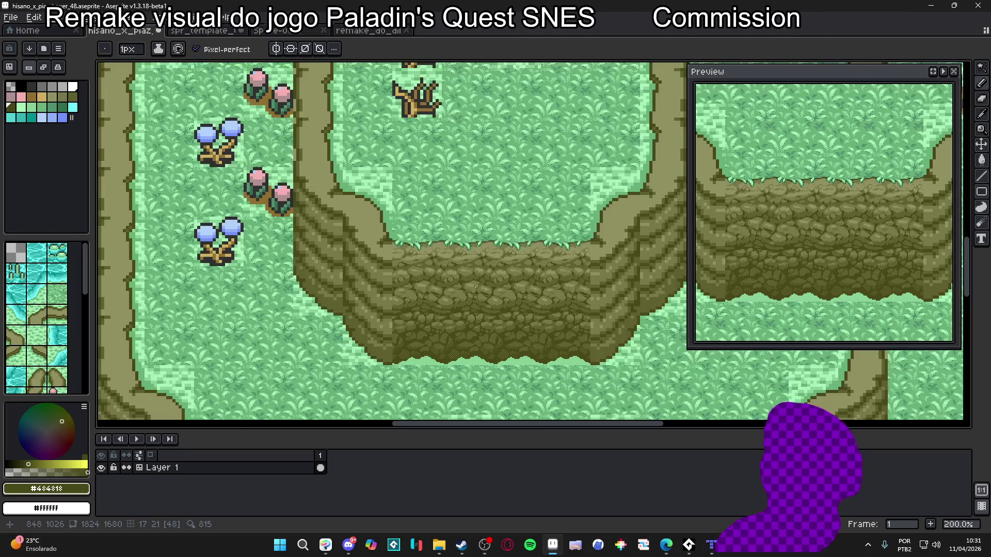
pyautogui.moveTo(482, 282); pyautogui.dragTo(456, 257)
pyautogui.hotkey('ctrl', "'")
pyautogui.hotkey('ctrl', "'")
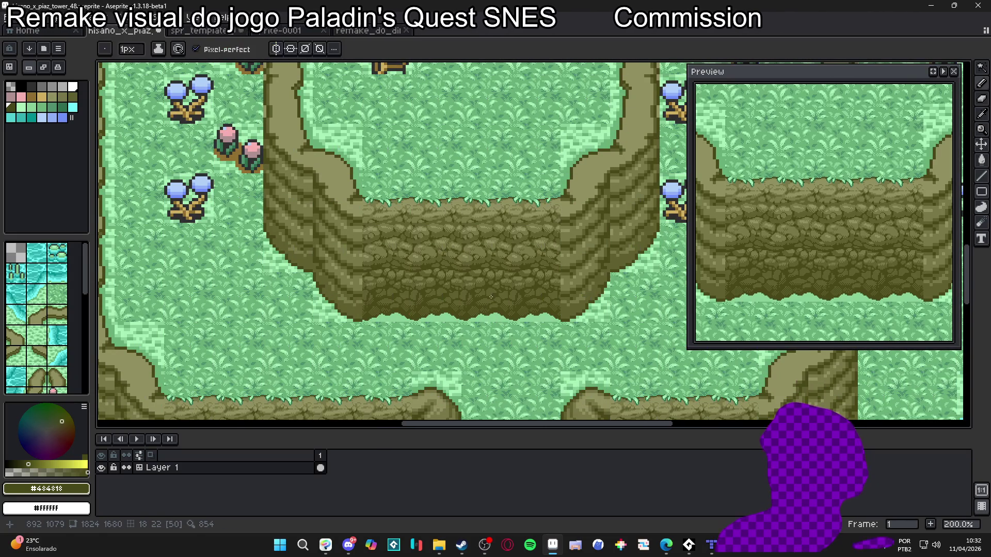
# Step: Settle at 100% with the river in view and Magic Wand-select the light grass fringe under the cliff
pyautogui.scroll(-1, 500, 293)
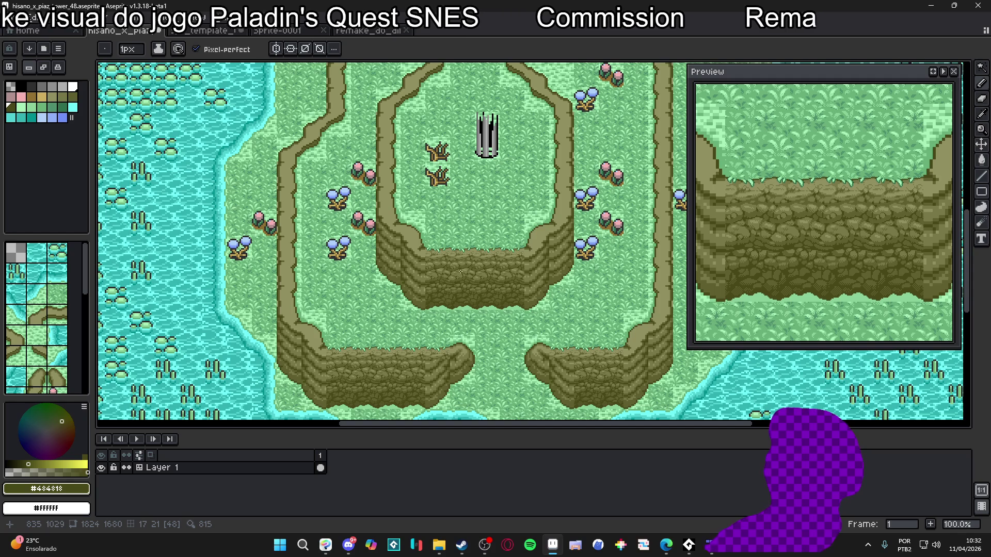
pyautogui.scroll(-1, 463, 271)
pyautogui.scroll(1, 460, 283)
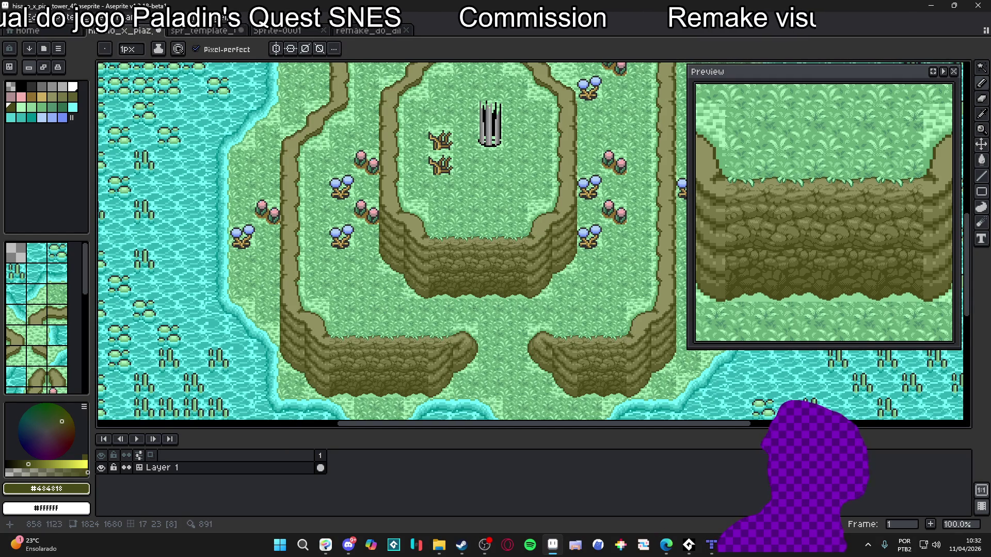
pyautogui.scroll(1, 456, 292)
pyautogui.press('w')
pyautogui.click(465, 308)
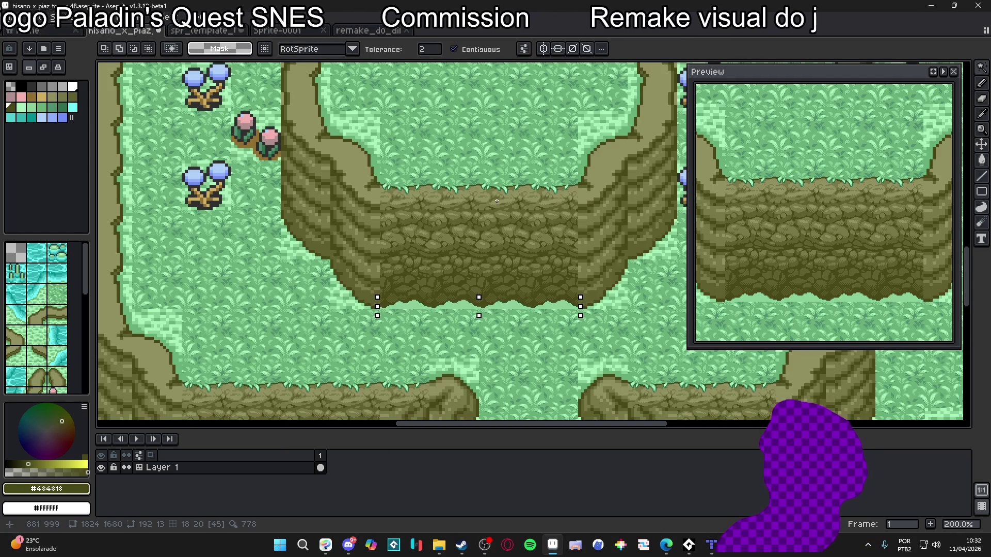
# Step: With the tile grid shown, reselect the cliff-bottom grass fringe strip and turn it into a custom brush
pyautogui.hotkey('ctrl', 'd')
pyautogui.hotkey('ctrl', "'")
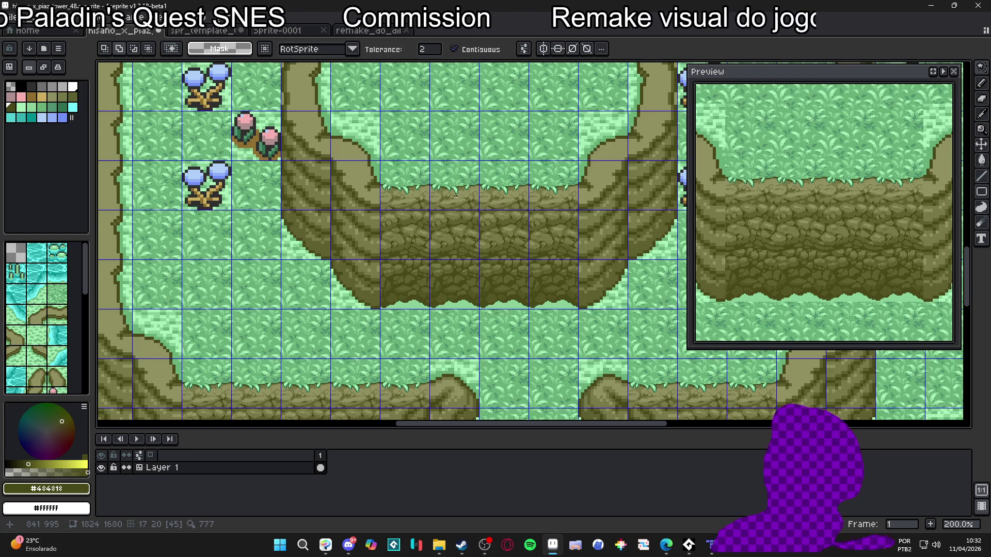
pyautogui.scroll(-1, 483, 215)
pyautogui.scroll(1, 473, 179)
pyautogui.press('b')
pyautogui.press('w')
pyautogui.click(487, 338)
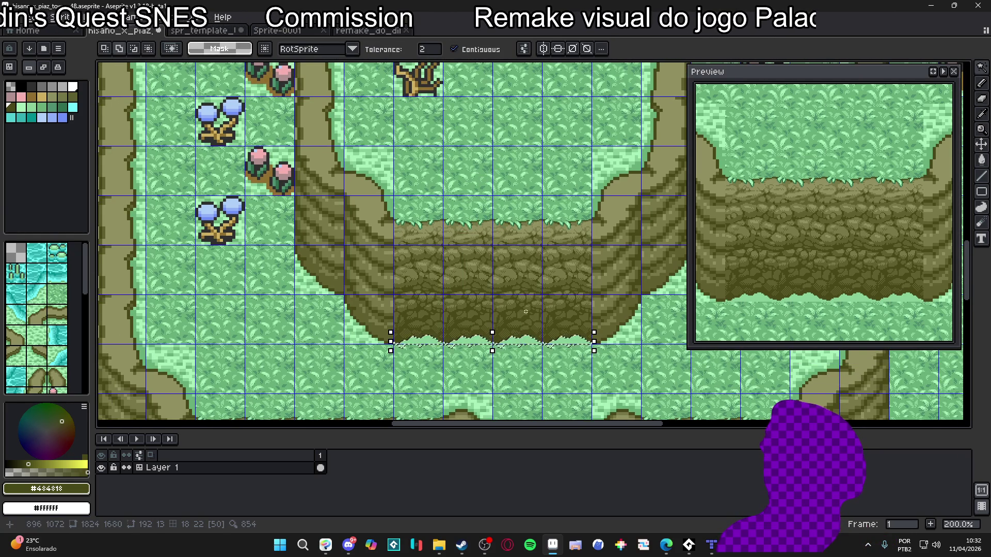
pyautogui.press('b')
pyautogui.scroll(3, 423, 327)
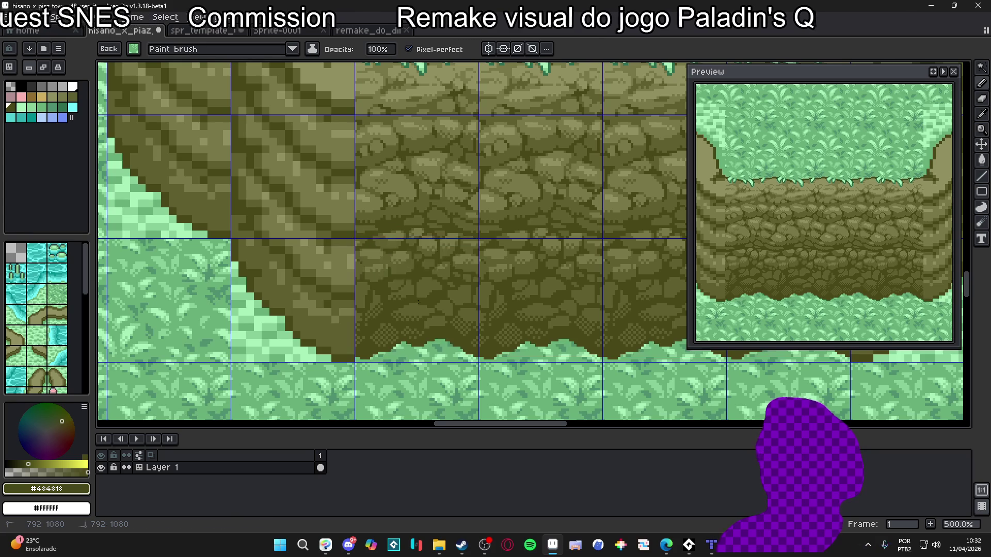
# Step: Bring the cliff's bottom edge into view and pick light green #88d098 from the grass
pyautogui.scroll(-1, 534, 209)
pyautogui.moveTo(534, 209); pyautogui.dragTo(469, 188)
pyautogui.scroll(-2, 496, 228)
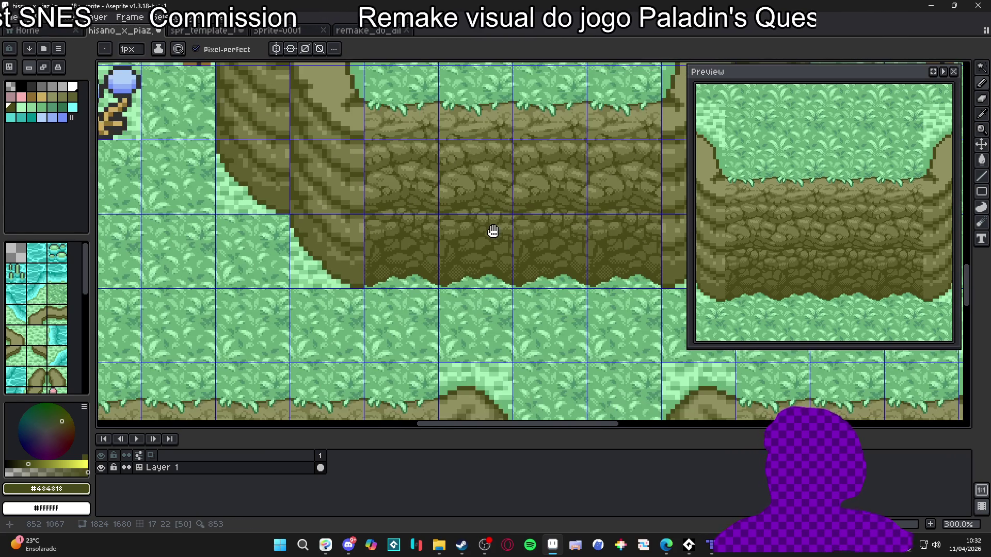
pyautogui.scroll(1, 472, 231)
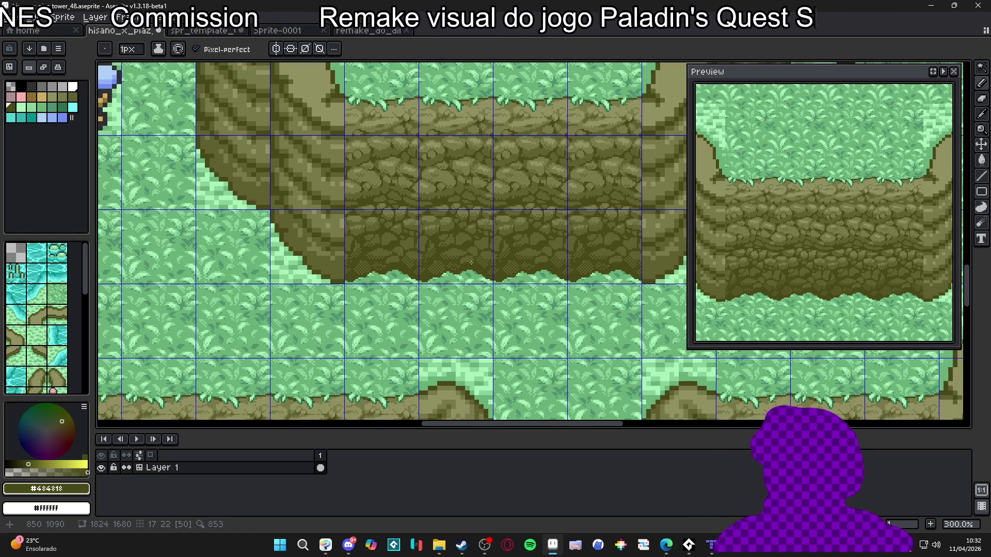
pyautogui.scroll(4, 469, 264)
pyautogui.keyDown('alt'); pyautogui.click(457, 268); pyautogui.keyUp('alt')
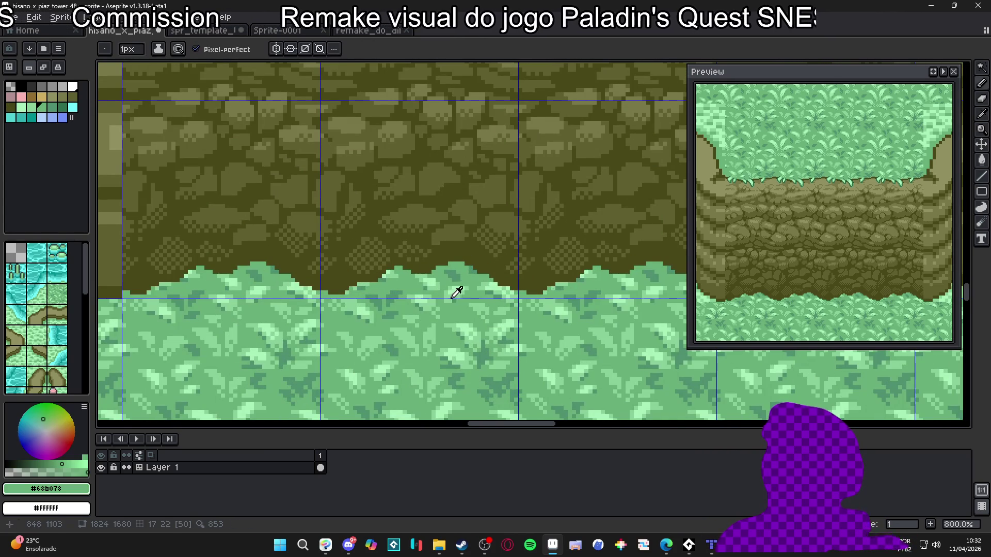
pyautogui.keyDown('alt'); pyautogui.click(453, 290); pyautogui.keyUp('alt')
# Step: Paint light-green grass tips and a new blade rising into the rock, using 1 and 2 px brushes
pyautogui.press('+')
pyautogui.click(465, 263)
pyautogui.press('-')
pyautogui.click(471, 256)
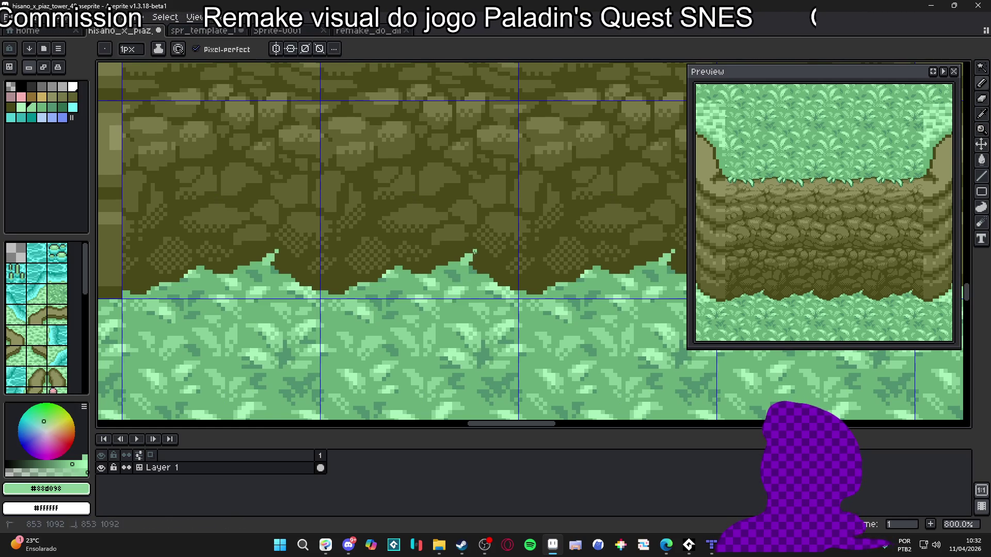
pyautogui.click(475, 255)
pyautogui.press('+')
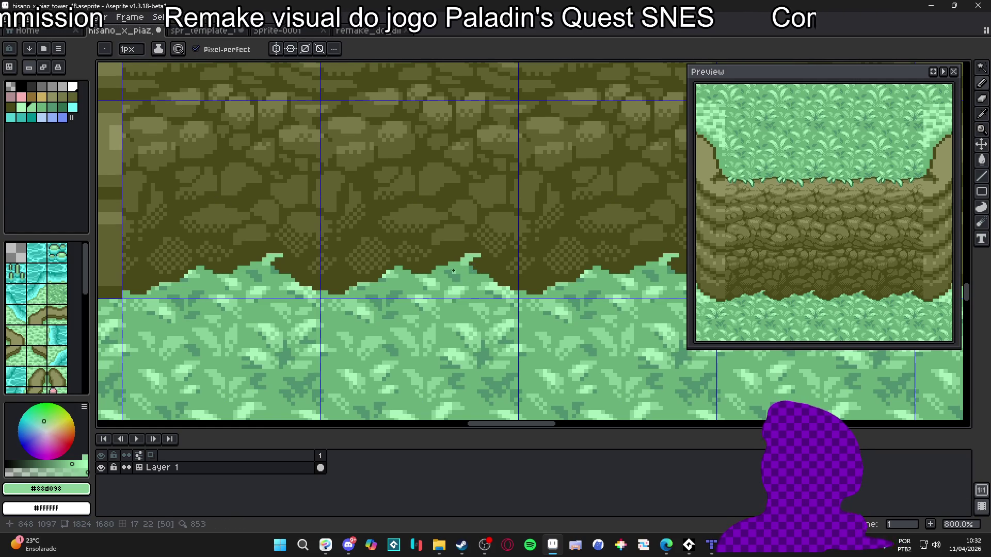
pyautogui.moveTo(437, 259); pyautogui.dragTo(436, 252)
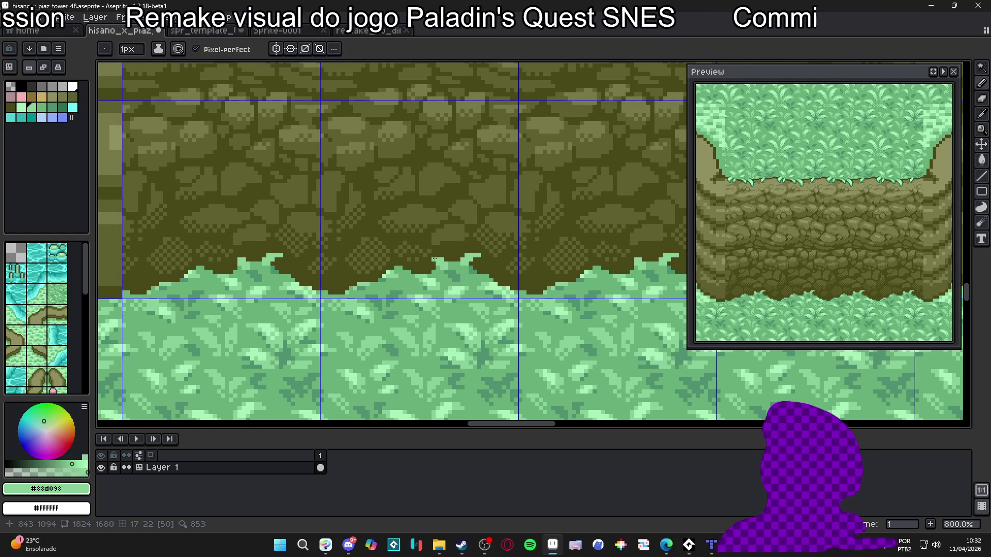
pyautogui.click(433, 255)
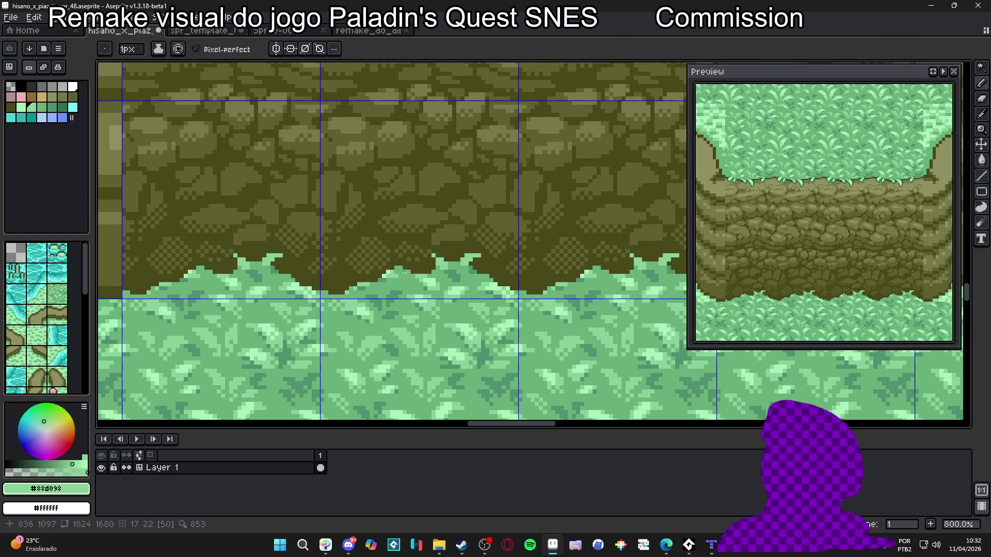
pyautogui.moveTo(400, 271); pyautogui.dragTo(412, 253)
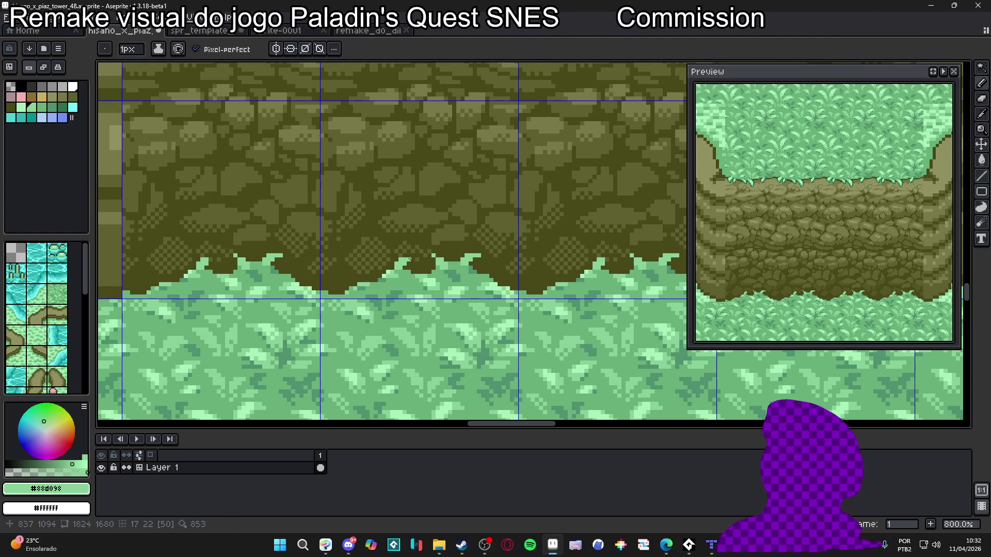
# Step: Add another light-green pixel with a 2 px brush, then pick the darker green #509070
pyautogui.press('+')
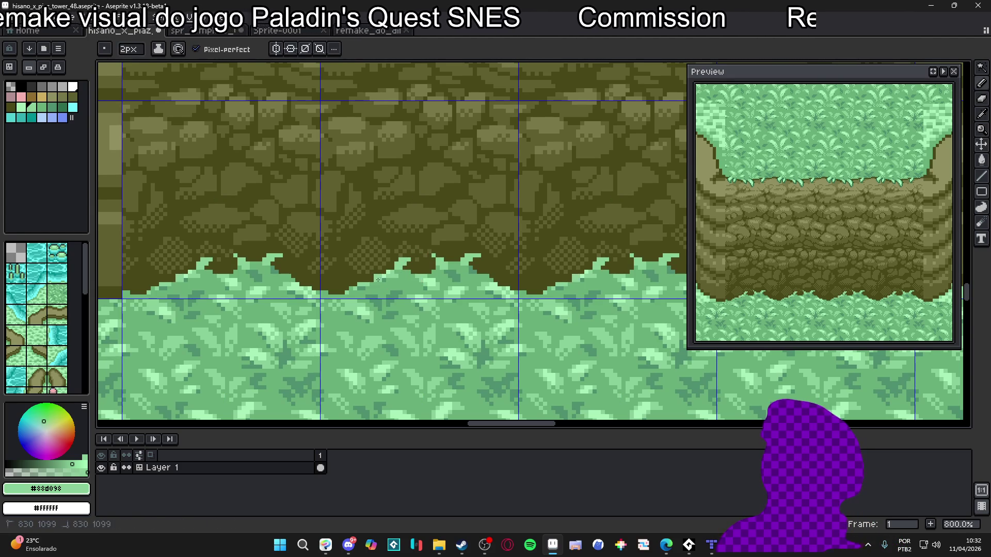
pyautogui.press('-')
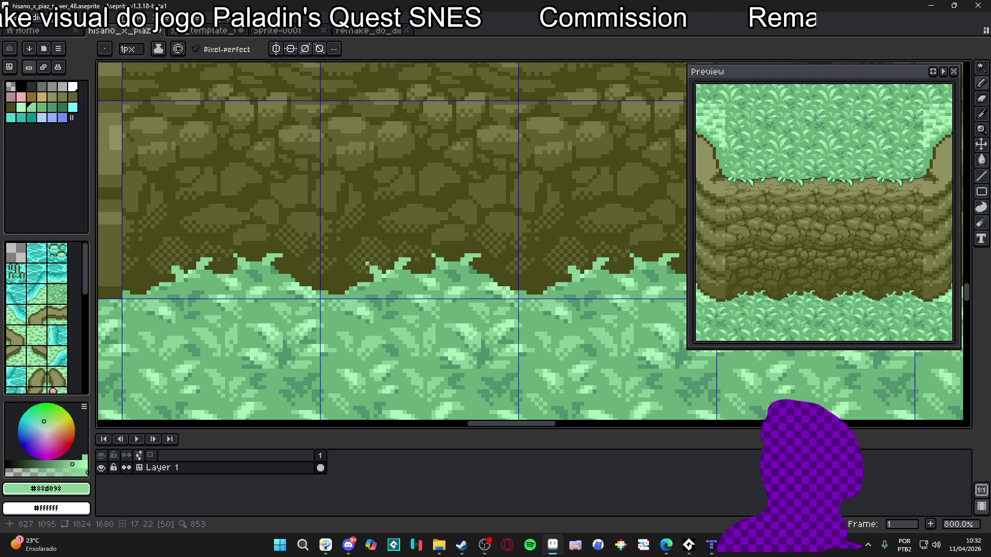
pyautogui.hscroll(1, 401, 271)
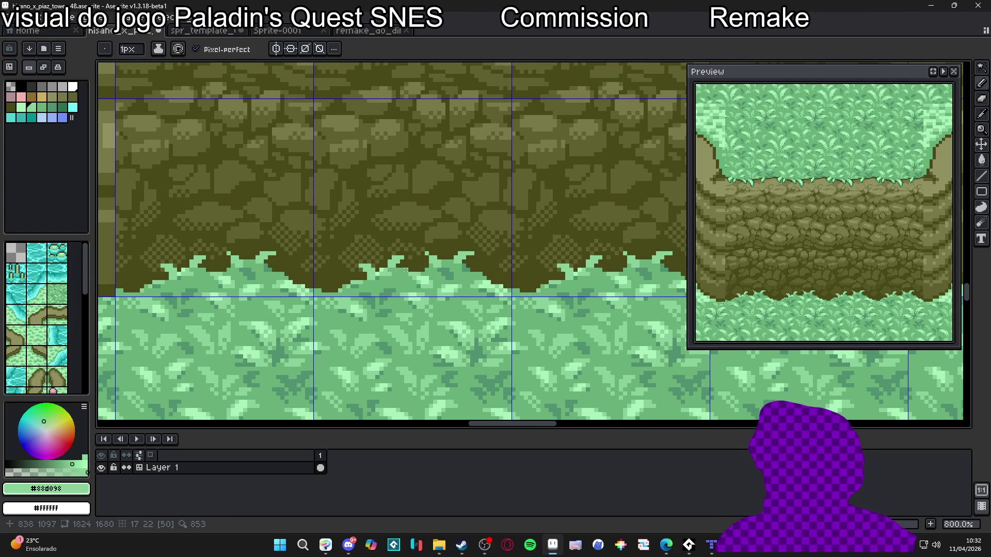
pyautogui.press('+')
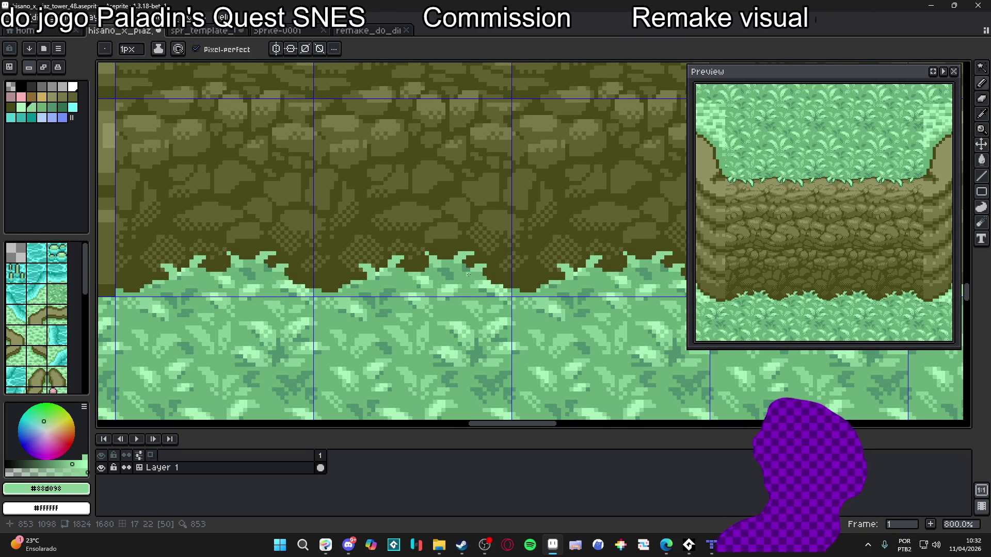
pyautogui.click(463, 275)
pyautogui.scroll(-1, 463, 275)
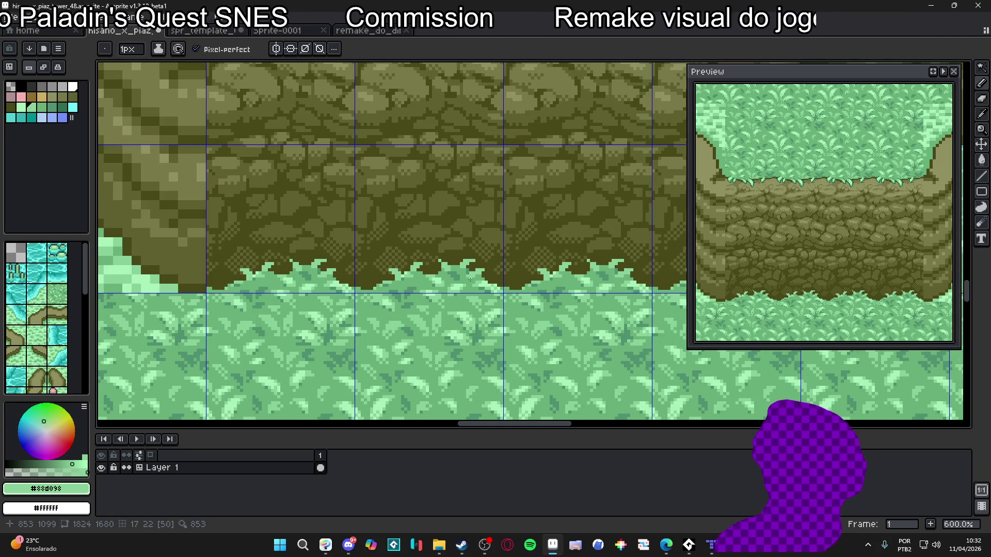
pyautogui.scroll(-1, 470, 279)
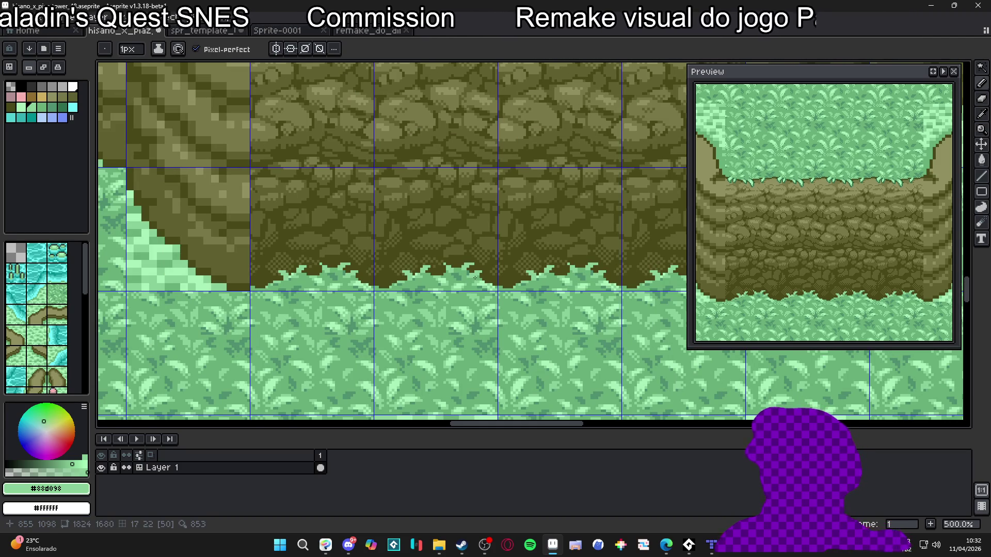
pyautogui.scroll(2, 469, 277)
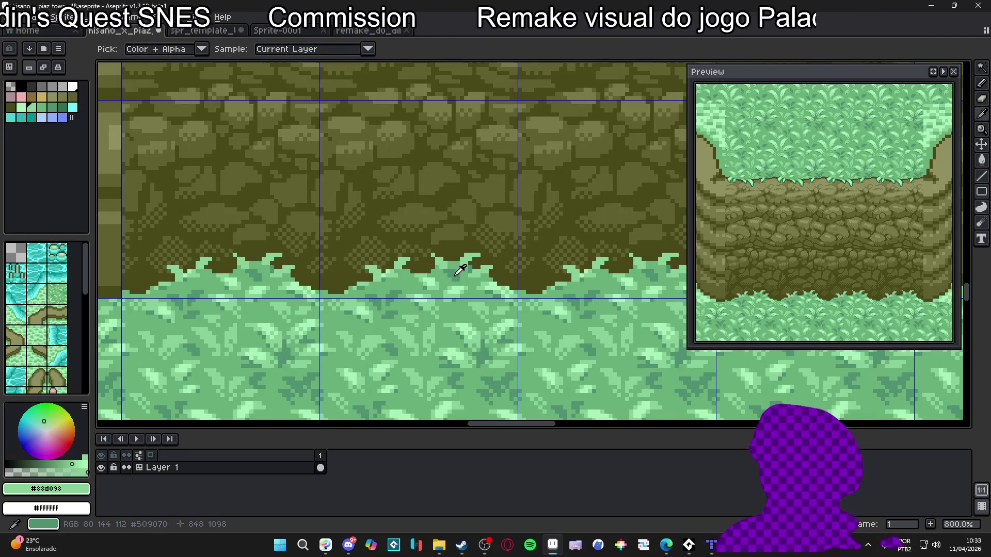
pyautogui.keyDown('alt'); pyautogui.click(462, 270); pyautogui.keyUp('alt')
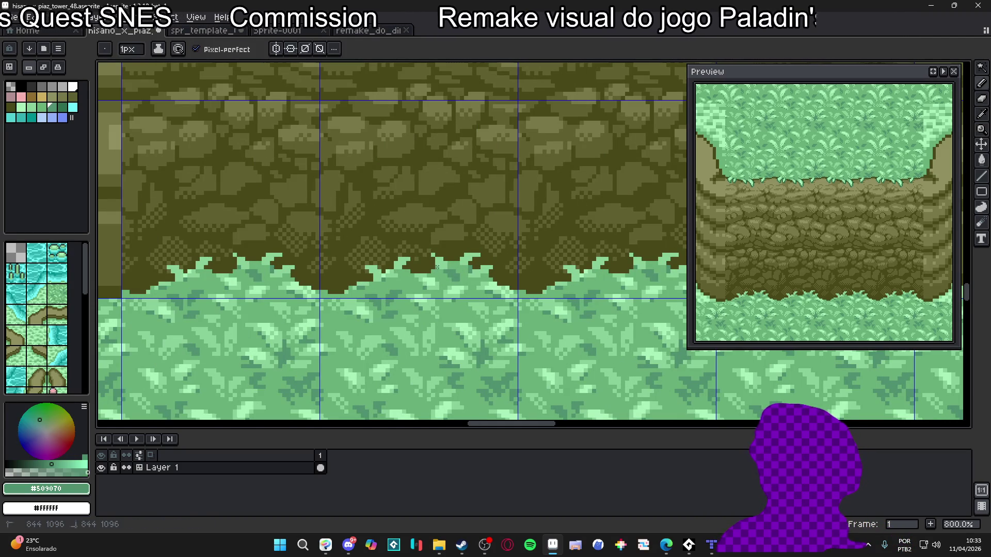
pyautogui.scroll(-4, 403, 301)
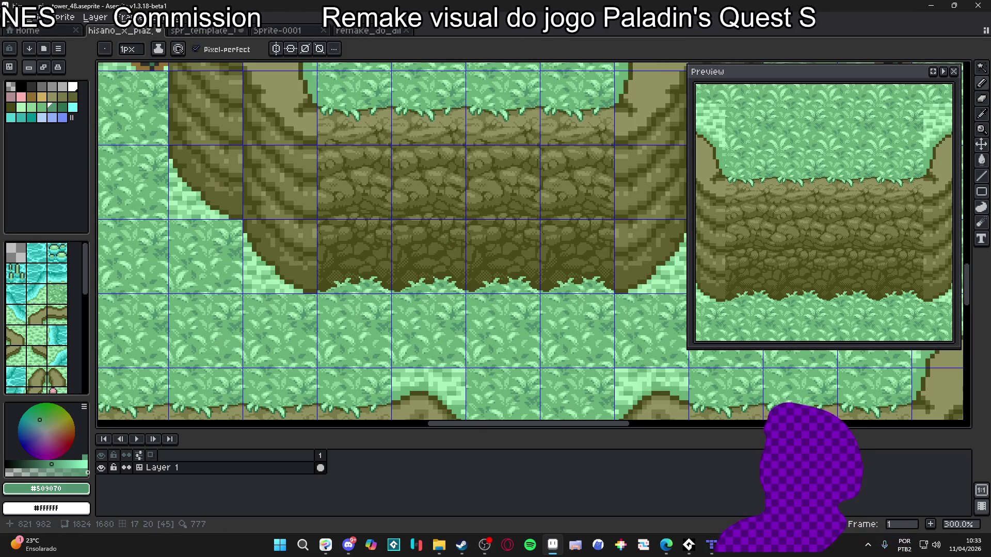
# Step: Pick dark green #307050 and paint dark tips on the grass tufts
pyautogui.scroll(4, 434, 129)
pyautogui.keyDown('alt'); pyautogui.click(442, 141); pyautogui.keyUp('alt')
pyautogui.scroll(-5, 447, 250)
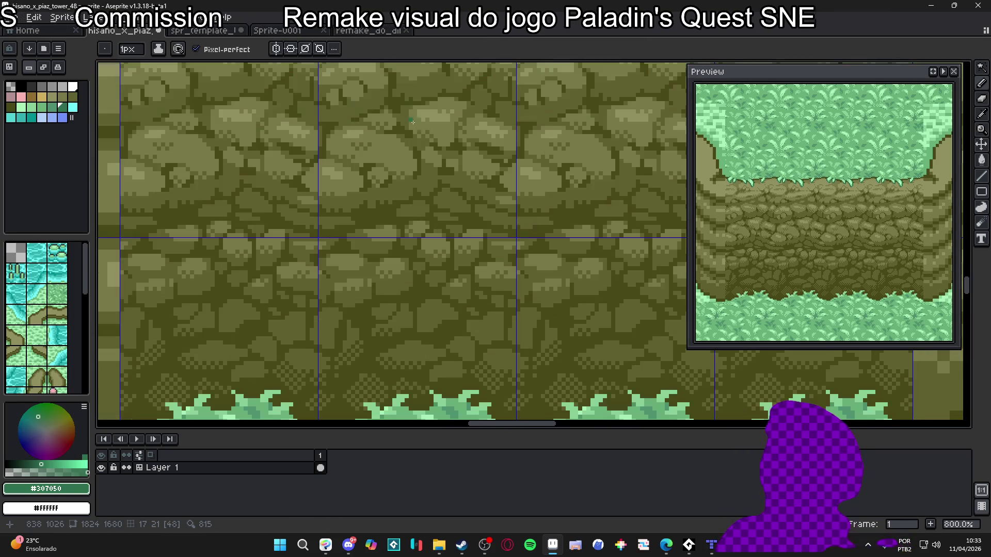
pyautogui.scroll(2, 469, 298)
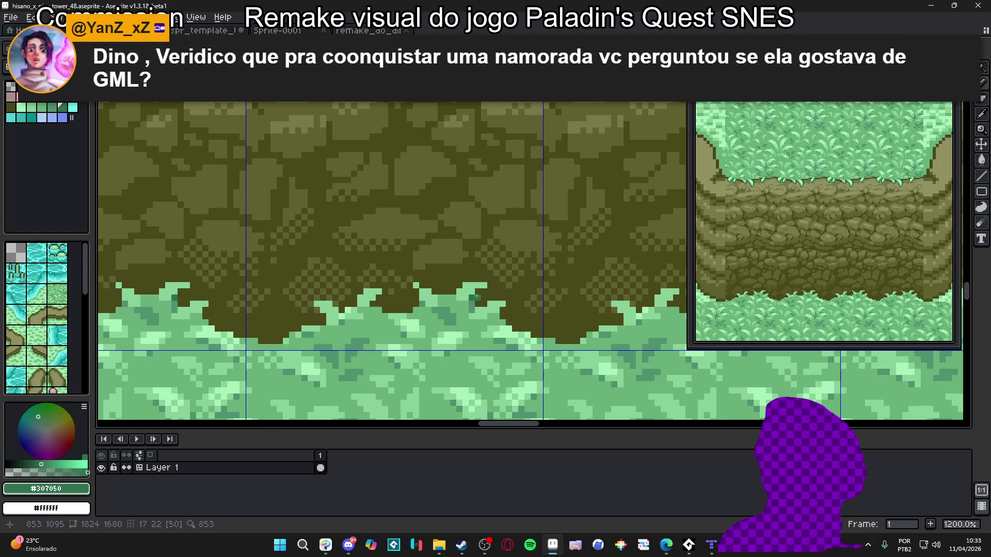
pyautogui.click(480, 287)
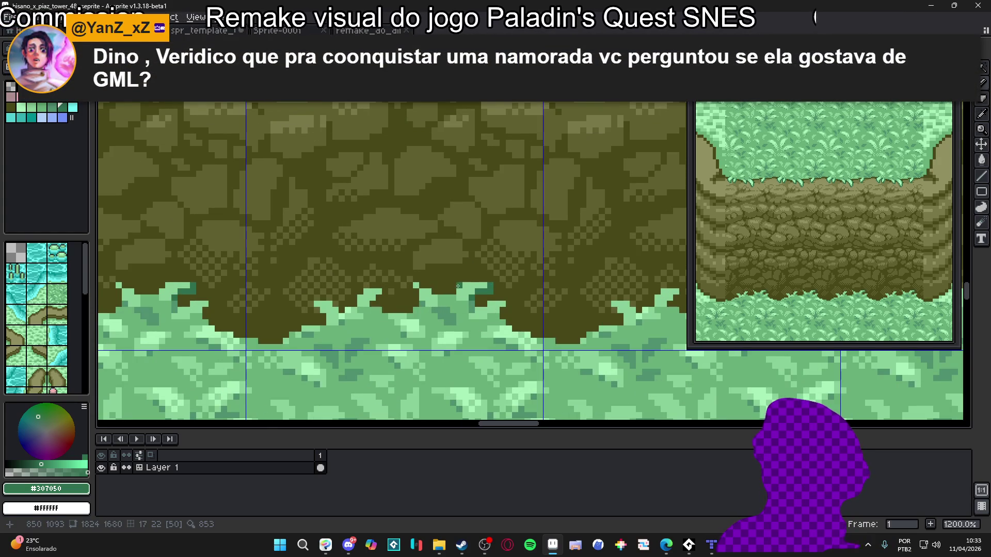
pyautogui.scroll(-5, 452, 291)
pyautogui.scroll(5, 444, 290)
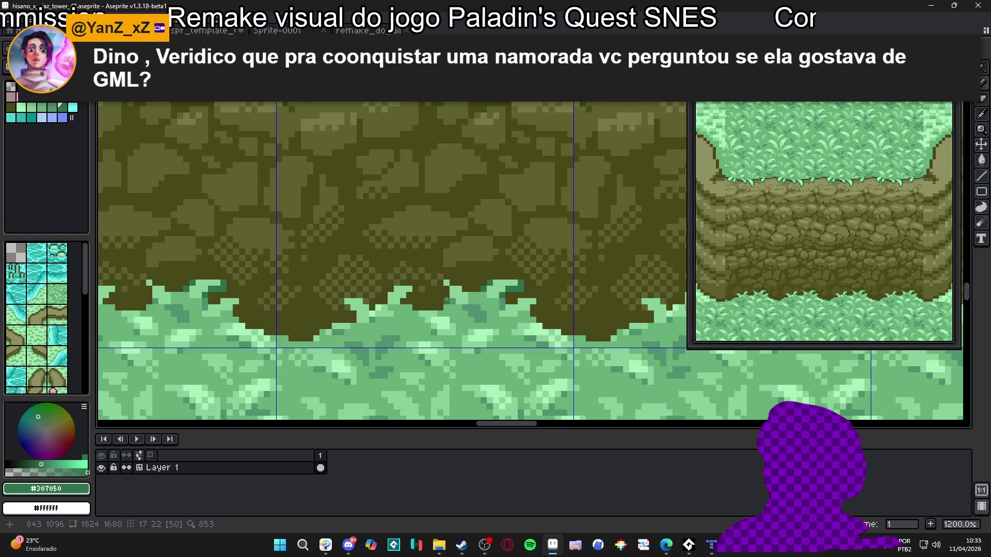
pyautogui.click(447, 294)
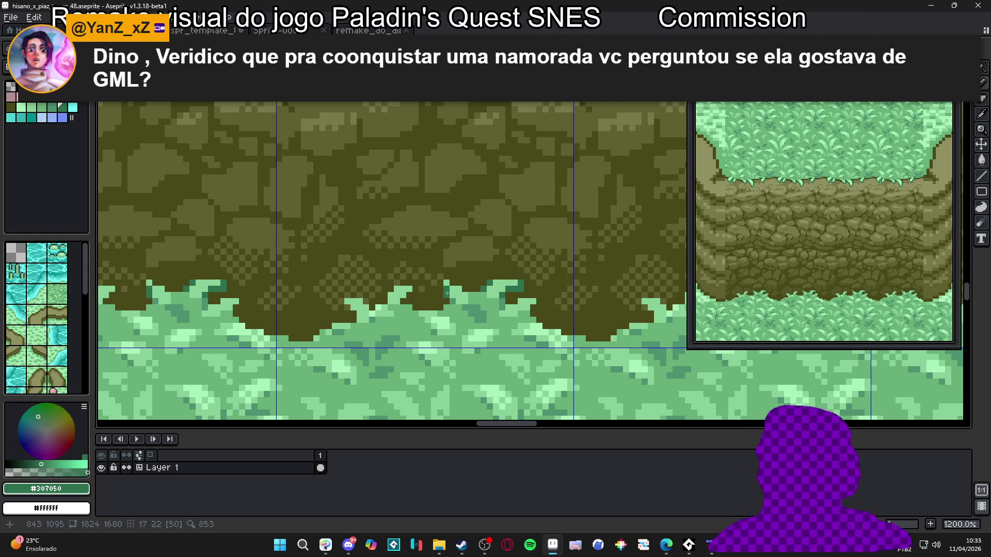
pyautogui.scroll(1, 443, 290)
pyautogui.click(444, 278)
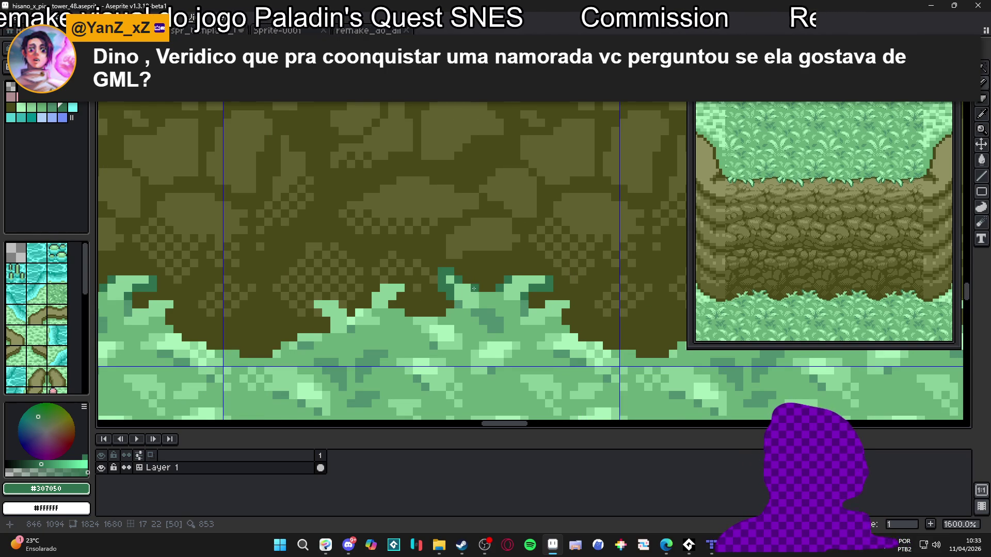
# Step: Fill green pixels into a grass tuft along the cliff's lower edge
pyautogui.scroll(-4, 474, 288)
pyautogui.scroll(3, 479, 310)
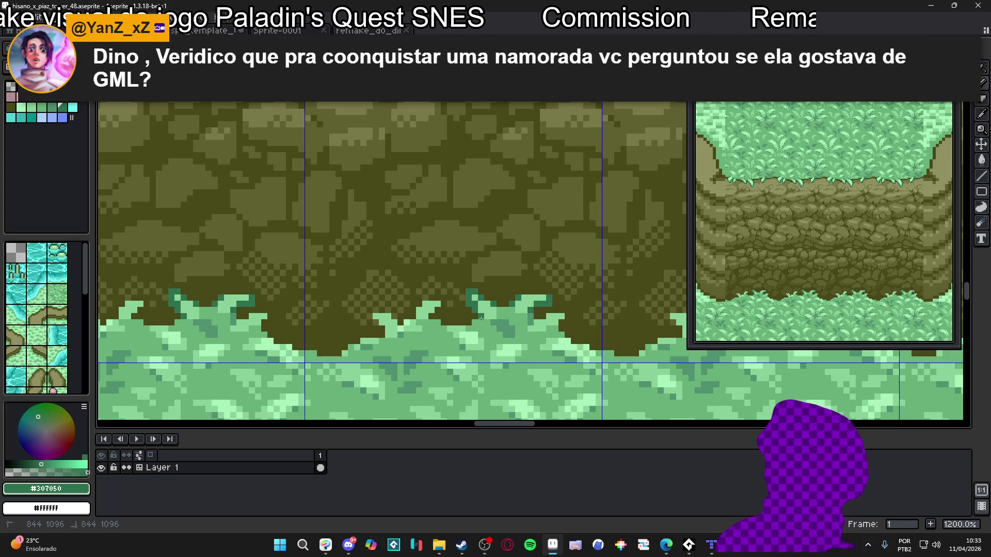
pyautogui.scroll(-1, 480, 320)
pyautogui.scroll(1, 457, 321)
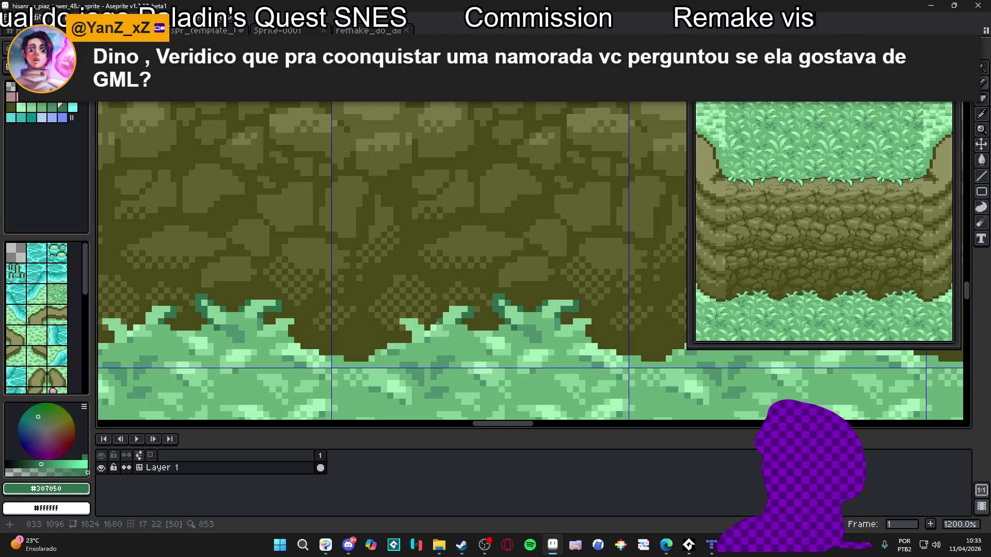
pyautogui.scroll(-1, 442, 321)
pyautogui.scroll(1, 433, 327)
pyautogui.click(434, 321)
pyautogui.click(427, 319)
pyautogui.click(423, 315)
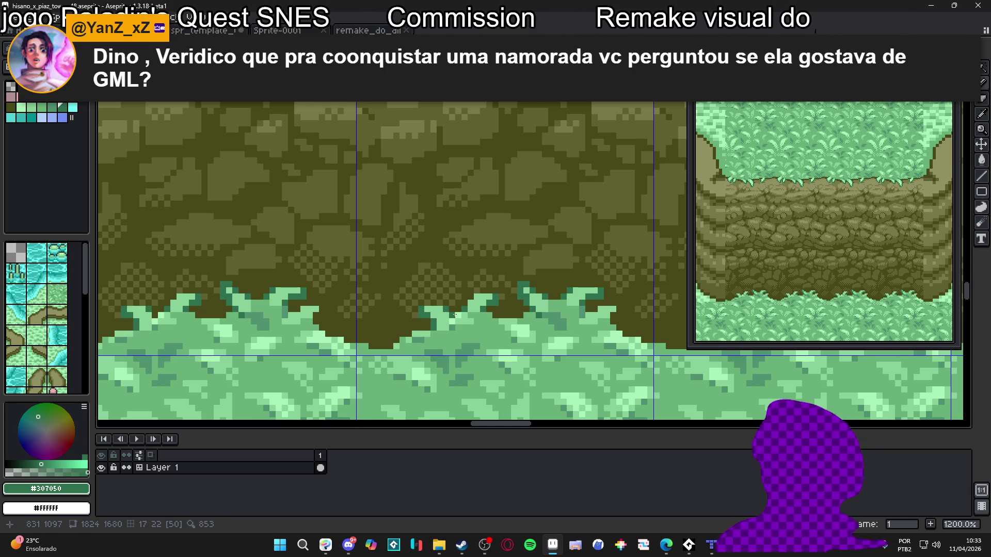
# Step: Paint a light-green pixel on the grass edge
pyautogui.scroll(-4, 456, 314)
pyautogui.scroll(1, 481, 341)
pyautogui.scroll(-1, 481, 341)
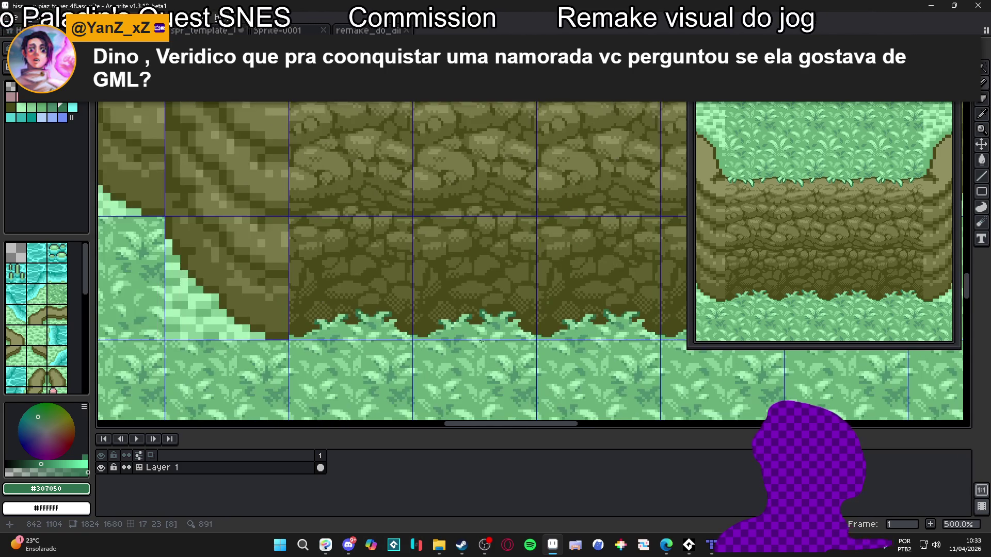
pyautogui.scroll(2, 481, 340)
pyautogui.scroll(3, 517, 271)
pyautogui.click(521, 267)
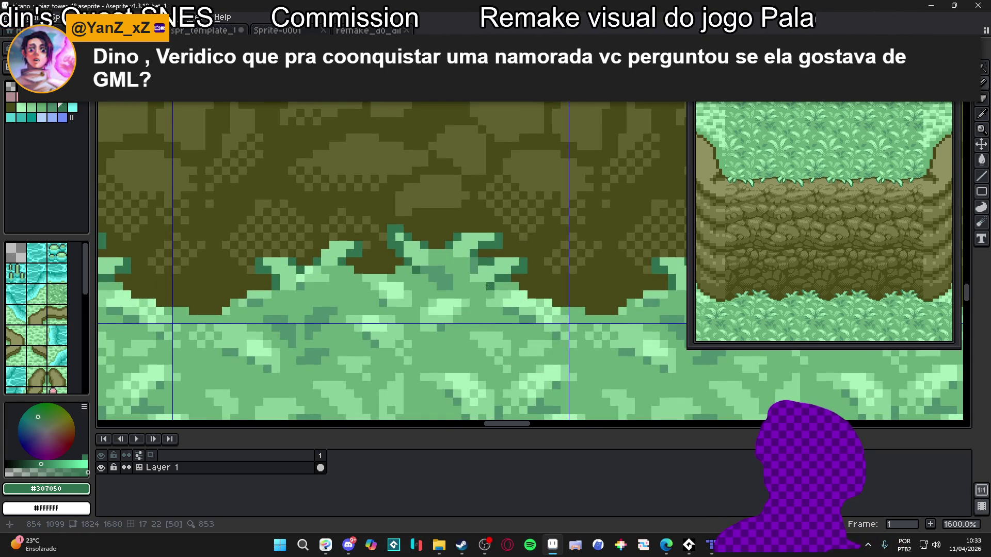
pyautogui.scroll(-5, 470, 305)
pyautogui.scroll(4, 467, 302)
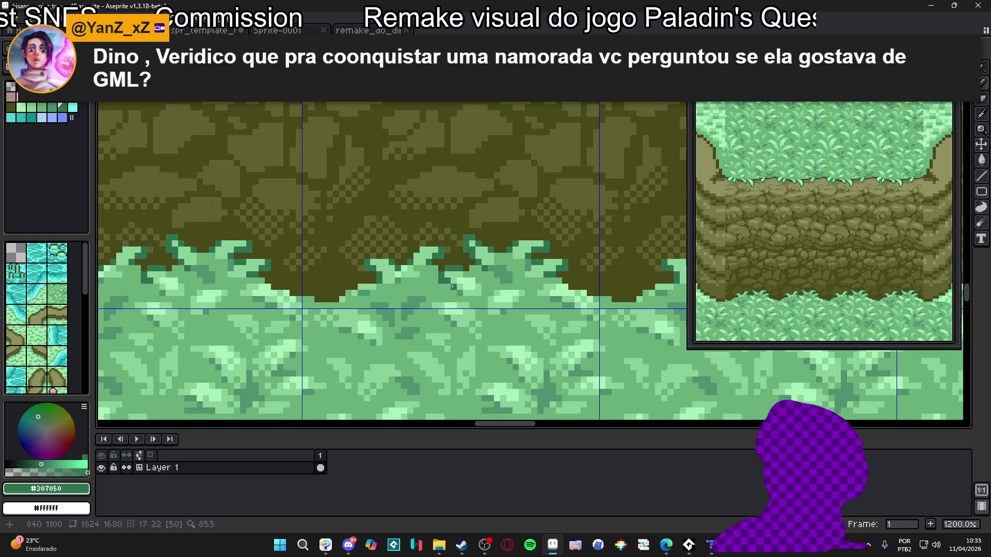
pyautogui.scroll(-5, 467, 280)
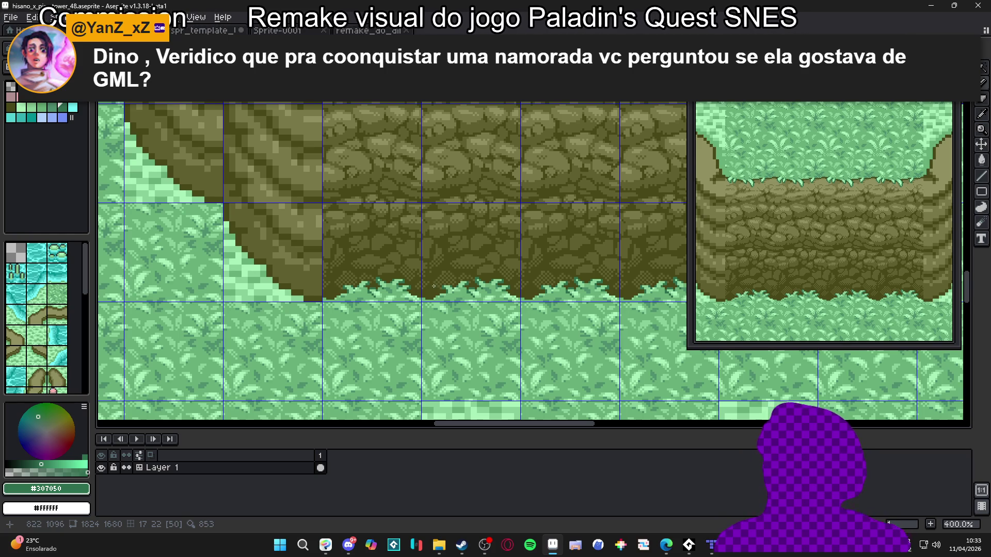
pyautogui.scroll(5, 433, 286)
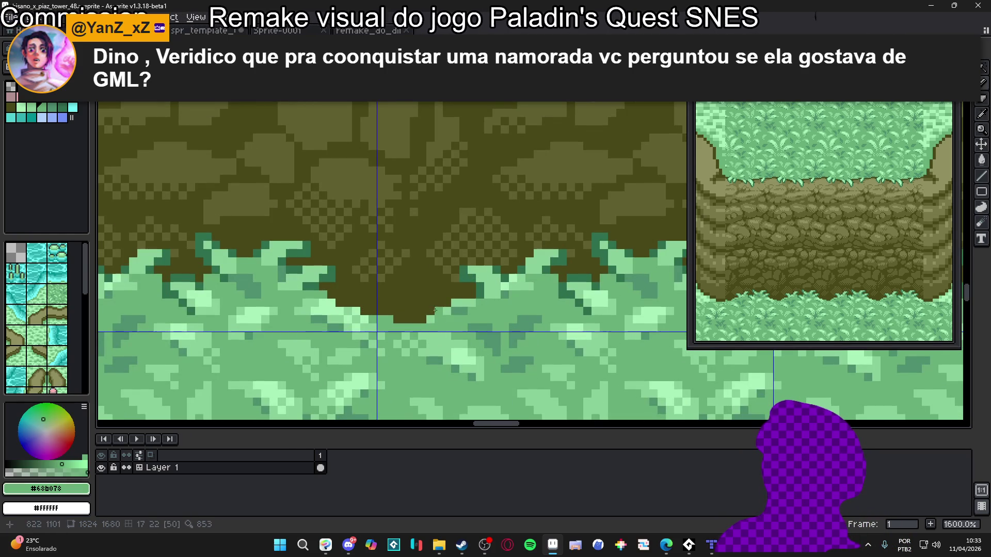
# Step: Add #88d098 highlights to the tufts and outline them in dark green #307050
pyautogui.moveTo(431, 304)
pyautogui.mouseDown()
pyautogui.moveTo(417, 295)
pyautogui.moveTo(436, 305)
pyautogui.mouseUp()
pyautogui.click(464, 281)
pyautogui.keyDown('alt'); pyautogui.click(463, 281); pyautogui.keyUp('alt')
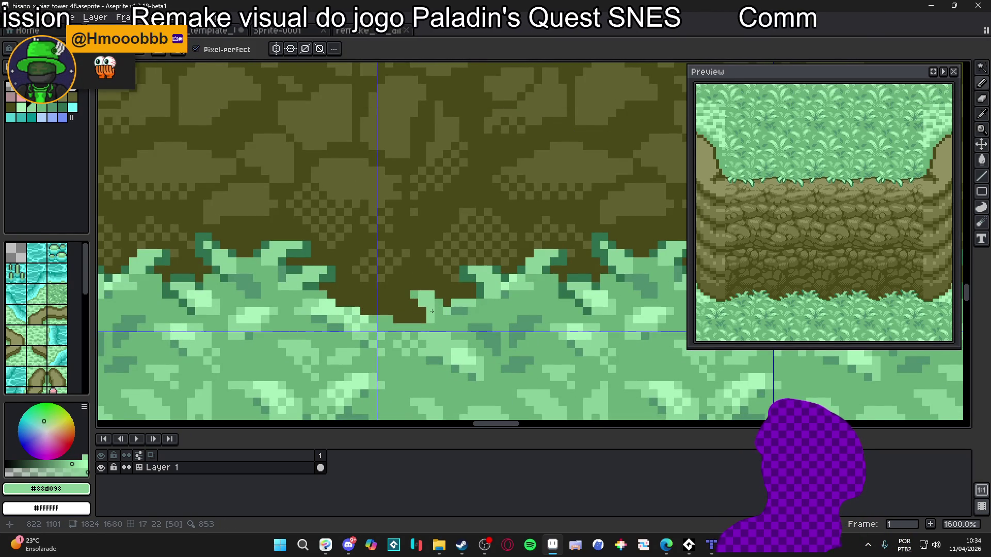
pyautogui.keyDown('alt'); pyautogui.click(482, 289); pyautogui.keyUp('alt')
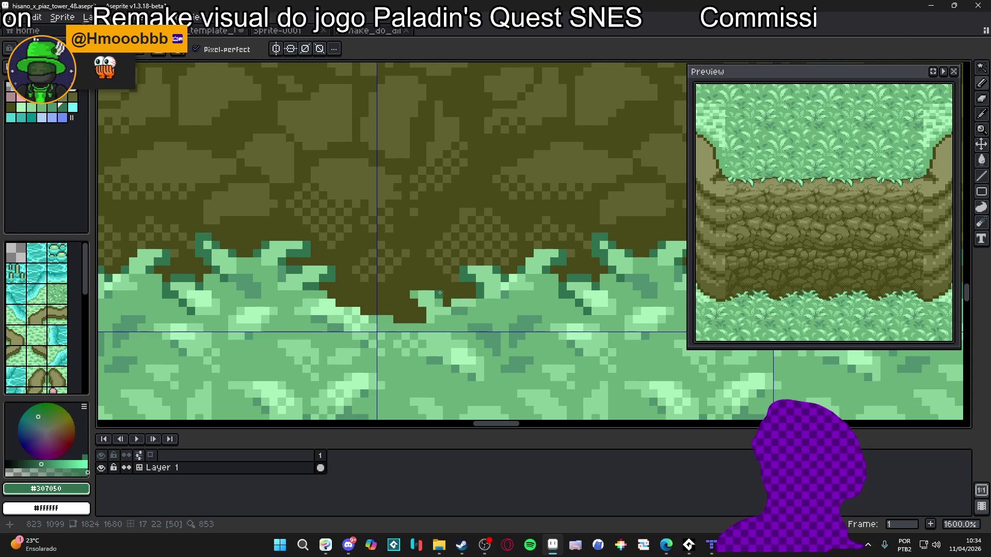
pyautogui.moveTo(428, 285)
pyautogui.mouseDown()
pyautogui.moveTo(408, 287)
pyautogui.moveTo(406, 299)
pyautogui.mouseUp()
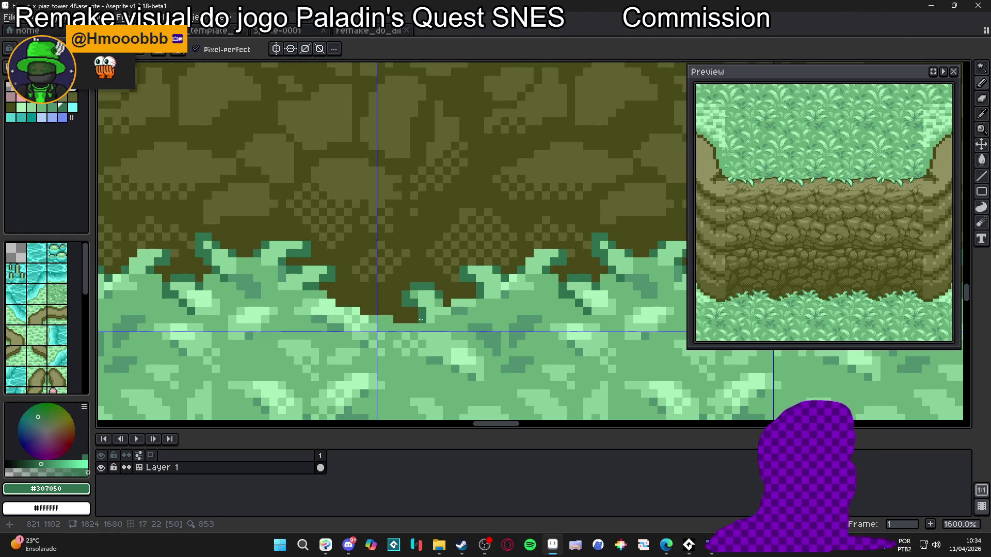
pyautogui.scroll(-6, 419, 319)
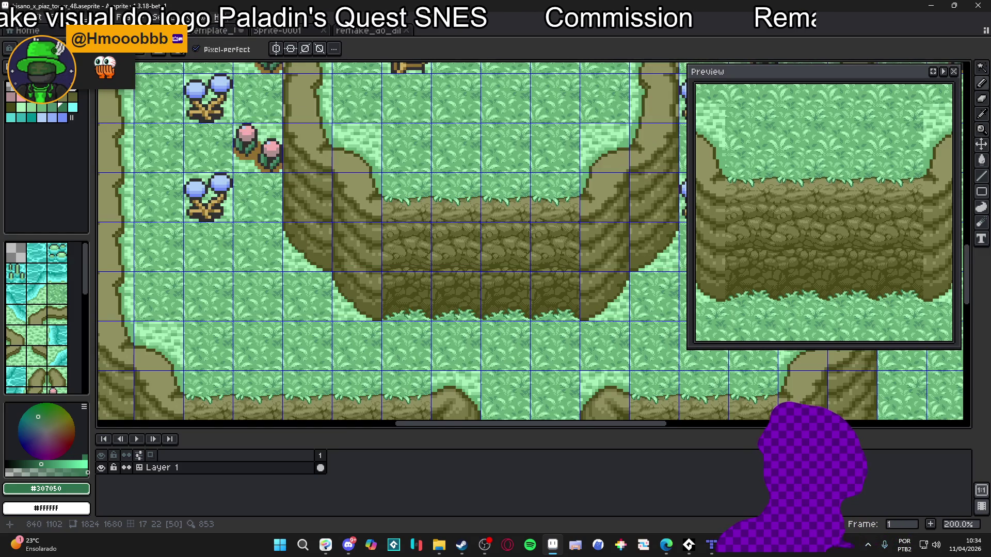
# Step: Pick mid green #509070 and fill green below-left of the small grass clump
pyautogui.scroll(7, 455, 318)
pyautogui.keyDown('alt'); pyautogui.click(436, 334); pyautogui.keyUp('alt')
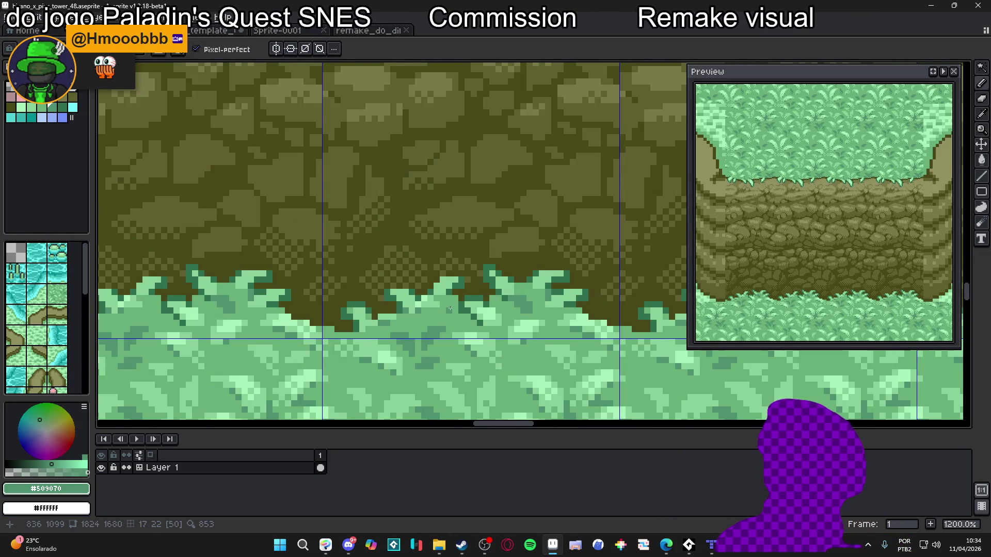
pyautogui.scroll(-5, 449, 308)
pyautogui.scroll(-1, 450, 309)
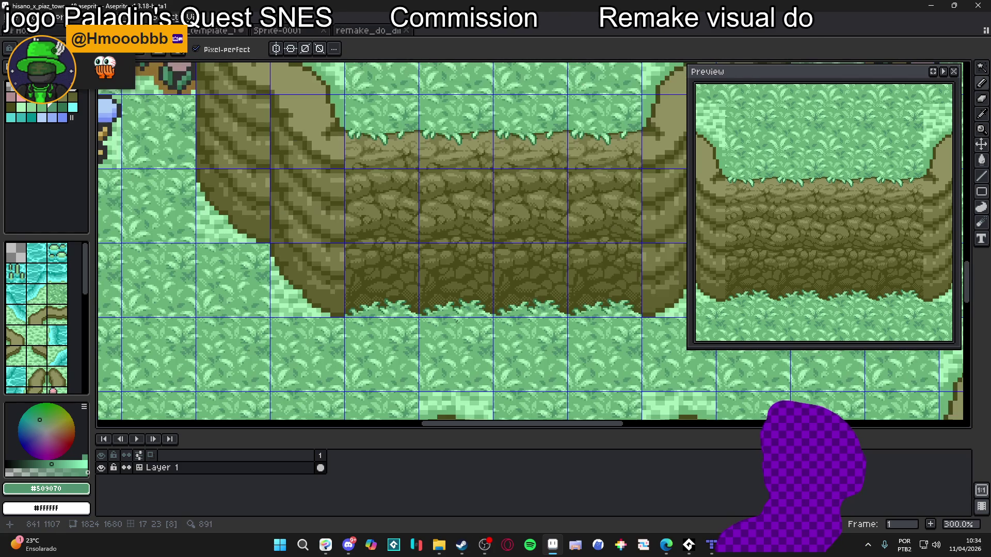
pyautogui.scroll(-1, 458, 323)
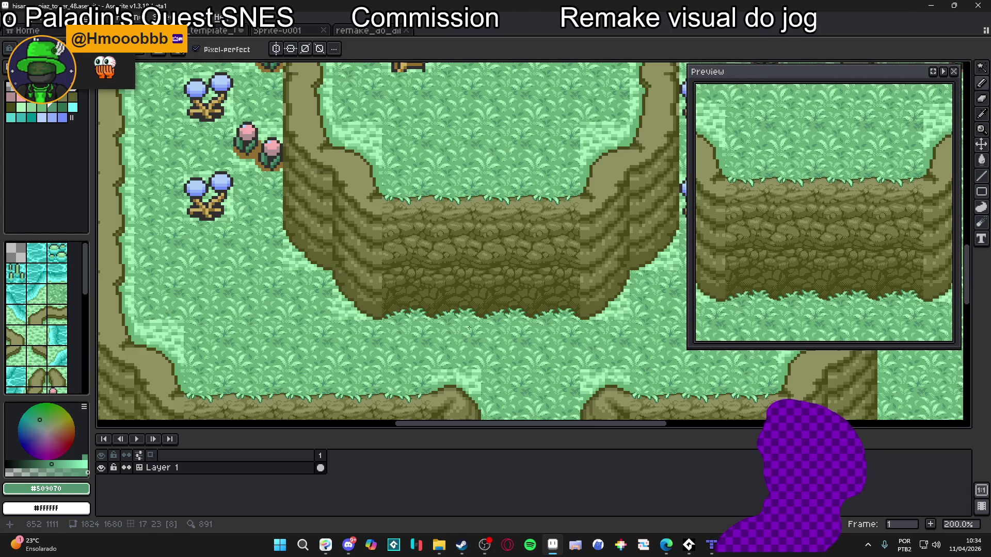
pyautogui.scroll(5, 459, 323)
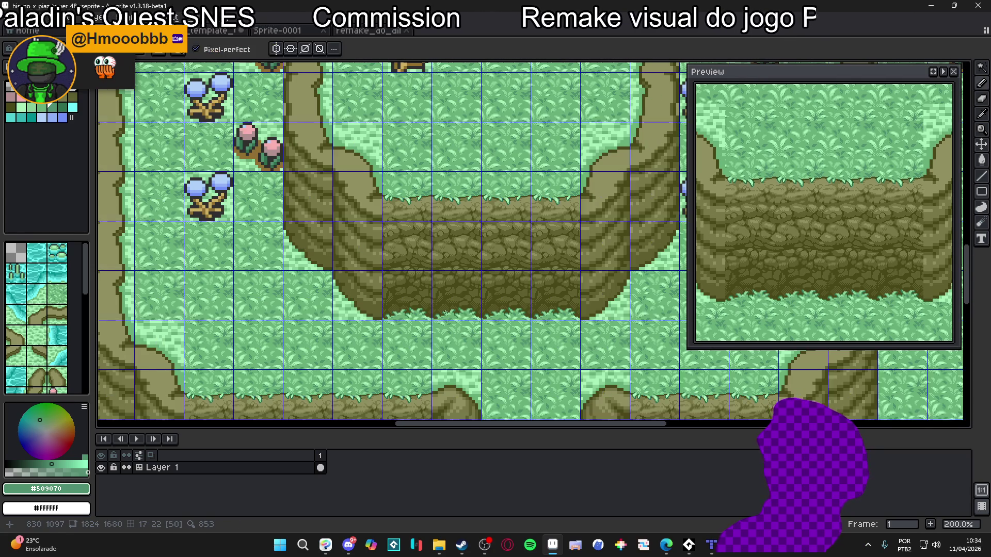
pyautogui.moveTo(430, 316)
pyautogui.mouseDown()
pyautogui.moveTo(421, 323)
pyautogui.moveTo(455, 325)
pyautogui.mouseUp()
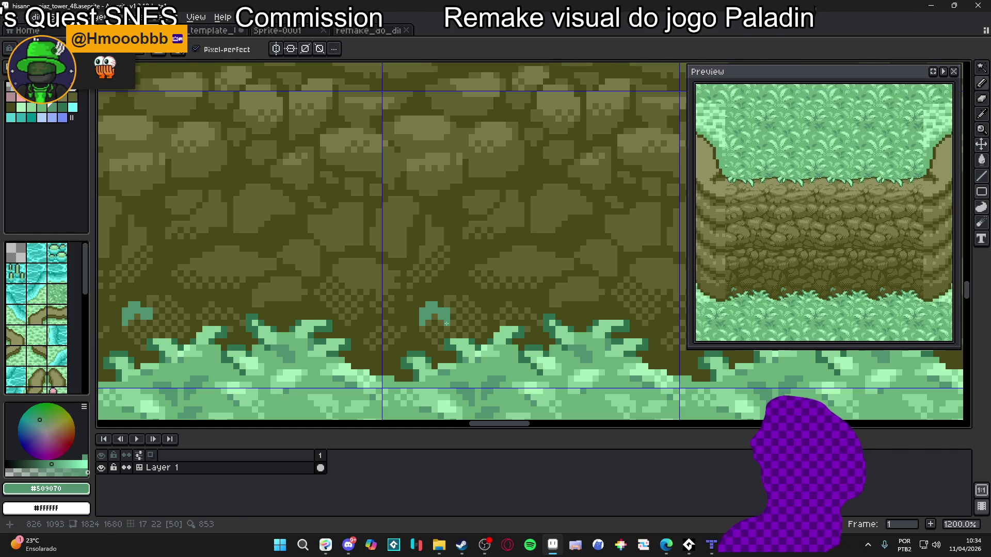
# Step: Pick light green #68b078, paint over the stray teal pixel, and pan back to the cliff
pyautogui.scroll(-5, 445, 330)
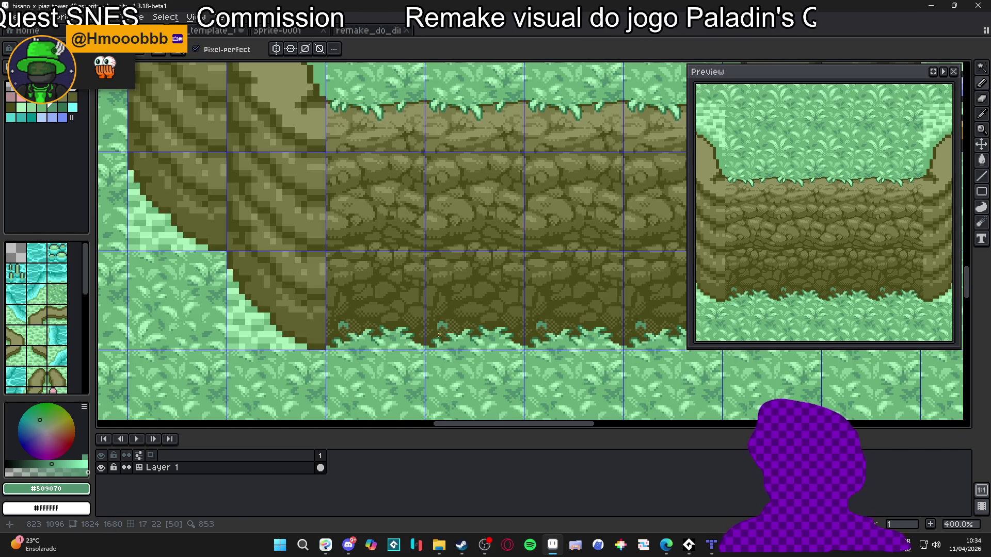
pyautogui.scroll(2, 426, 328)
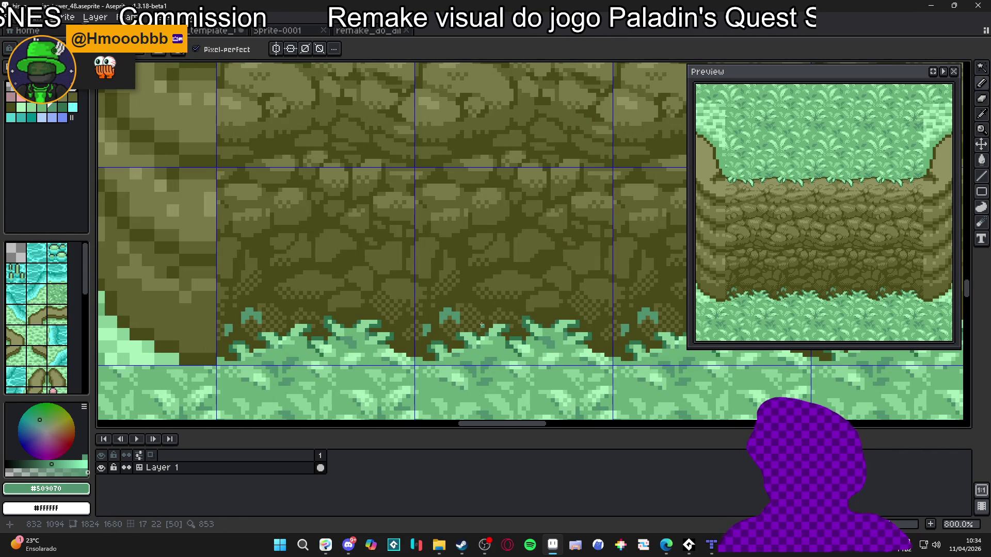
pyautogui.scroll(1, 482, 325)
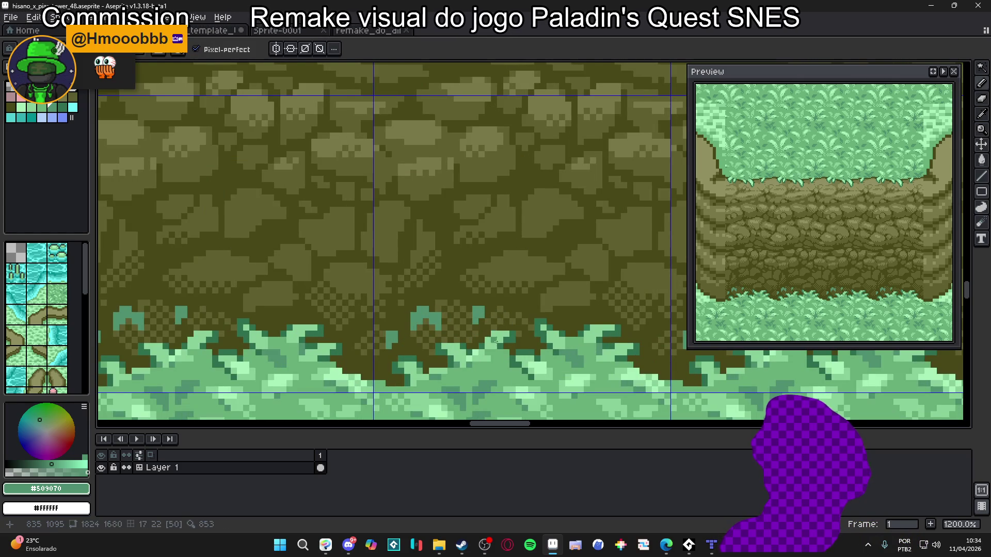
pyautogui.scroll(-4, 467, 323)
pyautogui.scroll(4, 447, 337)
pyautogui.keyDown('alt'); pyautogui.click(409, 307); pyautogui.keyUp('alt')
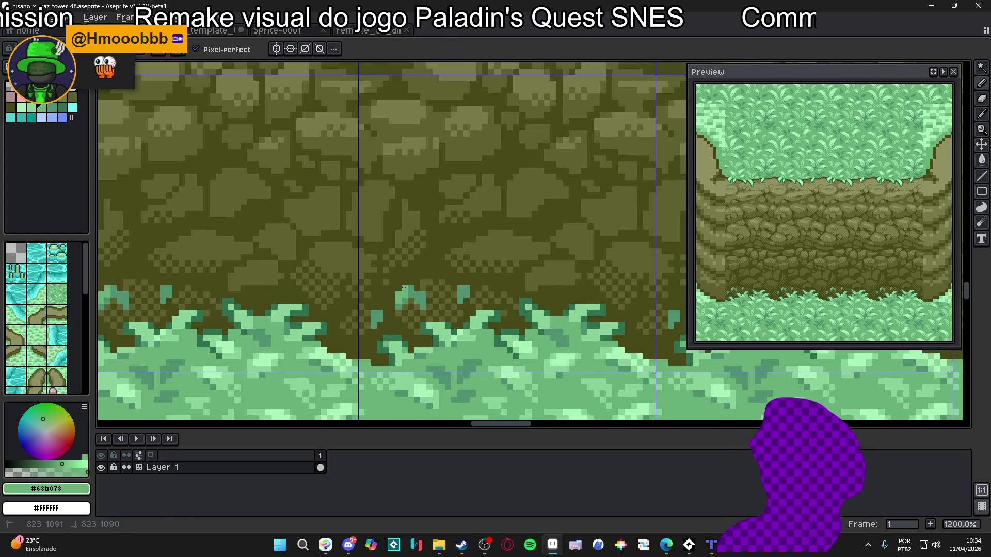
pyautogui.moveTo(376, 316); pyautogui.dragTo(379, 324)
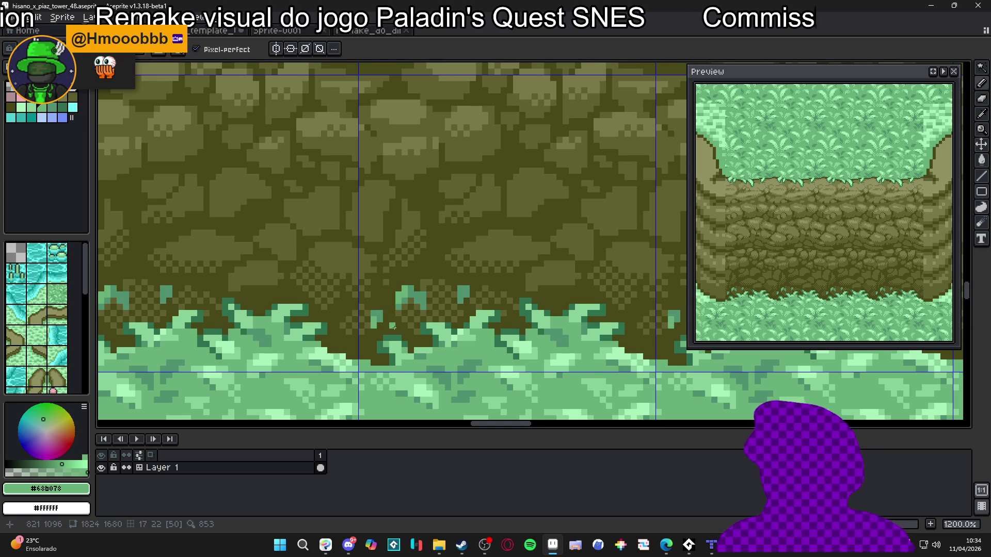
pyautogui.scroll(-8, 398, 324)
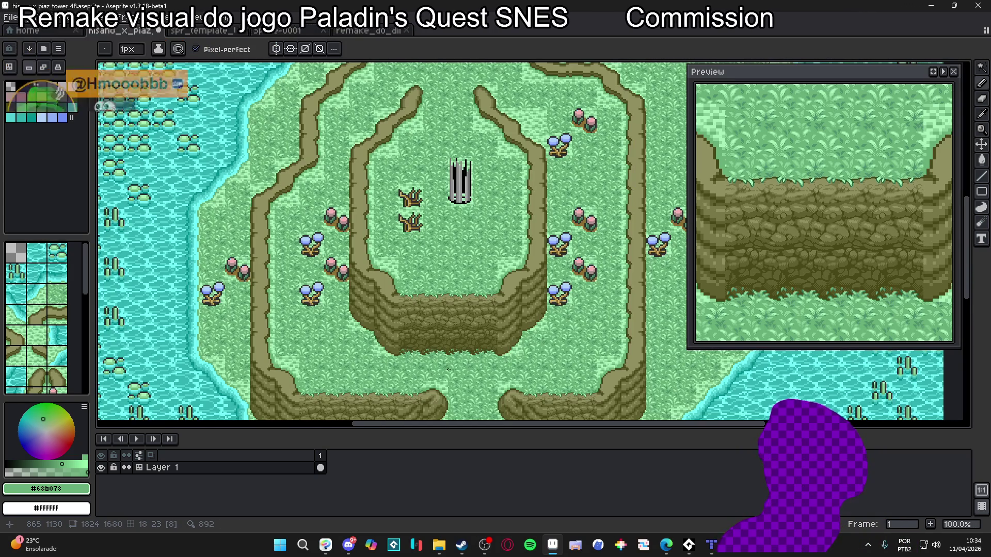
pyautogui.moveTo(444, 367); pyautogui.dragTo(455, 340)
pyautogui.scroll(1, 456, 340)
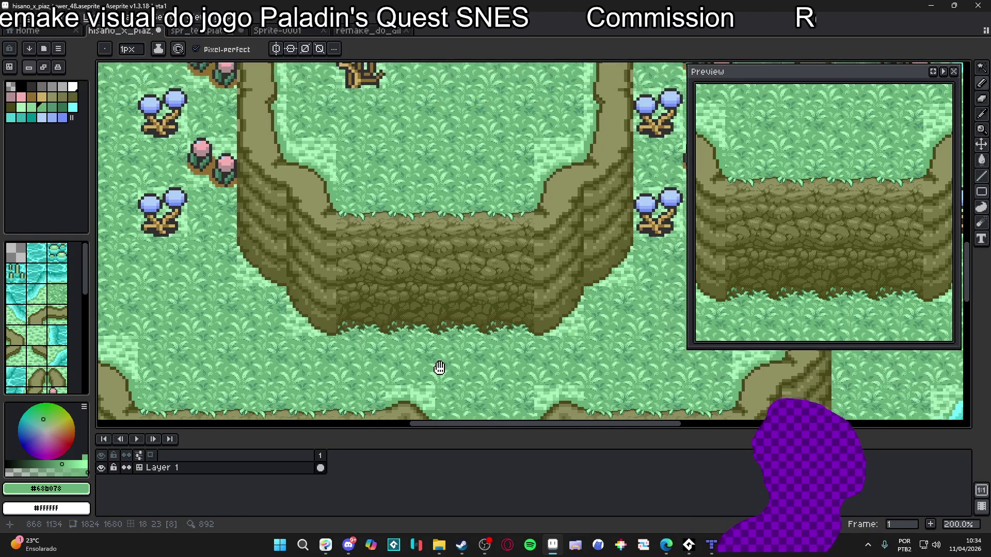
# Step: Undo the last pencil stroke on the grass edge, then switch over to Discord
pyautogui.hotkey('ctrl', 'z')
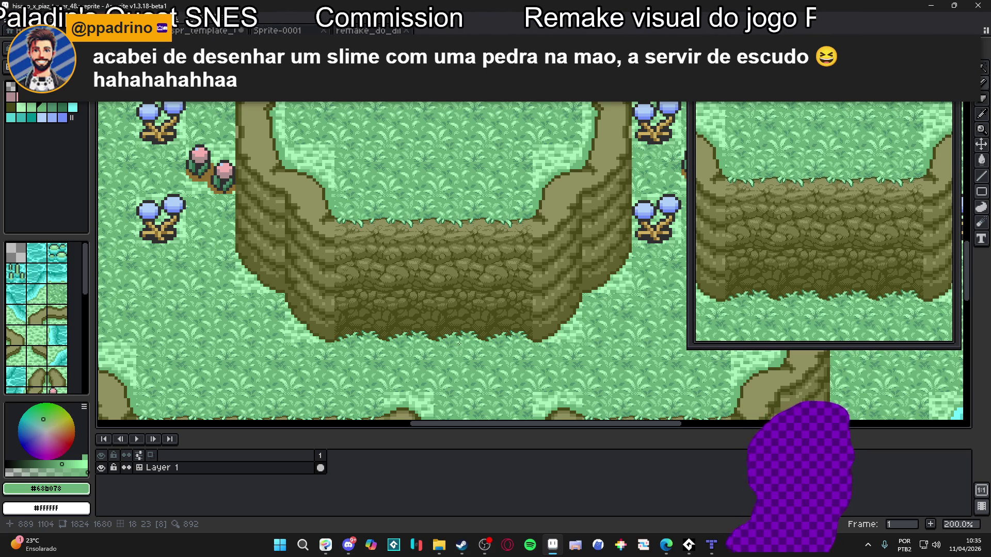
pyautogui.click(349, 545)
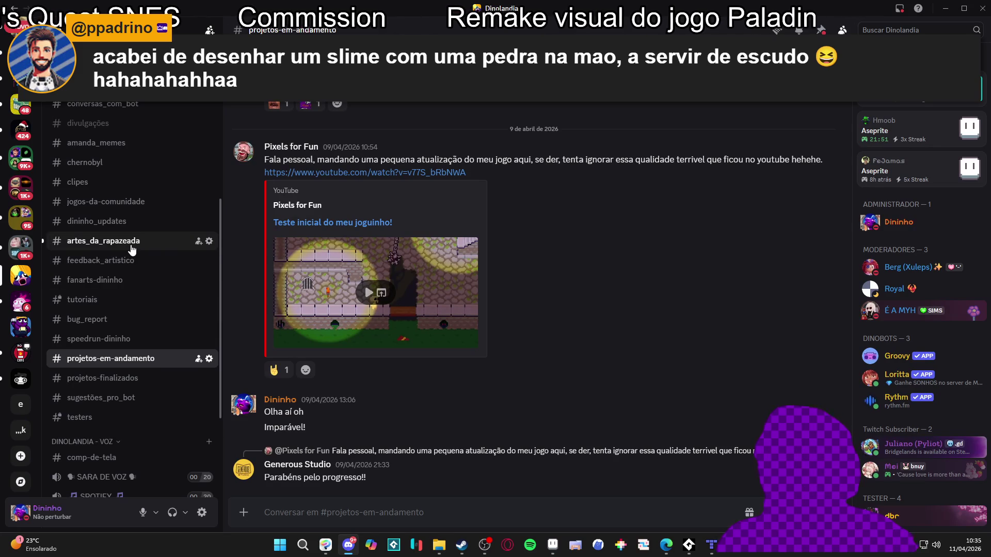
# Step: Flip between artes_da_rapazeada and feedback_artistico, then minimise Discord to return to the cliff map
pyautogui.click(132, 248)
pyautogui.click(133, 260)
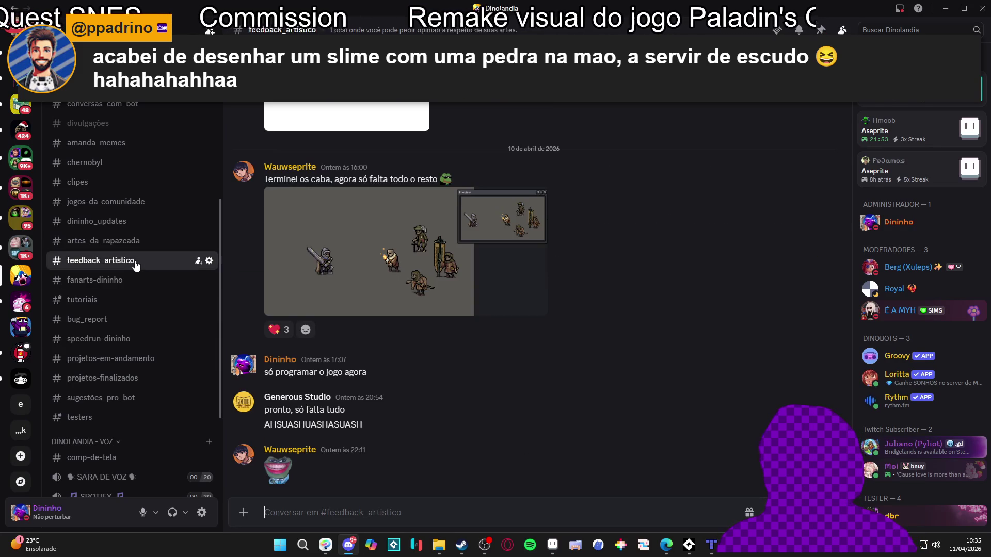
pyautogui.click(135, 243)
pyautogui.click(136, 260)
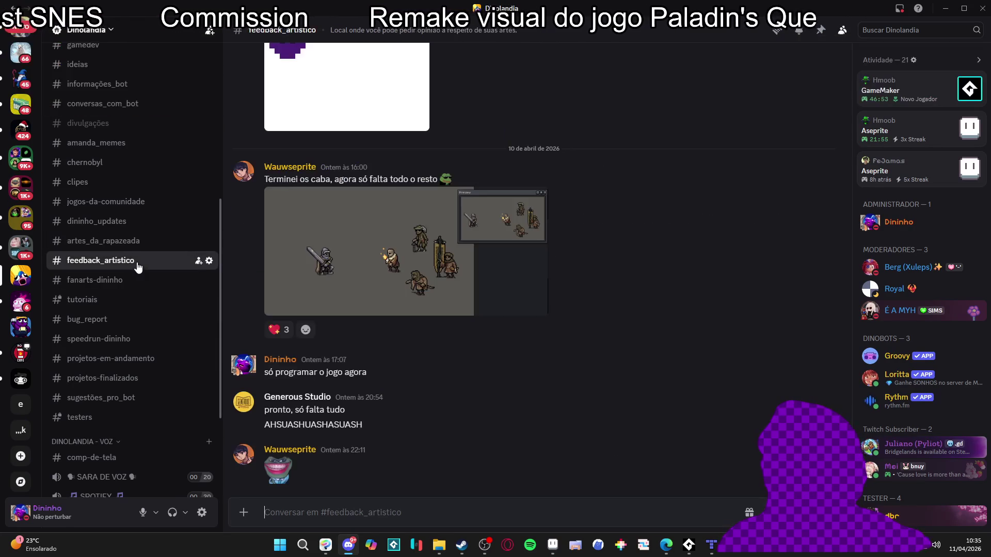
pyautogui.click(139, 243)
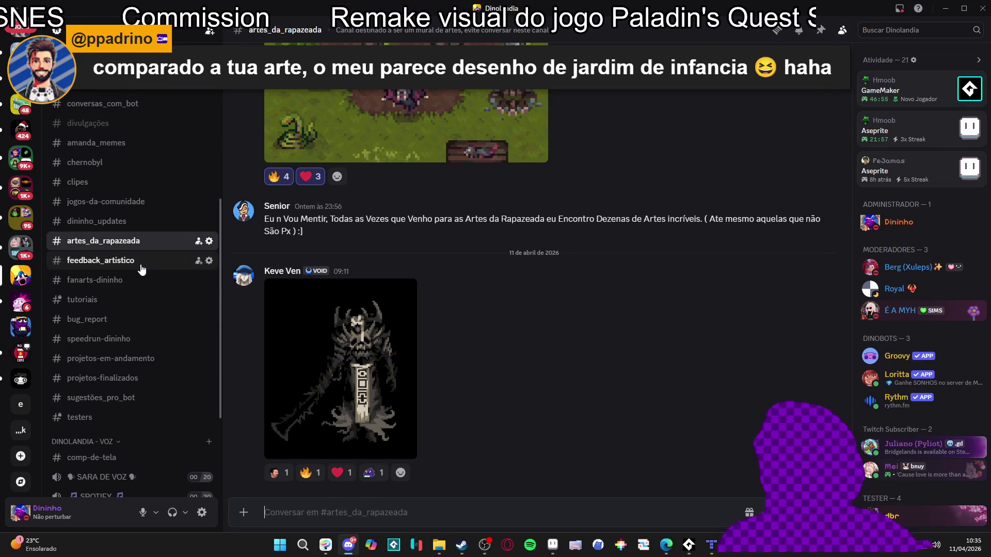
pyautogui.click(147, 268)
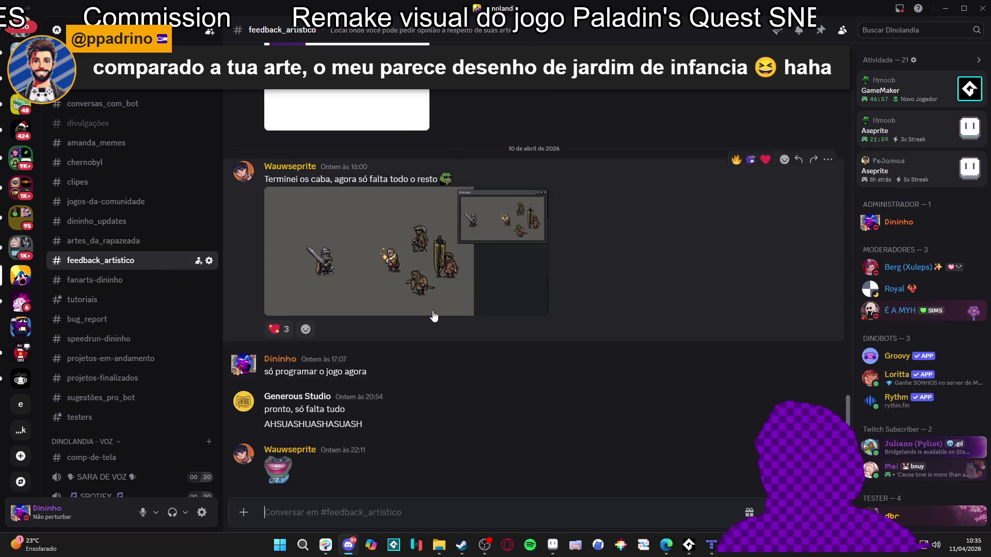
pyautogui.click(945, 8)
pyautogui.moveTo(501, 256); pyautogui.dragTo(508, 272)
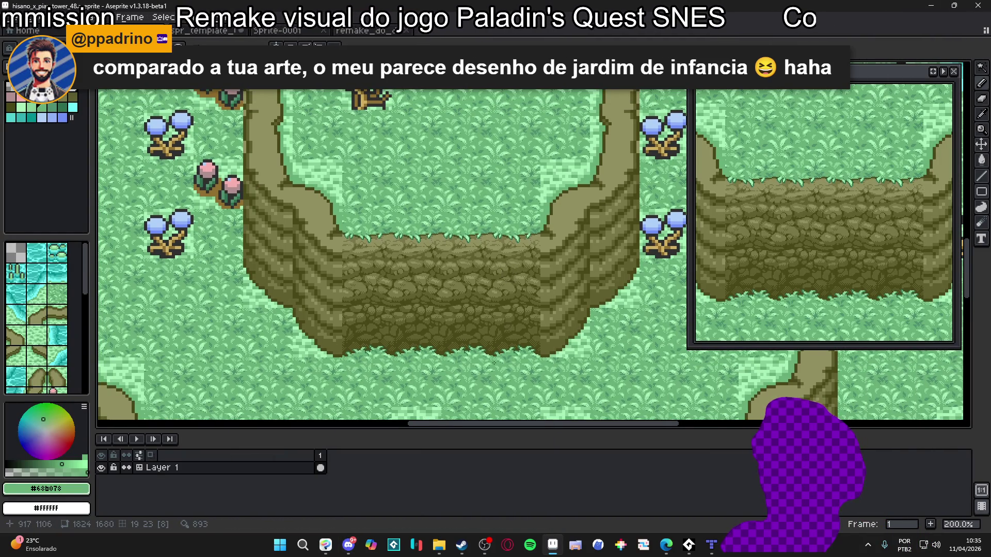
pyautogui.scroll(1, 465, 357)
pyautogui.press('Tab')
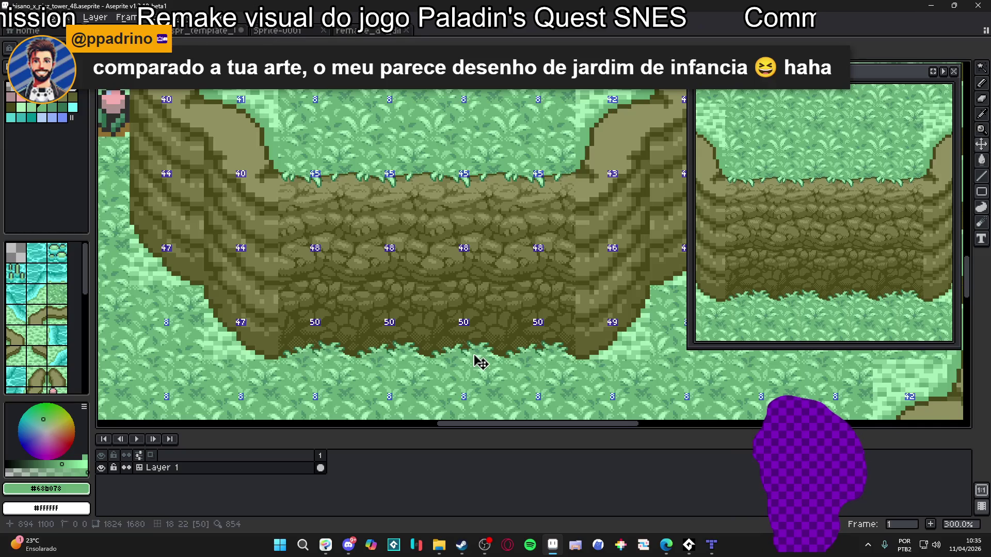
pyautogui.scroll(-1, 475, 356)
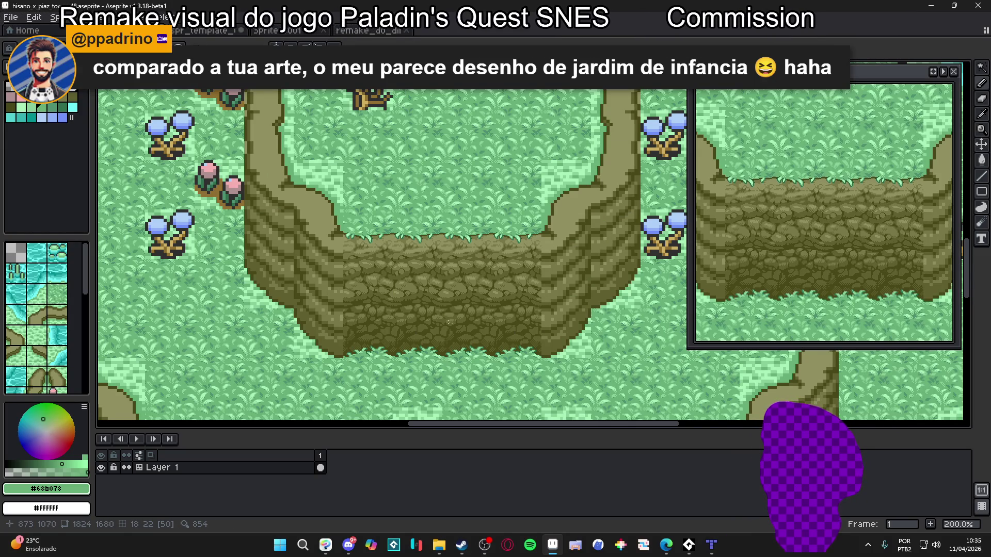
pyautogui.moveTo(431, 266)
pyautogui.mouseDown()
pyautogui.moveTo(456, 277)
pyautogui.moveTo(458, 225)
pyautogui.moveTo(445, 220)
pyautogui.moveTo(451, 276)
pyautogui.moveTo(468, 235)
pyautogui.mouseUp()
pyautogui.scroll(1, 456, 278)
pyautogui.scroll(-2, 453, 230)
pyautogui.scroll(1, 448, 265)
pyautogui.scroll(-1, 448, 265)
pyautogui.scroll(1, 453, 278)
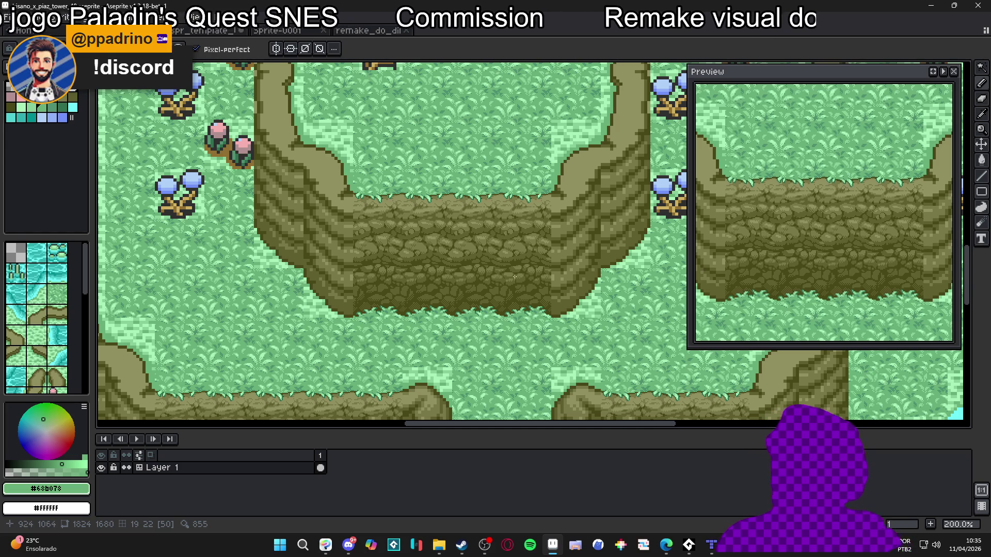
pyautogui.scroll(7, 483, 265)
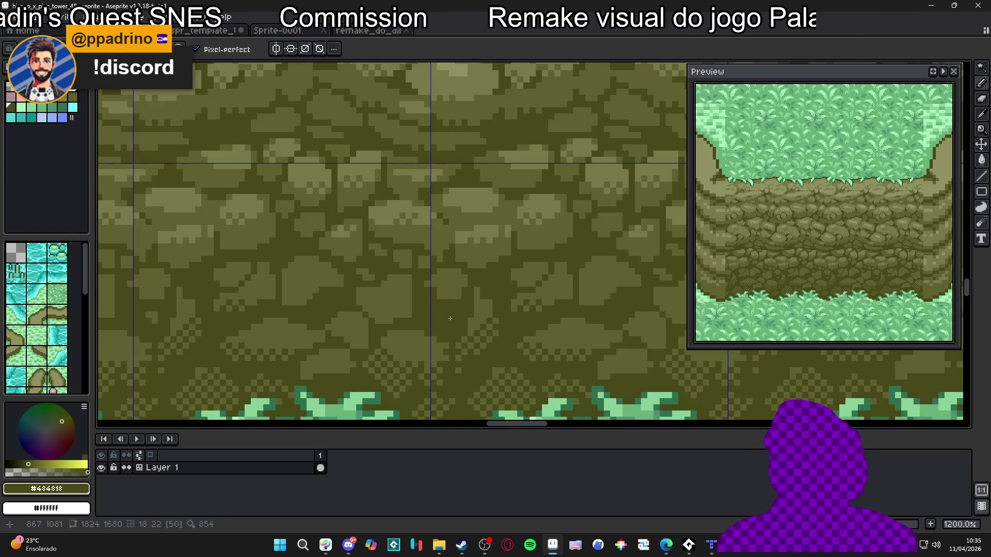
# Step: Sample the olive #606030 and dark #484818 shades from the rock wall
pyautogui.keyDown('alt'); pyautogui.click(449, 307); pyautogui.keyUp('alt')
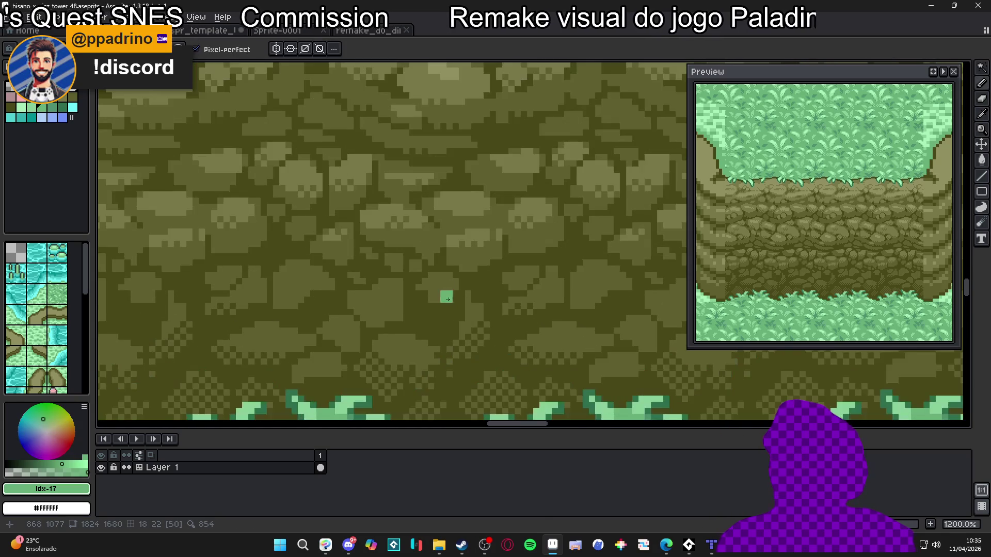
pyautogui.keyDown('alt'); pyautogui.click(447, 306); pyautogui.keyUp('alt')
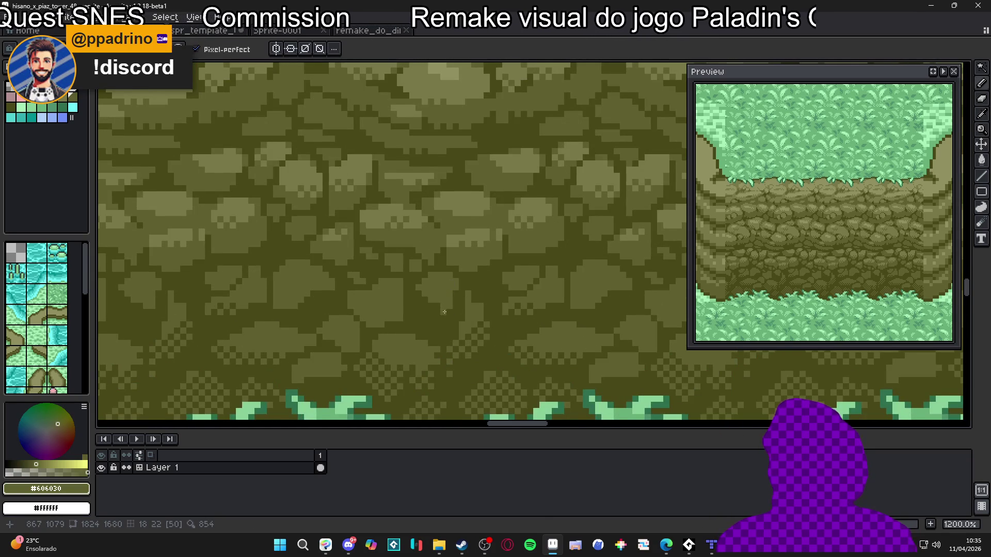
pyautogui.scroll(-5, 447, 306)
pyautogui.scroll(4, 435, 319)
pyautogui.keyDown('alt'); pyautogui.click(445, 311); pyautogui.keyUp('alt')
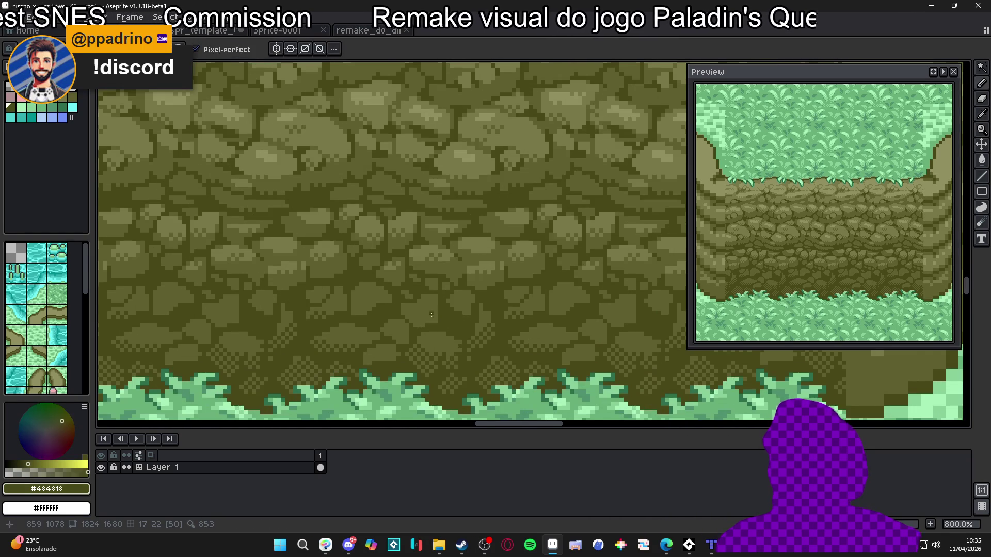
pyautogui.scroll(3, 450, 308)
pyautogui.moveTo(427, 319)
pyautogui.mouseDown()
pyautogui.moveTo(425, 333)
pyautogui.moveTo(439, 328)
pyautogui.moveTo(412, 334)
pyautogui.moveTo(413, 314)
pyautogui.mouseUp()
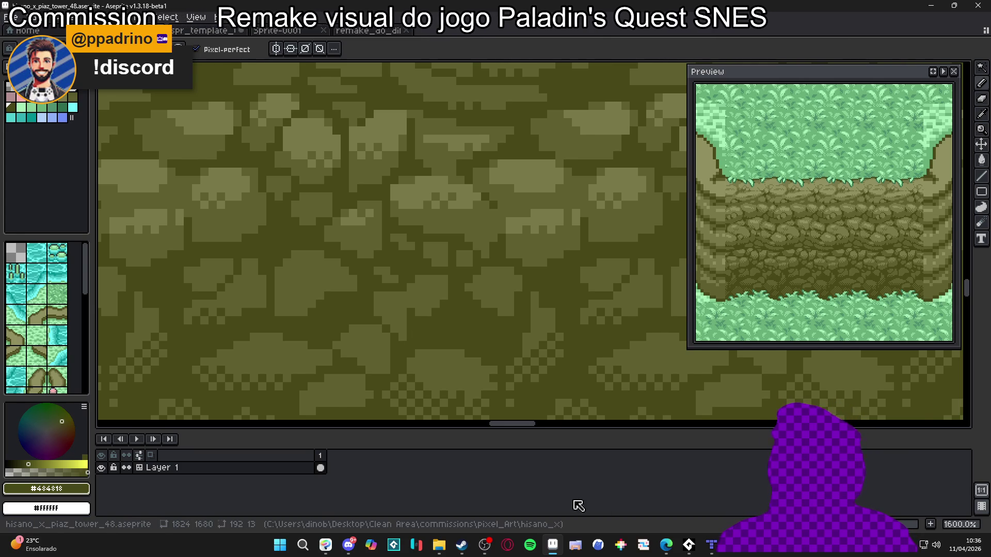
pyautogui.scroll(2, 409, 324)
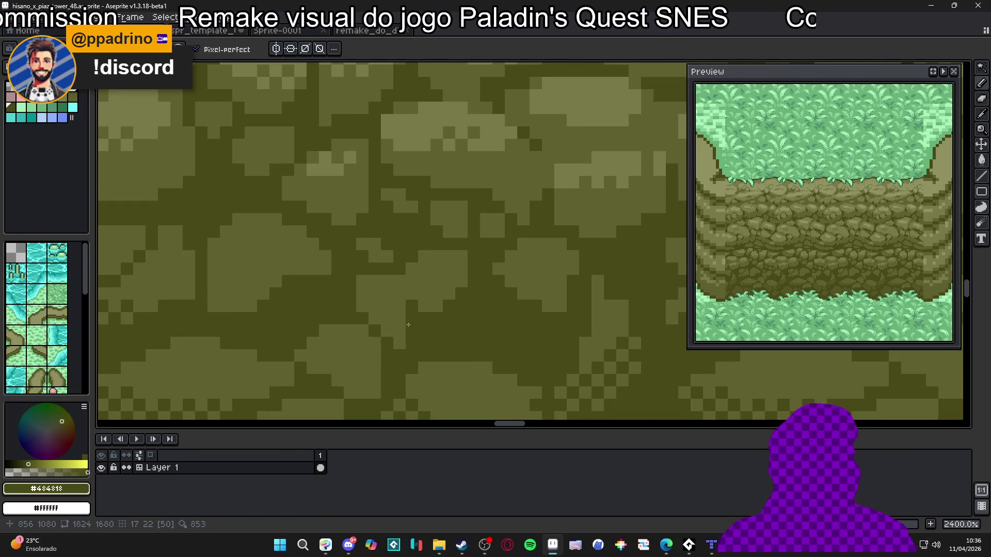
pyautogui.scroll(-2, 410, 325)
pyautogui.scroll(2, 409, 325)
# Step: Re-sample #606030 and #484818 from the rocks, finishing on #606030 as foreground colour
pyautogui.keyDown('alt'); pyautogui.click(434, 298); pyautogui.keyUp('alt')
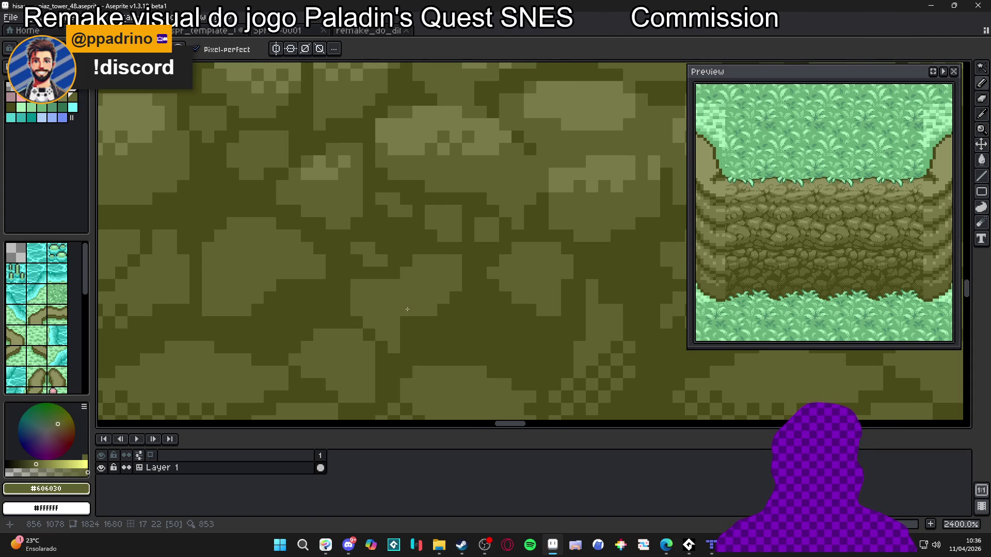
pyautogui.scroll(-3, 407, 310)
pyautogui.scroll(2, 408, 315)
pyautogui.keyDown('alt'); pyautogui.click(400, 331); pyautogui.keyUp('alt')
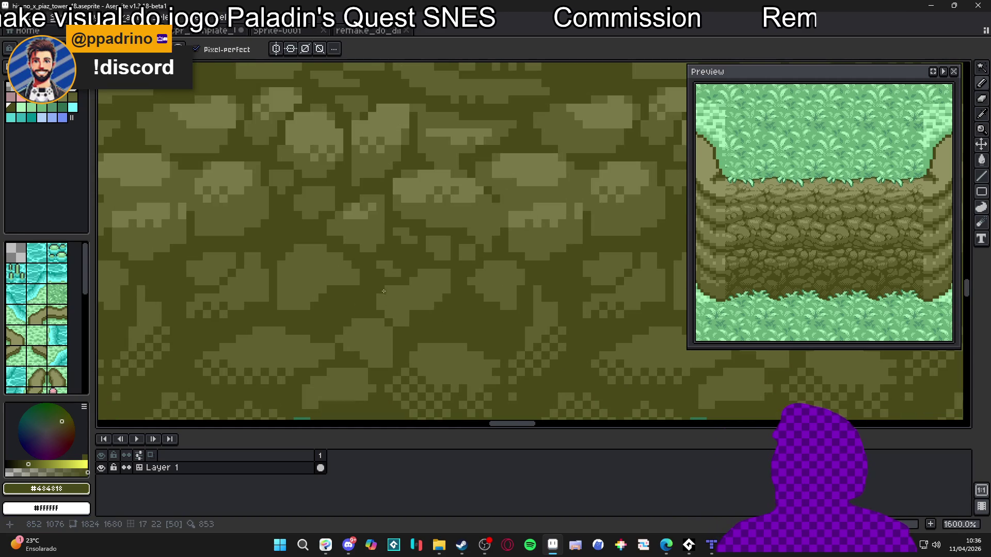
pyautogui.scroll(-5, 380, 288)
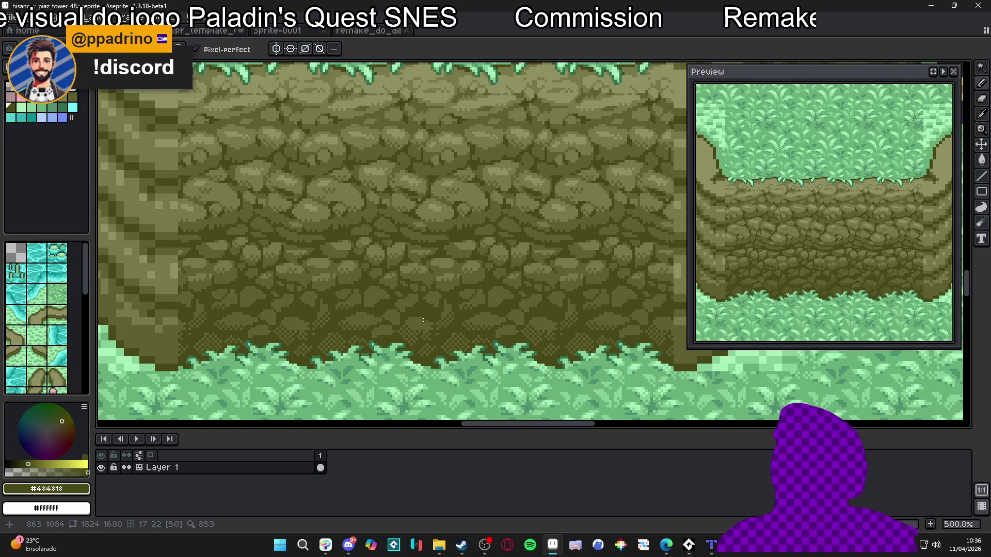
pyautogui.scroll(-2, 423, 320)
pyautogui.scroll(7, 423, 316)
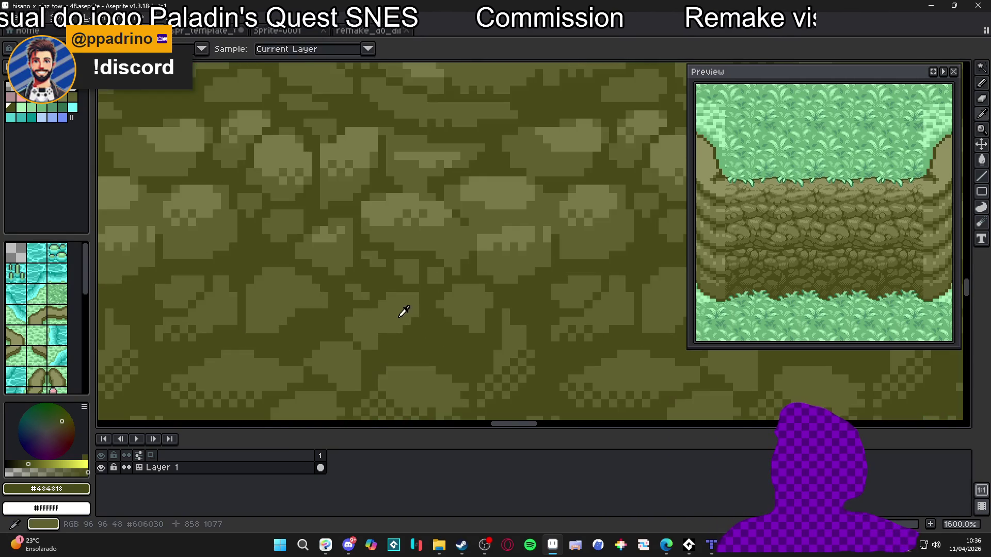
pyautogui.keyDown('alt'); pyautogui.click(395, 340); pyautogui.keyUp('alt')
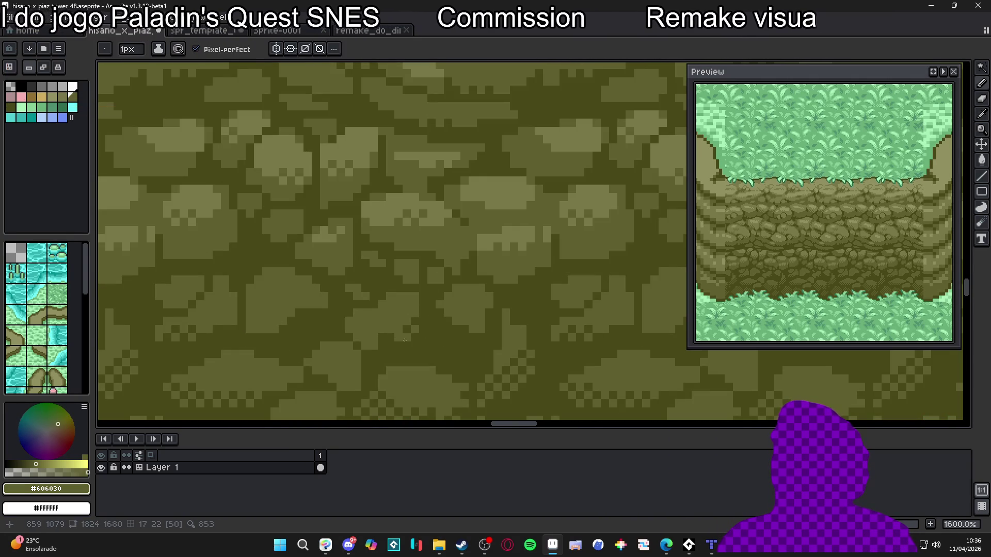
pyautogui.scroll(-5, 420, 352)
pyautogui.scroll(5, 420, 352)
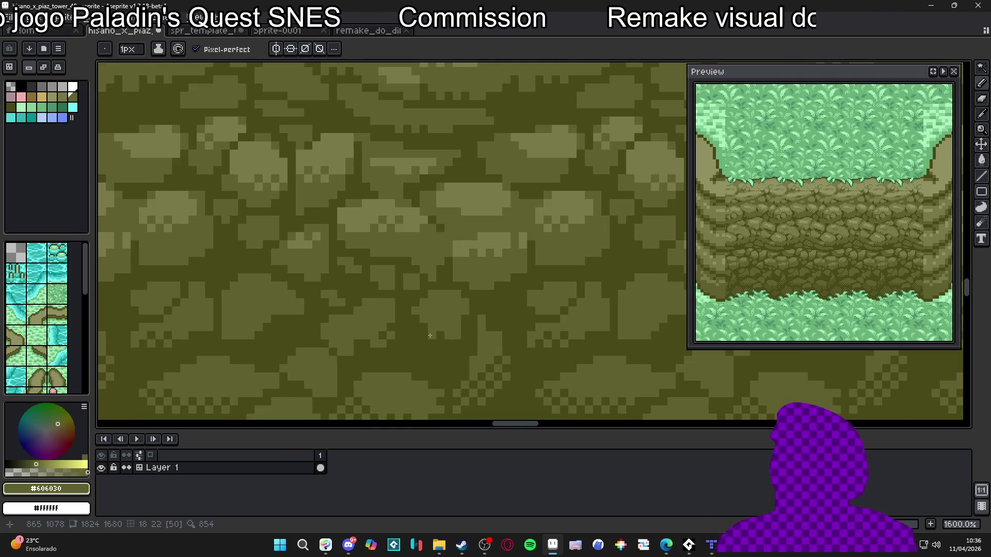
pyautogui.scroll(-6, 426, 338)
pyautogui.scroll(-1, 432, 357)
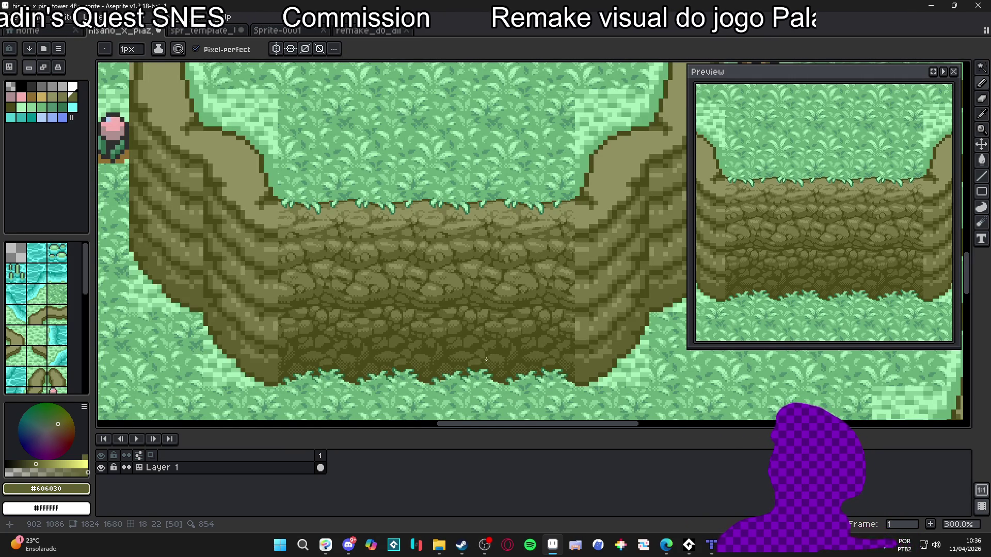
# Step: Zoom and pan the canvas so the whole tower map is in view
pyautogui.scroll(-1, 487, 357)
pyautogui.moveTo(503, 345)
pyautogui.mouseDown()
pyautogui.moveTo(531, 294)
pyautogui.moveTo(516, 299)
pyautogui.mouseUp()
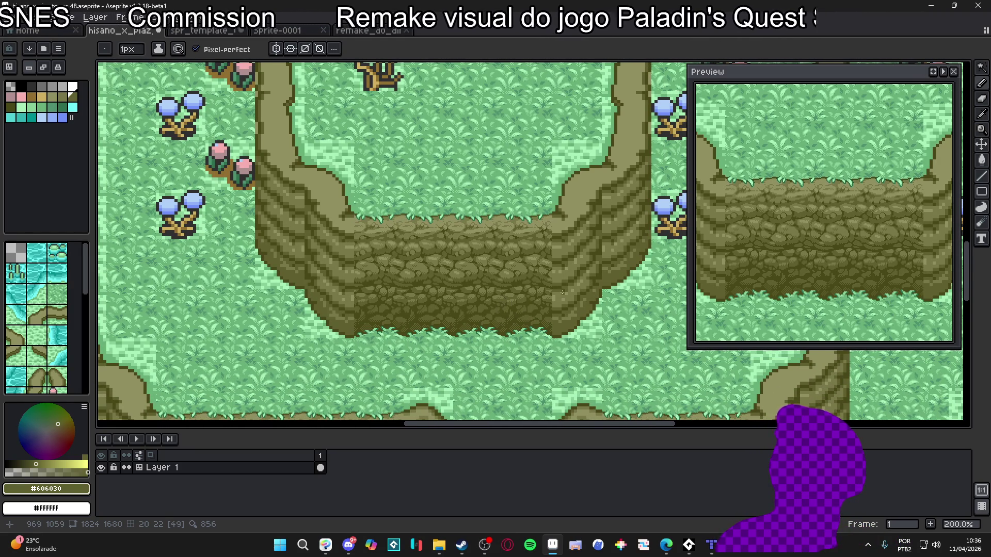
pyautogui.scroll(-1, 550, 291)
pyautogui.moveTo(552, 290); pyautogui.dragTo(527, 294)
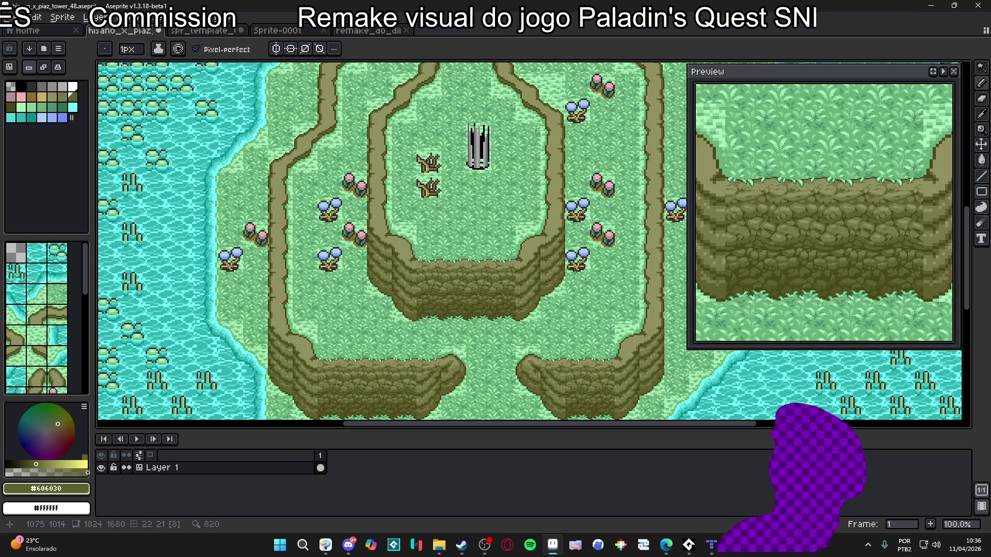
# Step: Shift the preview panel left and snip a screenshot of the map with its preview
pyautogui.press('super')
pyautogui.press('super')
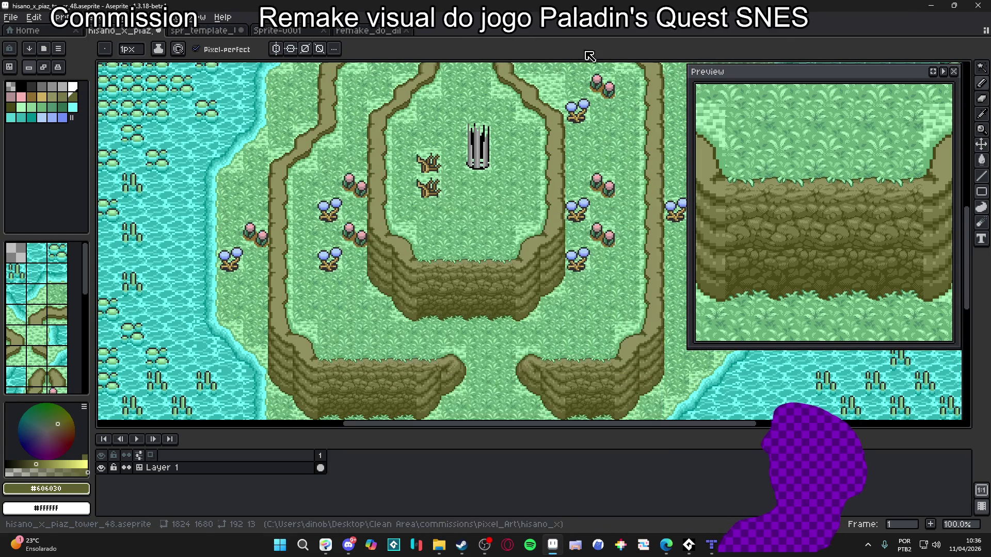
pyautogui.moveTo(751, 77); pyautogui.dragTo(641, 89)
pyautogui.moveTo(474, 190); pyautogui.dragTo(460, 196)
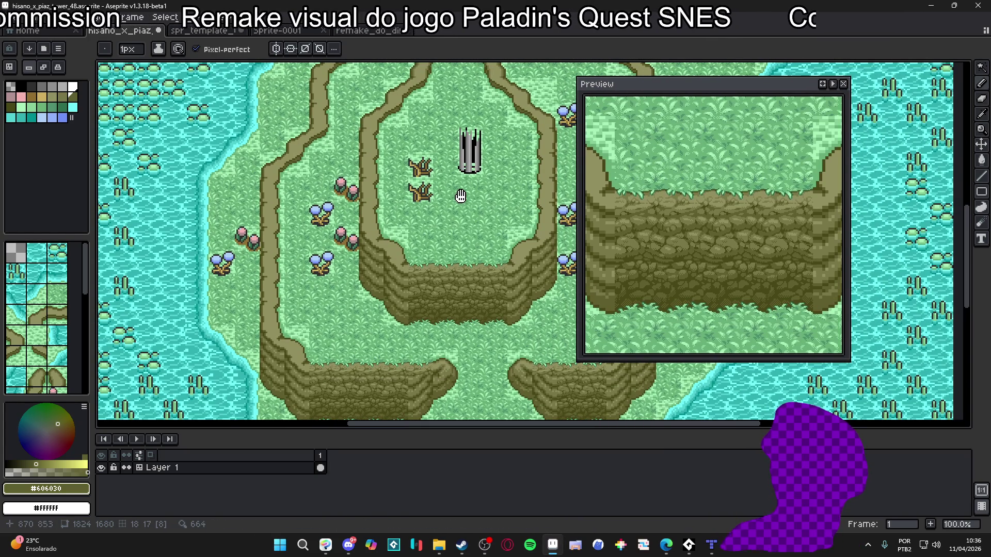
pyautogui.press('super+shift+s')
pyautogui.moveTo(212, 59)
pyautogui.mouseDown()
pyautogui.moveTo(833, 417)
pyautogui.moveTo(862, 406)
pyautogui.mouseUp()
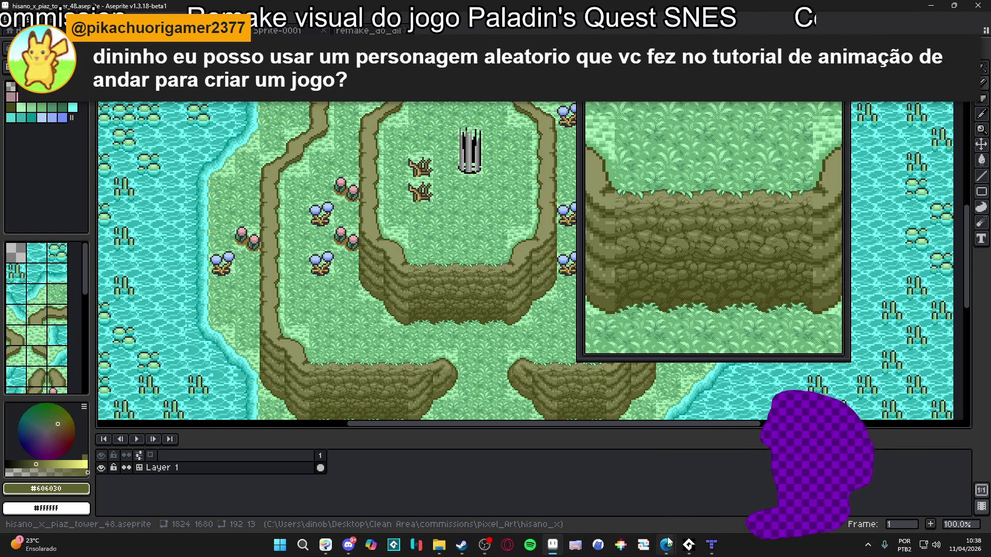
pyautogui.moveTo(666, 546)
pyautogui.moveTo(674, 510)
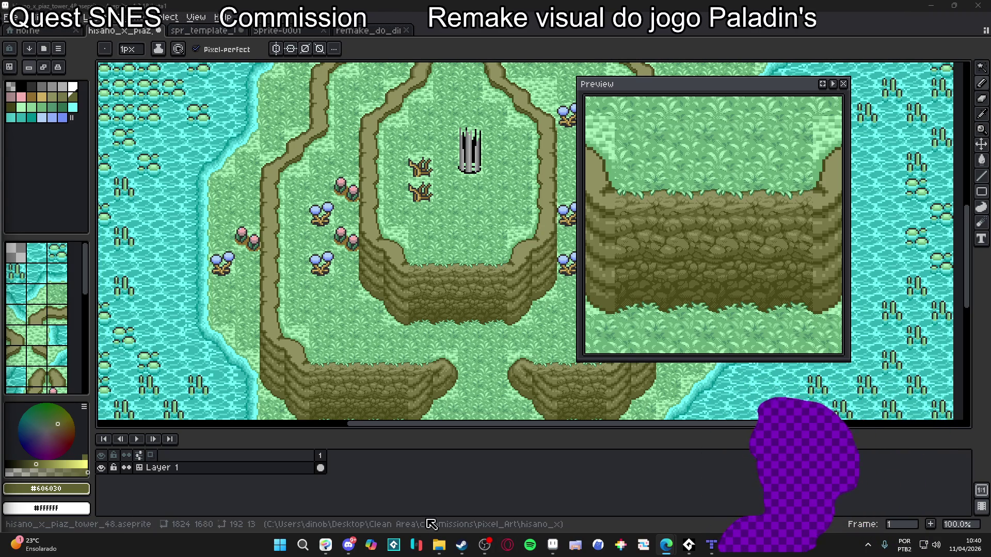
pyautogui.click(349, 545)
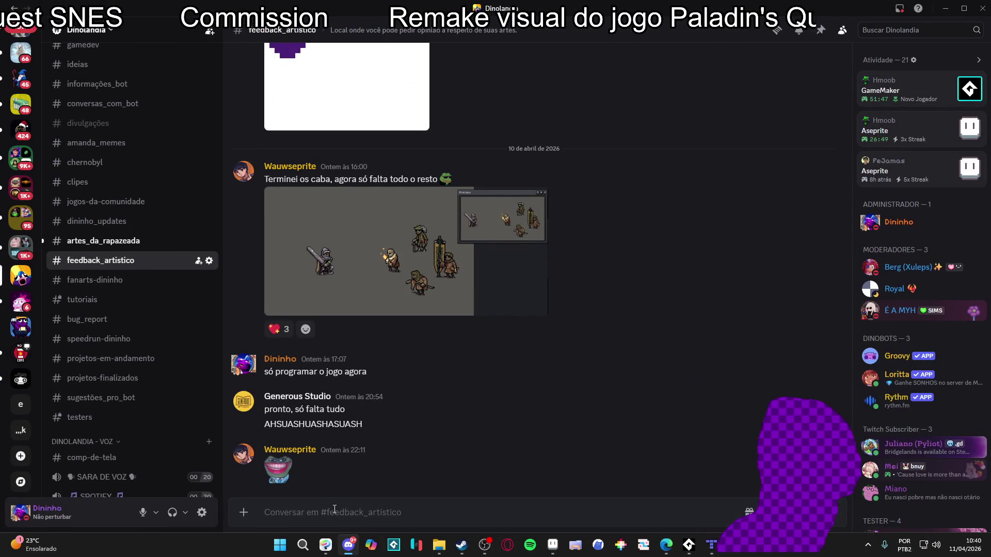
# Step: Scroll the chat and copy the Discord server invite link
pyautogui.scroll(6, 126, 228)
pyautogui.scroll(-3, 137, 255)
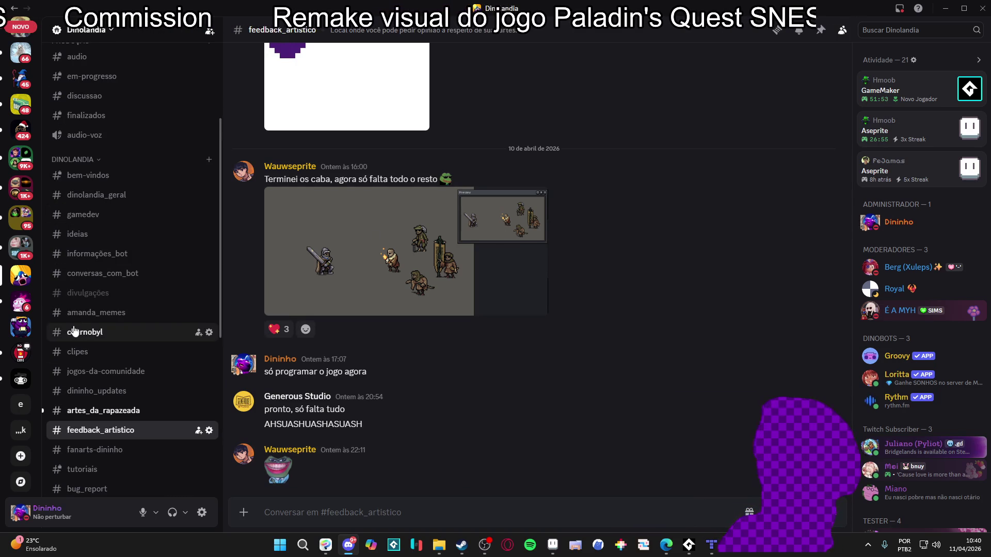
pyautogui.scroll(-2, 137, 376)
pyautogui.scroll(4, 138, 377)
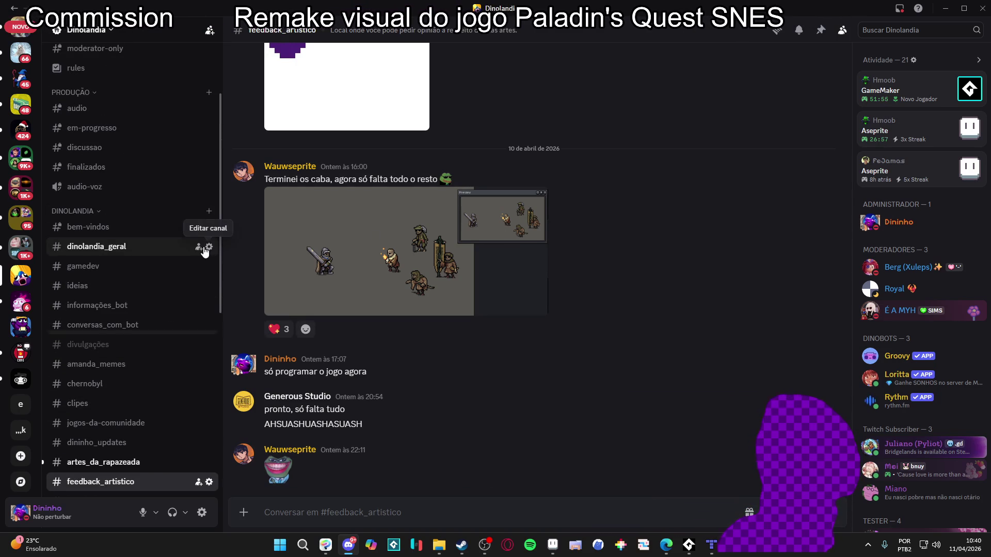
pyautogui.click(198, 247)
pyautogui.click(599, 438)
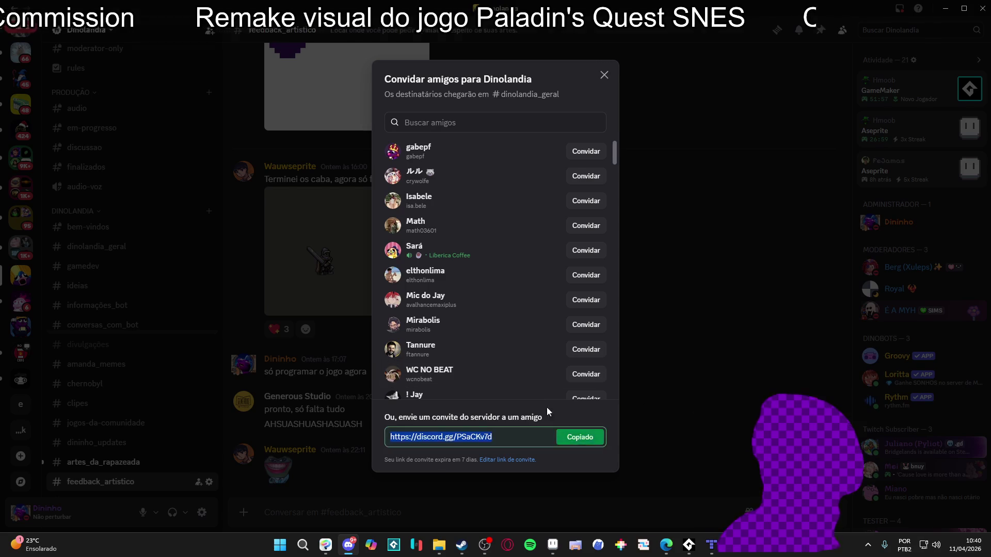
pyautogui.click(644, 405)
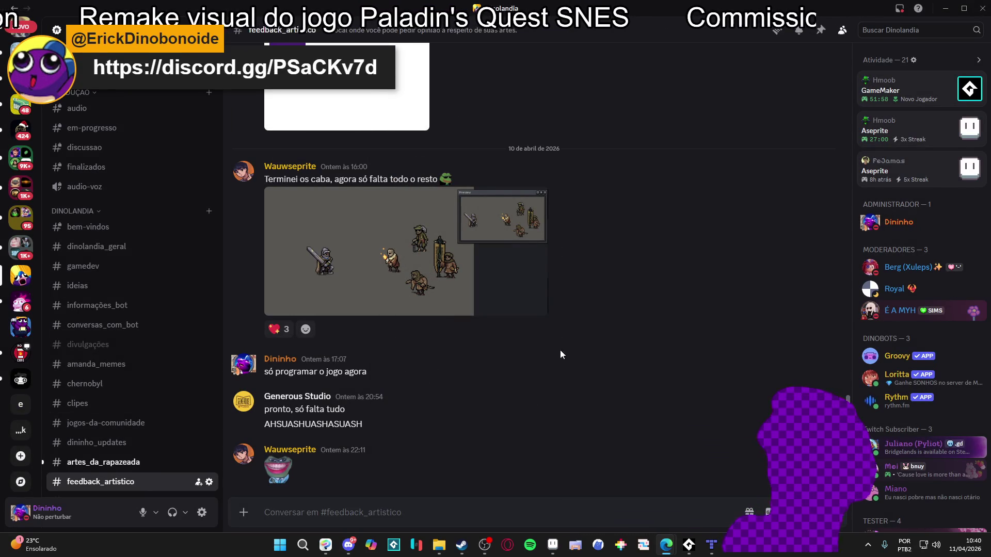
# Step: In #artes_da_rapazeada, view the posted pencil drawing enlarged, then close it
pyautogui.click(69, 466)
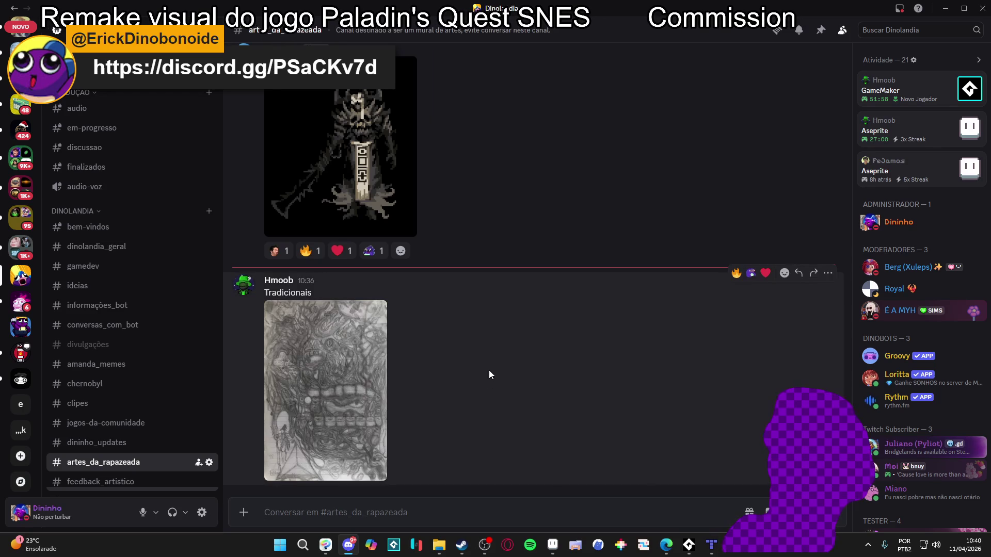
pyautogui.click(378, 395)
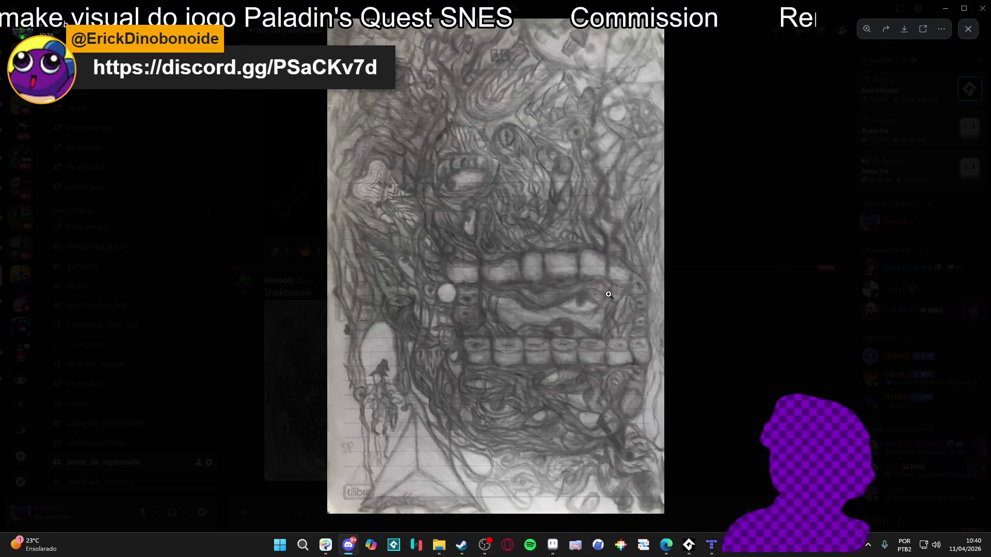
pyautogui.click(690, 269)
pyautogui.click(385, 354)
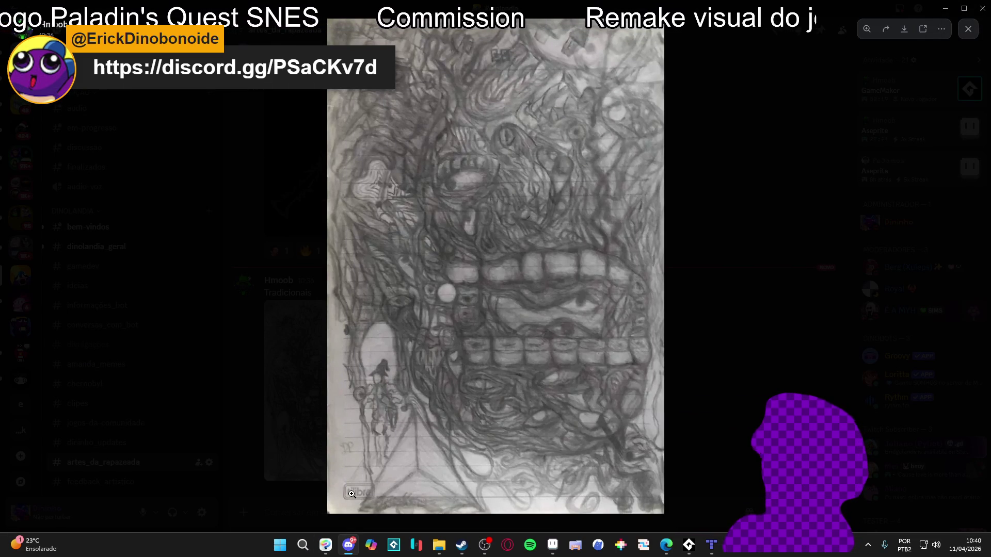
pyautogui.click(709, 314)
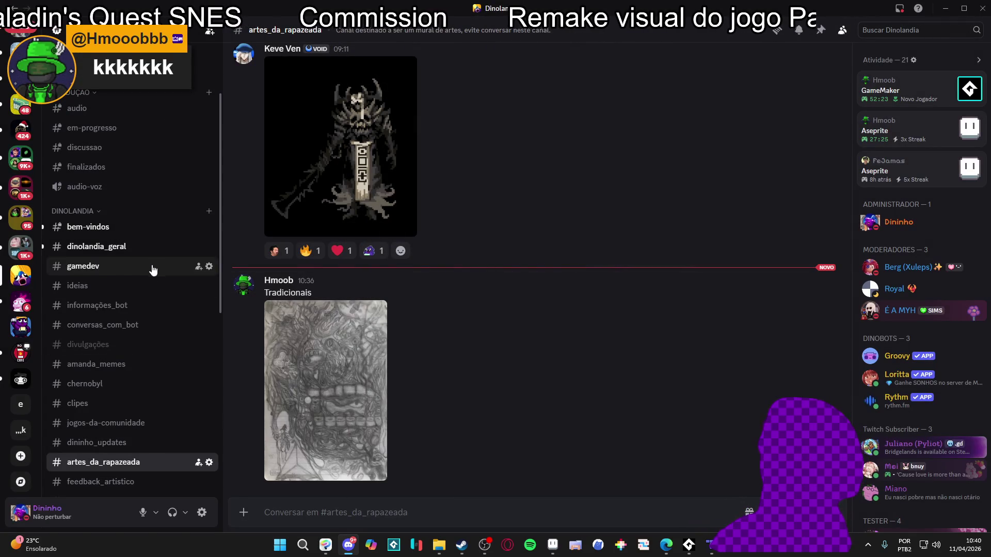
# Step: Browse #dinolandia_geral, return to #feedback_artistico, and minimize Discord
pyautogui.click(142, 246)
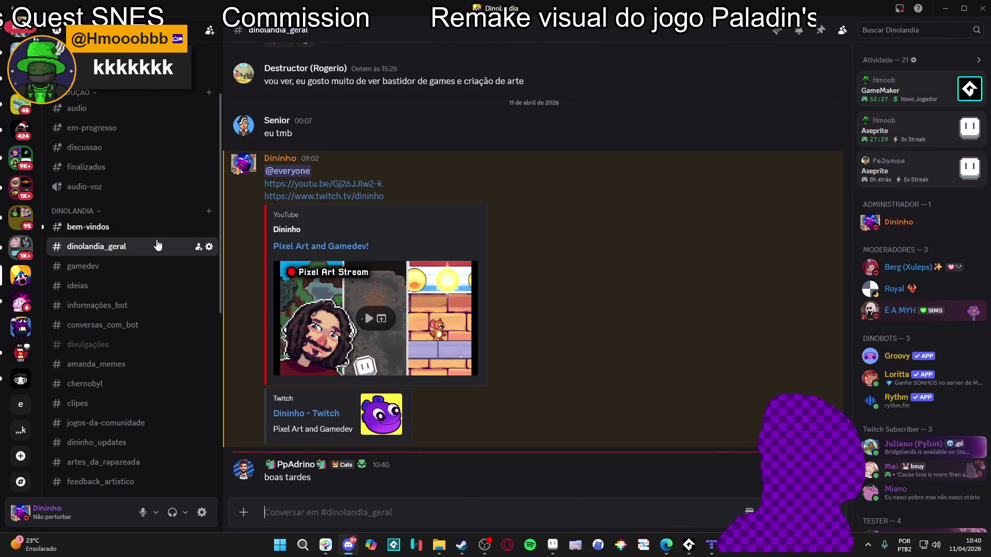
pyautogui.click(157, 227)
pyautogui.click(140, 250)
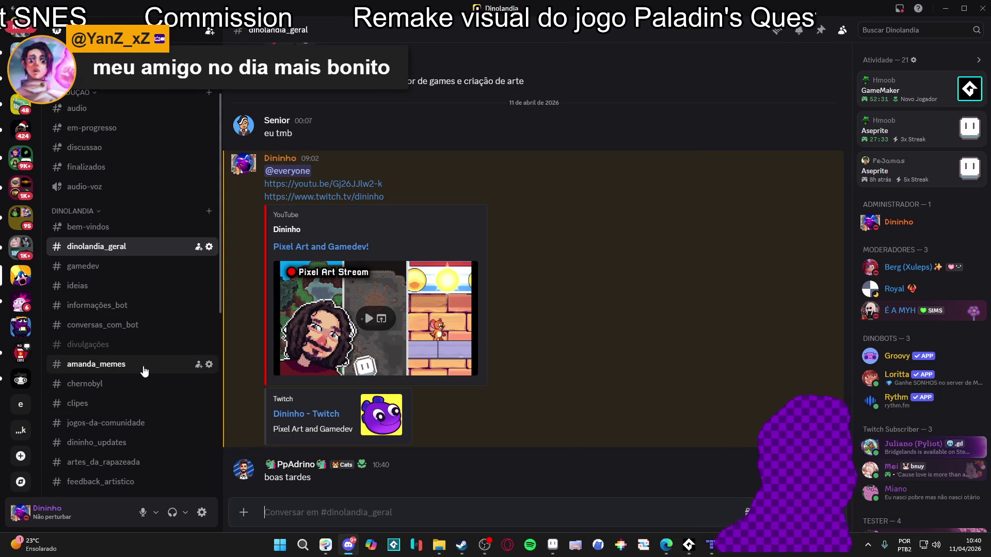
pyautogui.scroll(-5, 144, 371)
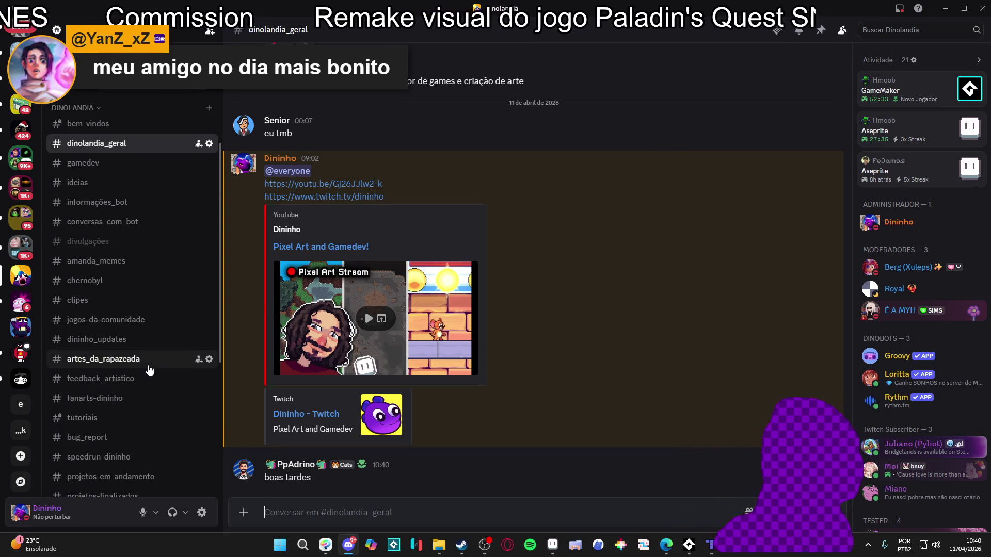
pyautogui.click(160, 335)
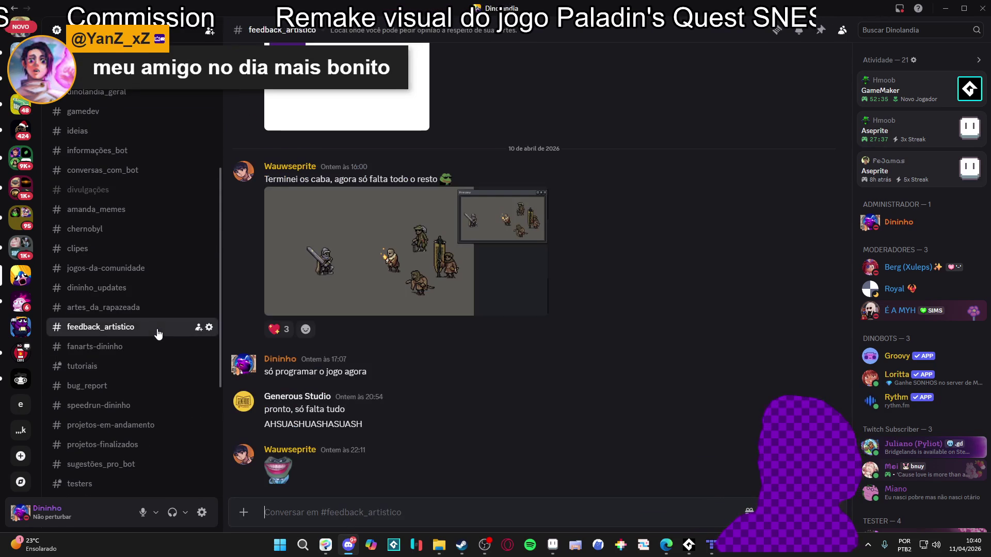
pyautogui.click(940, 8)
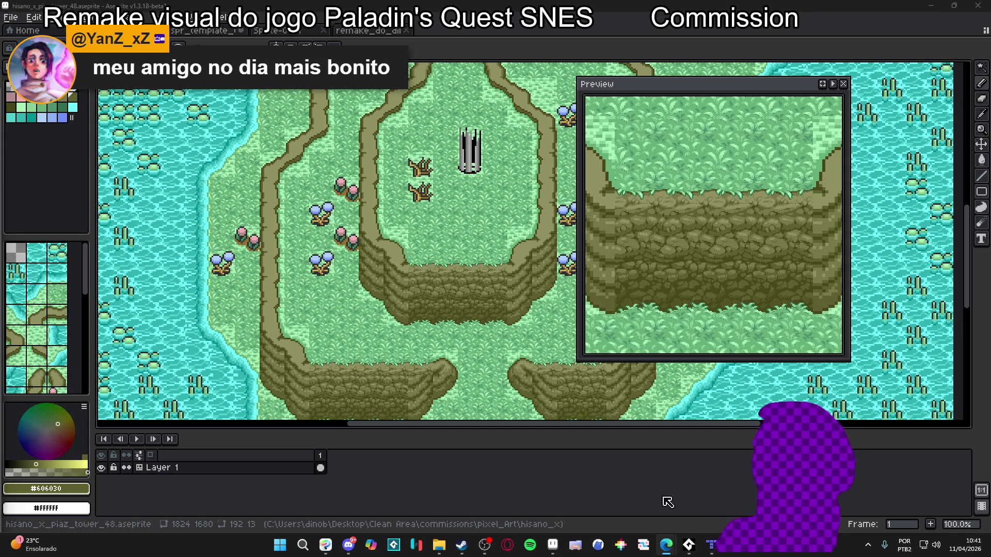
# Step: Zoom the tower map to 200%, then restore the Discord window from the taskbar
pyautogui.moveTo(666, 550)
pyautogui.moveTo(650, 512)
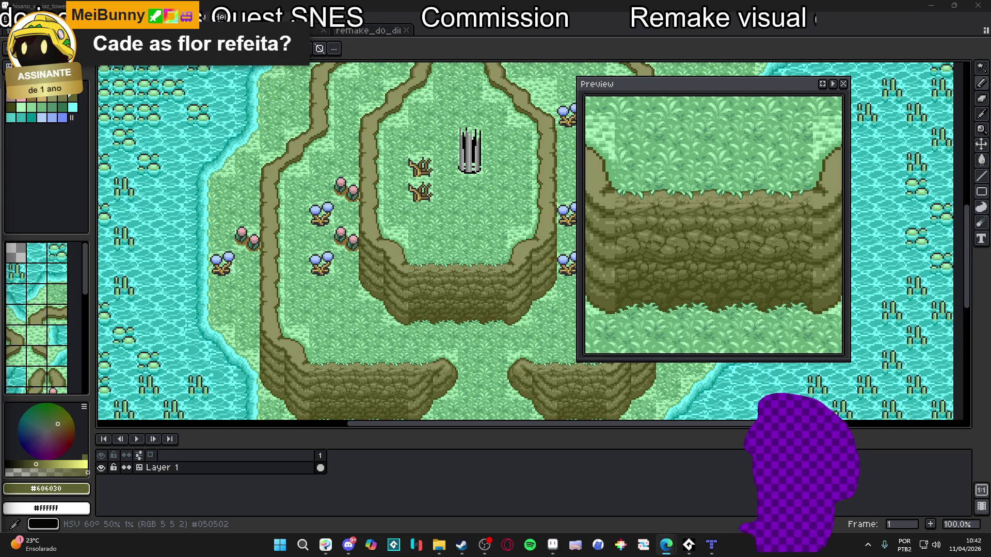
pyautogui.scroll(1, 193, 300)
pyautogui.hscroll(3, 194, 300)
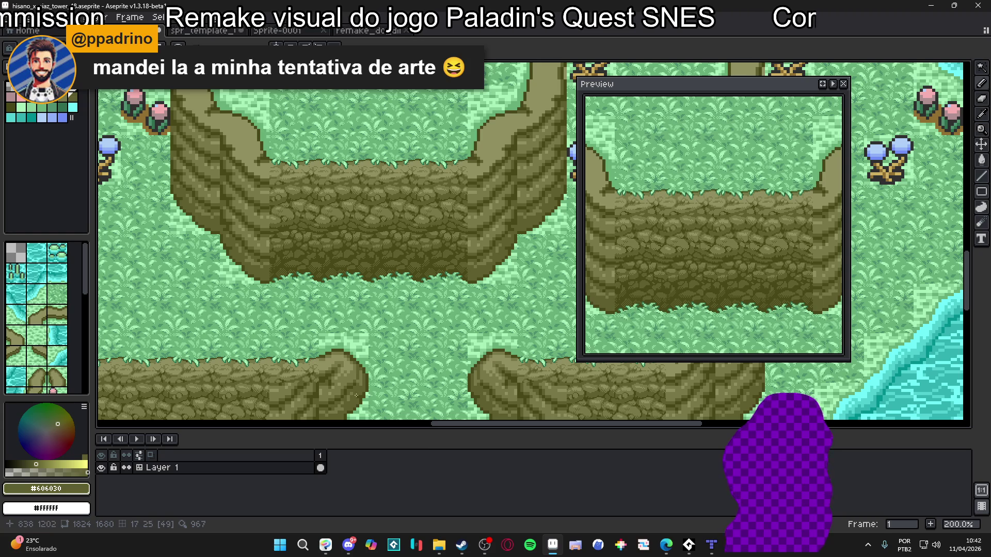
pyautogui.click(349, 545)
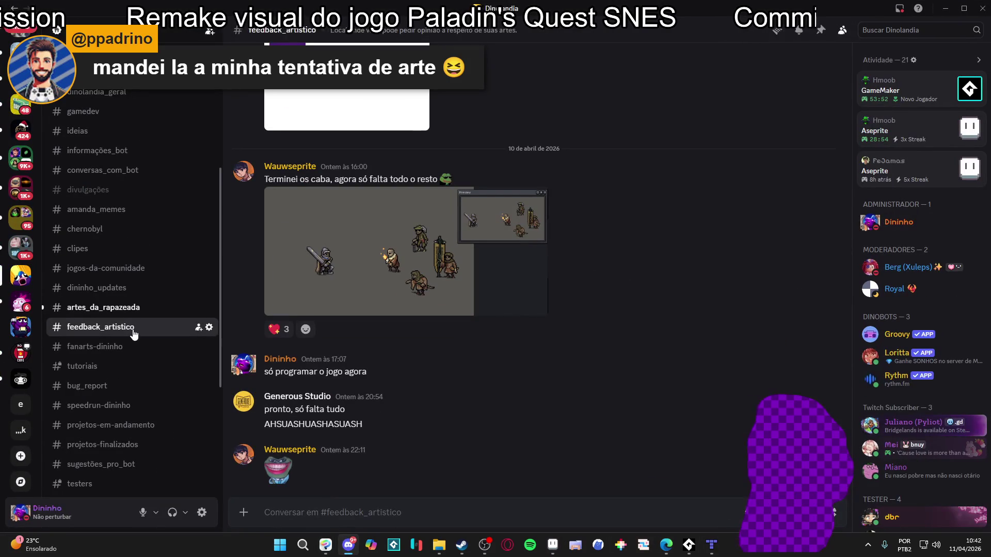
# Step: Open #artes_da_rapazeada and copy the enlarged slime screenshot with Copiar imagem
pyautogui.click(126, 311)
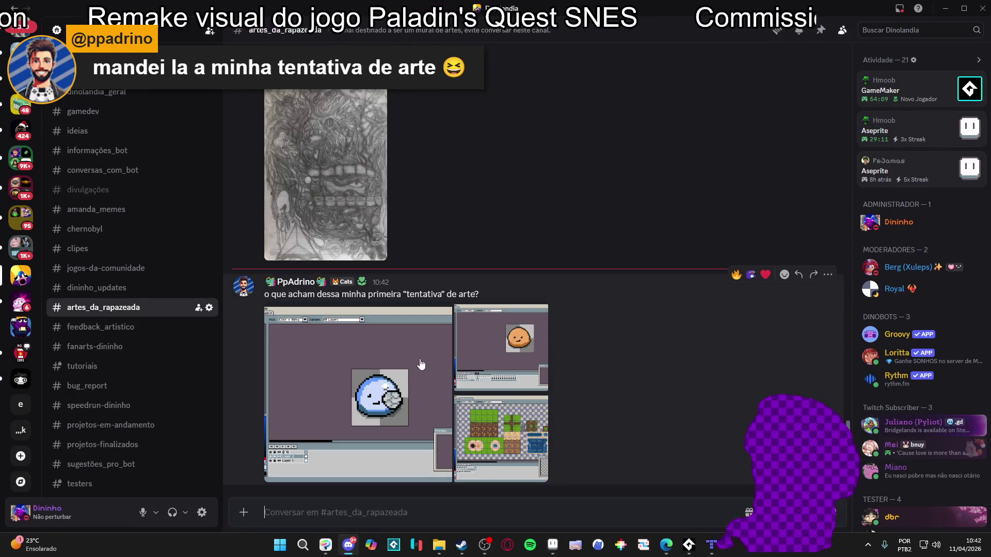
pyautogui.click(421, 365)
pyautogui.rightClick(531, 283)
pyautogui.click(584, 302)
pyautogui.click(609, 513)
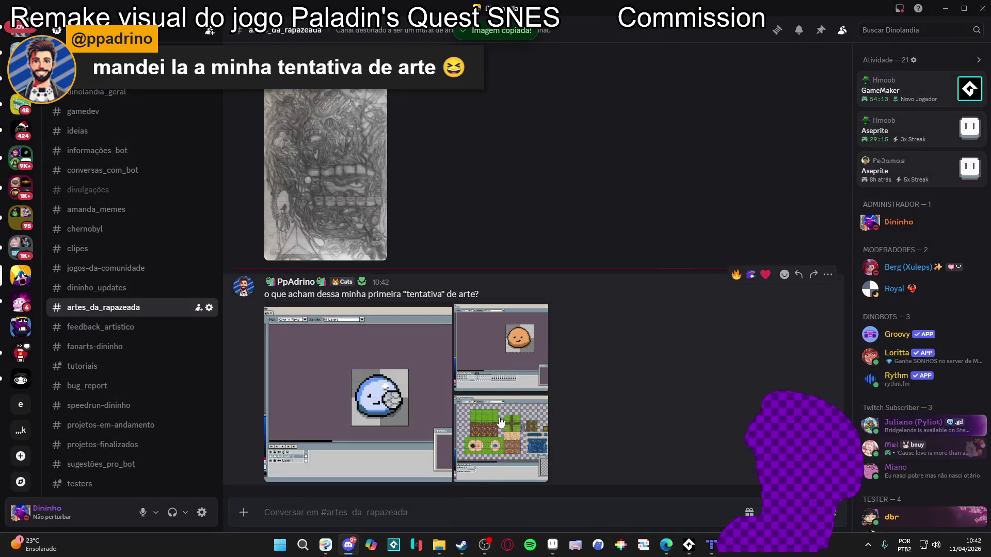
# Step: Look through the enlarged potato and tileset screenshots, then open the pixel-art post
pyautogui.click(500, 347)
pyautogui.click(570, 497)
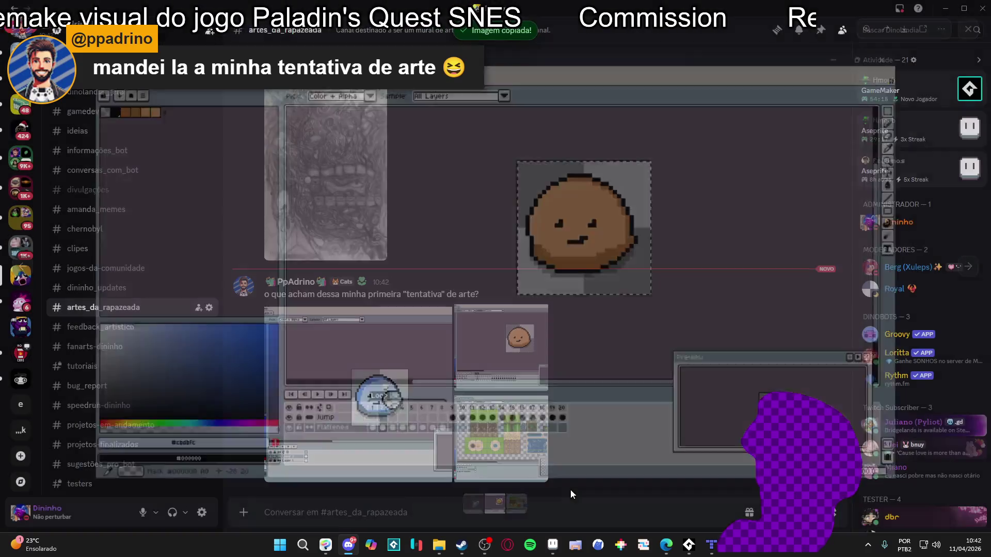
pyautogui.click(504, 457)
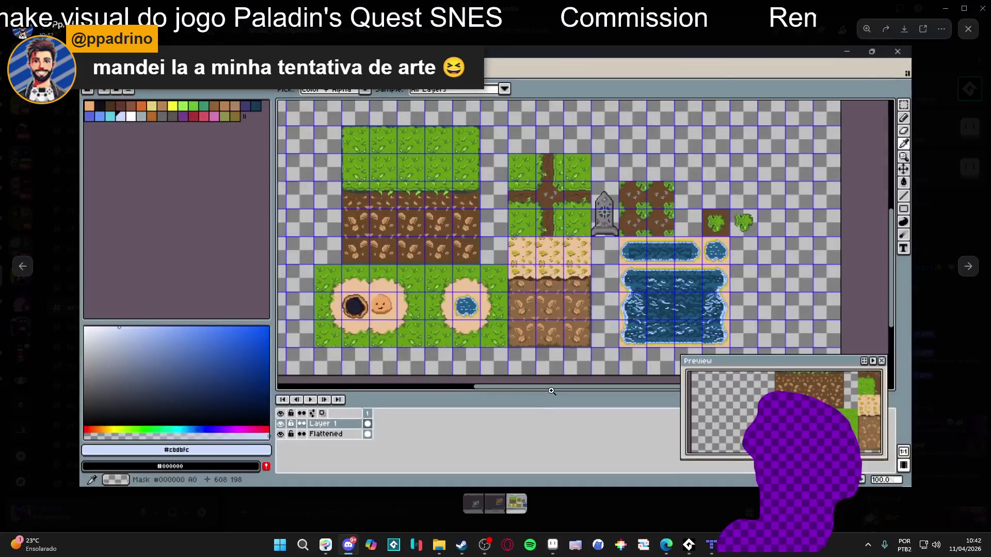
pyautogui.click(594, 497)
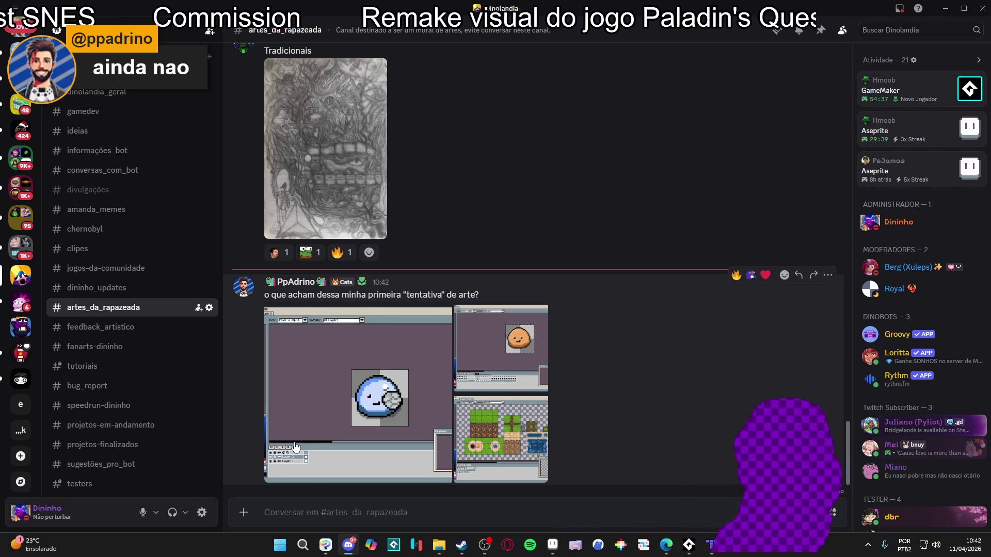
pyautogui.click(439, 422)
# Step: Enlarge the tileset screenshot and zoom in and out on its tiles
pyautogui.press('Escape')
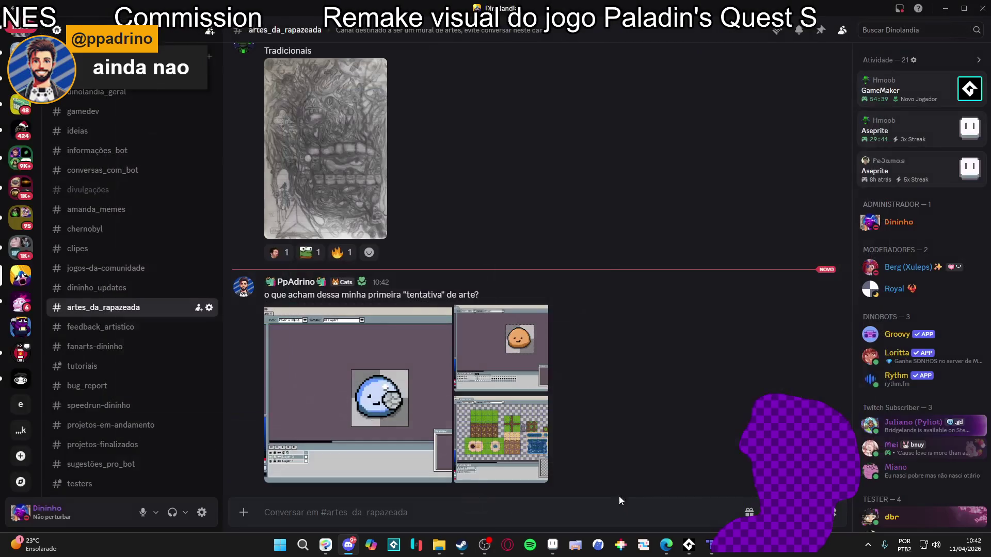
pyautogui.click(539, 454)
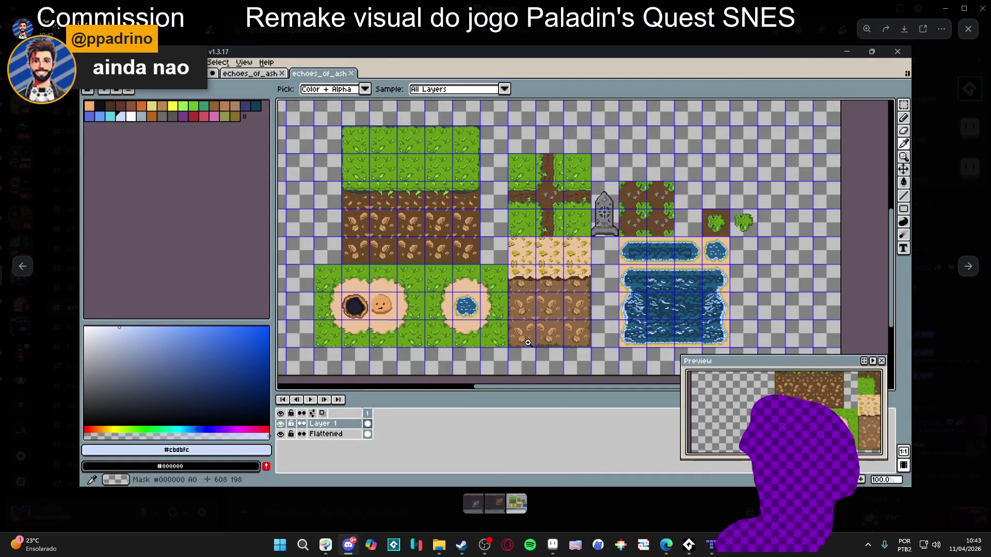
pyautogui.click(484, 321)
pyautogui.click(484, 317)
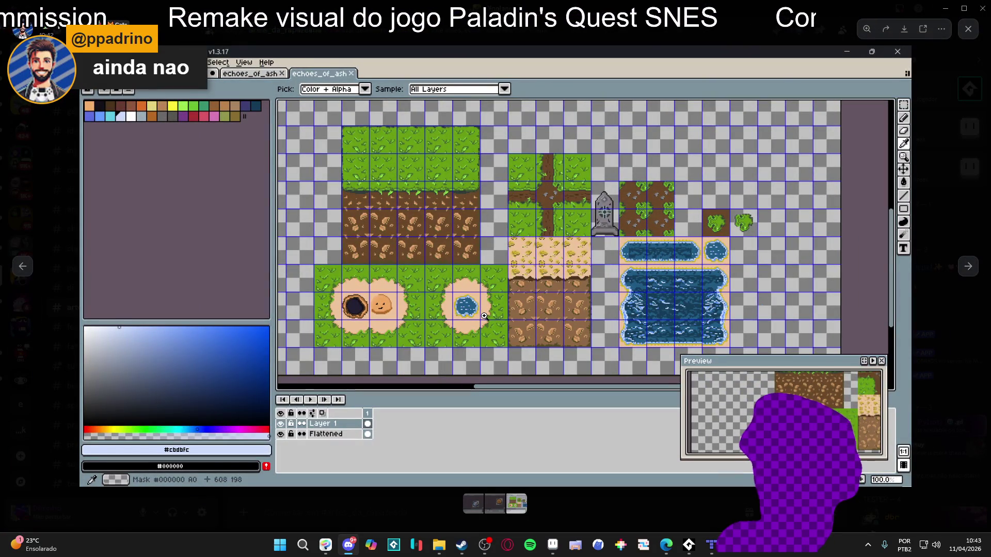
pyautogui.click(486, 198)
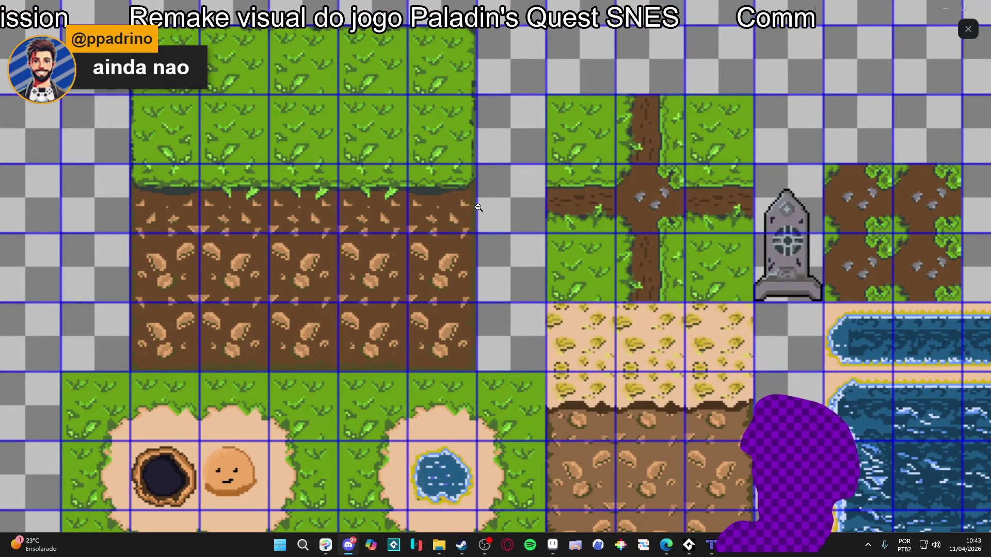
pyautogui.click(479, 207)
pyautogui.press('Escape')
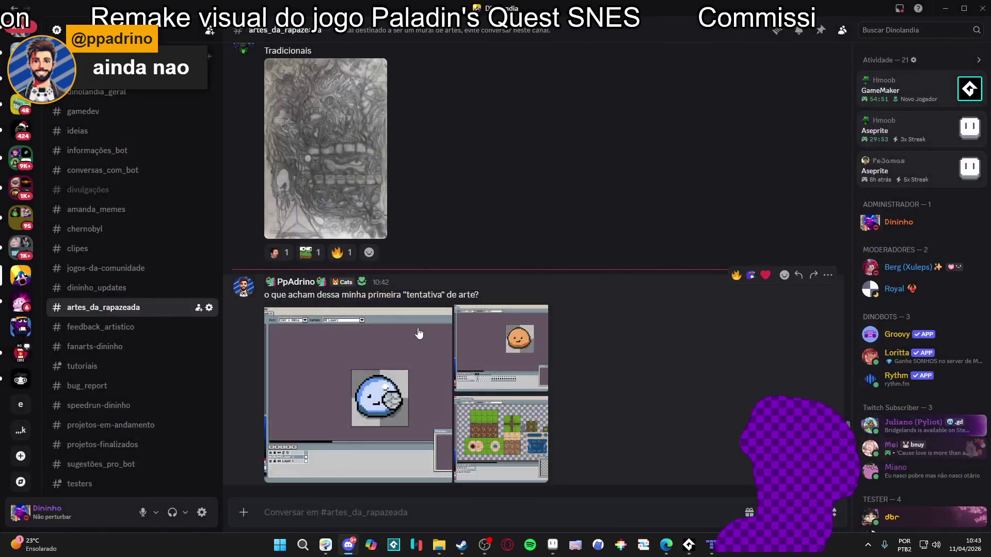
# Step: Cycle through the blue slime, orange sprite and tileset screenshots, then close the viewer
pyautogui.click(390, 355)
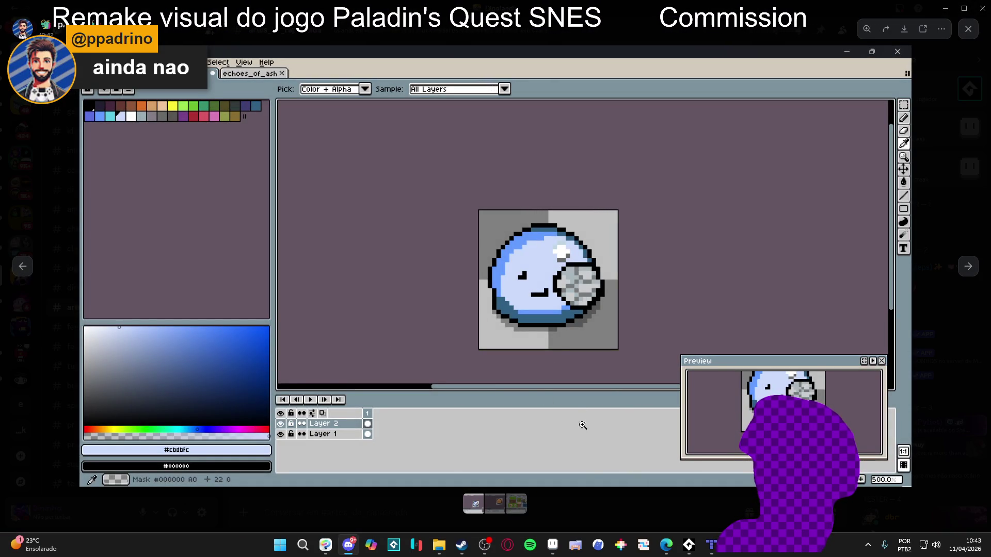
pyautogui.click(562, 501)
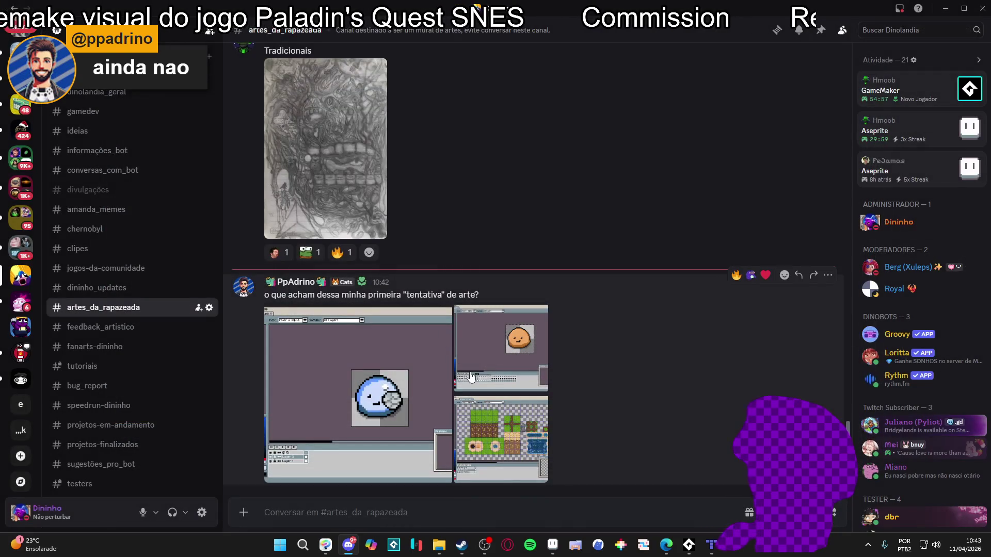
pyautogui.click(518, 339)
pyautogui.click(574, 503)
pyautogui.click(547, 474)
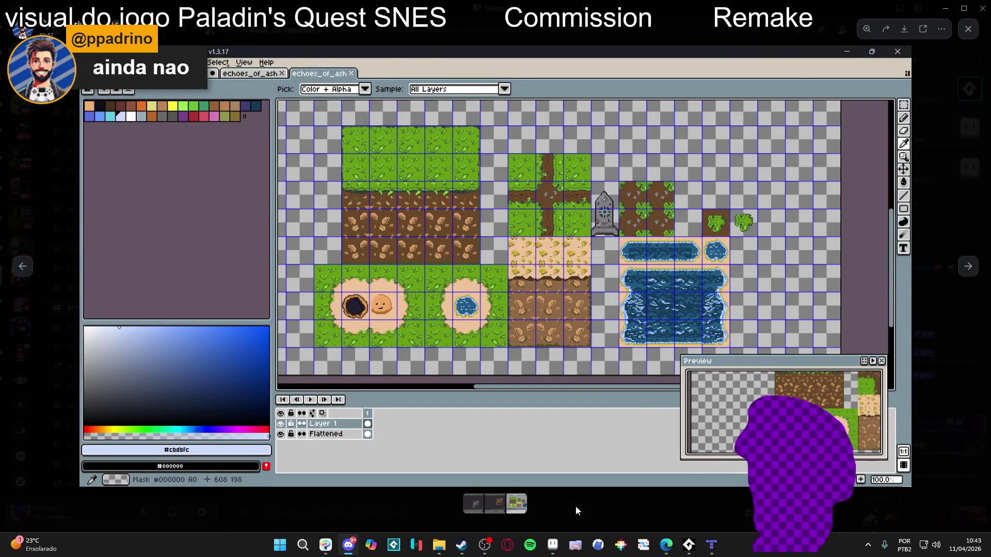
pyautogui.click(546, 491)
pyautogui.click(391, 390)
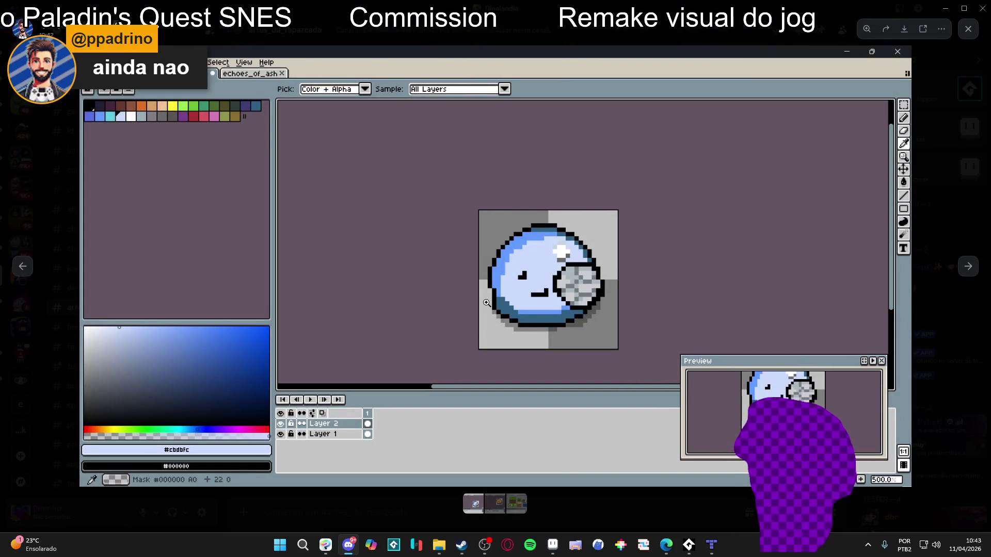
pyautogui.click(553, 494)
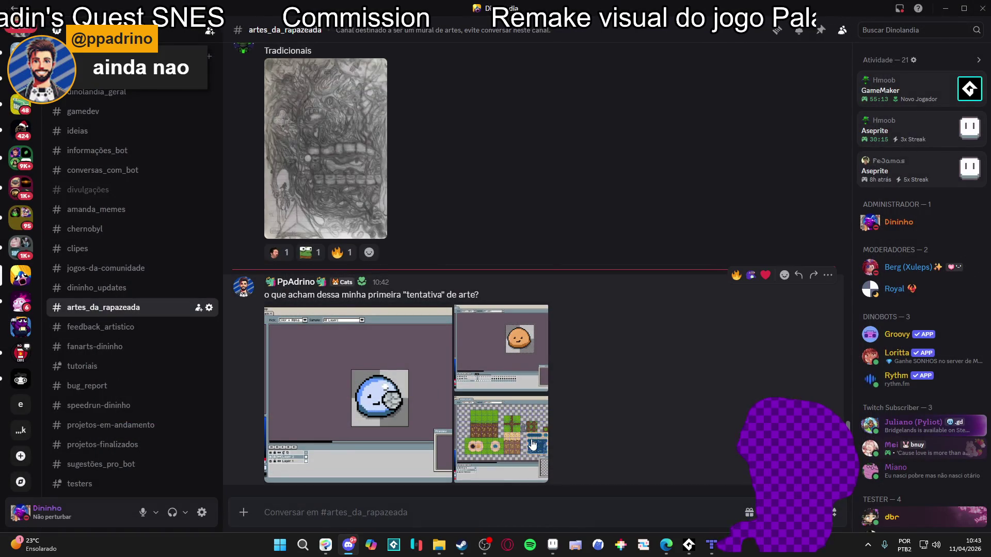
# Step: Reopen the tileset screenshot, zoom it, and step through the blob and orange blob images
pyautogui.click(537, 444)
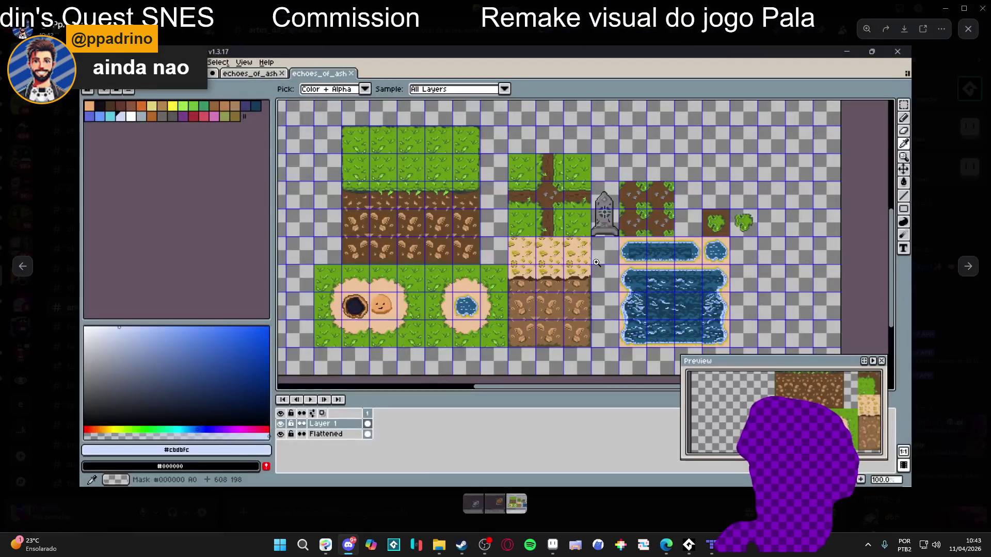
pyautogui.click(580, 203)
pyautogui.click(580, 203)
pyautogui.click(620, 510)
pyautogui.click(377, 397)
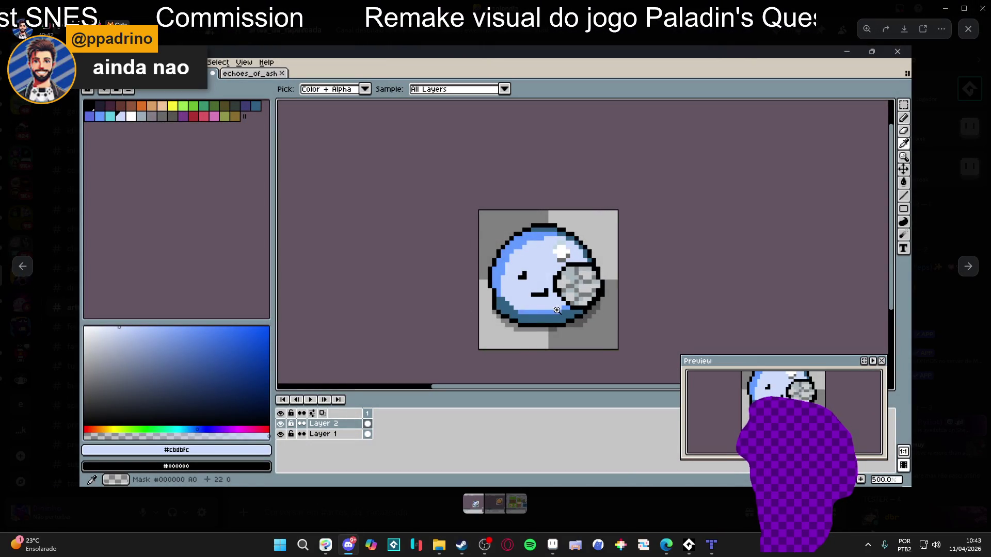
pyautogui.click(599, 494)
pyautogui.click(514, 336)
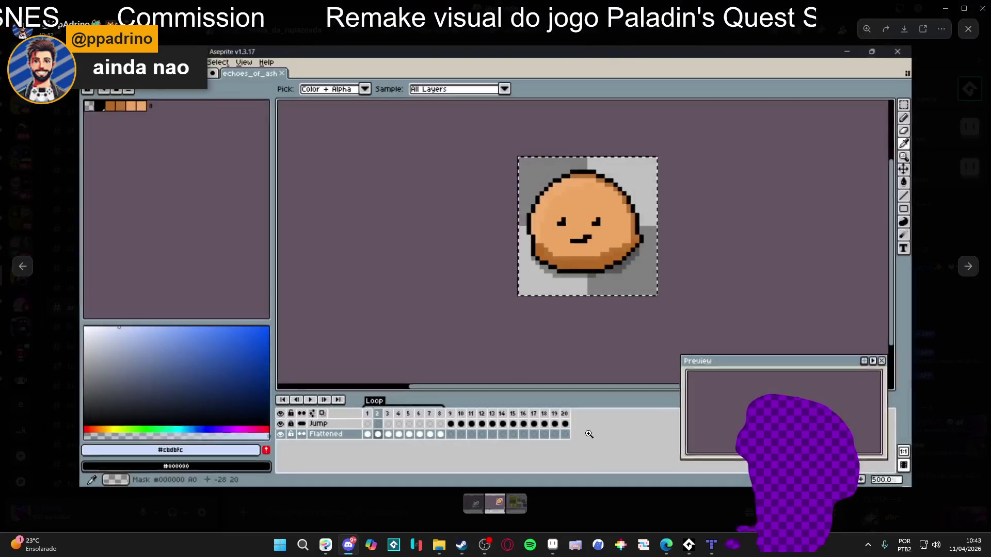
pyautogui.click(589, 504)
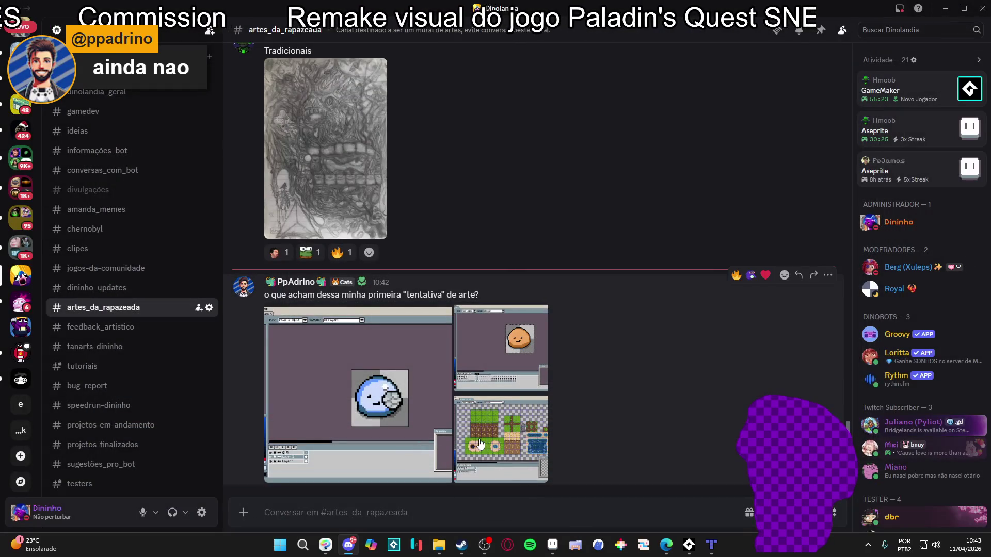
pyautogui.click(500, 422)
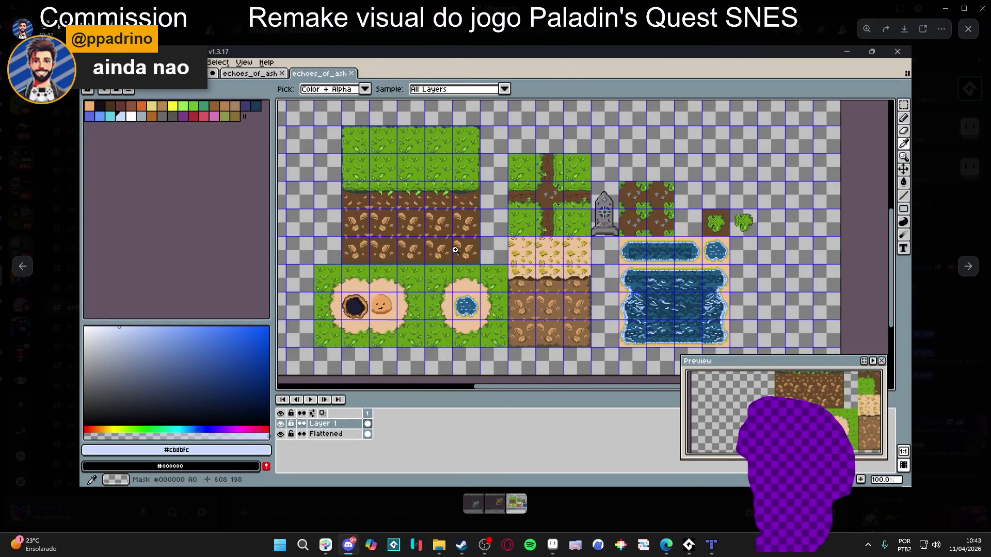
# Step: View the blue slime screenshot enlarged, then the tileset, and return to chat
pyautogui.click(580, 521)
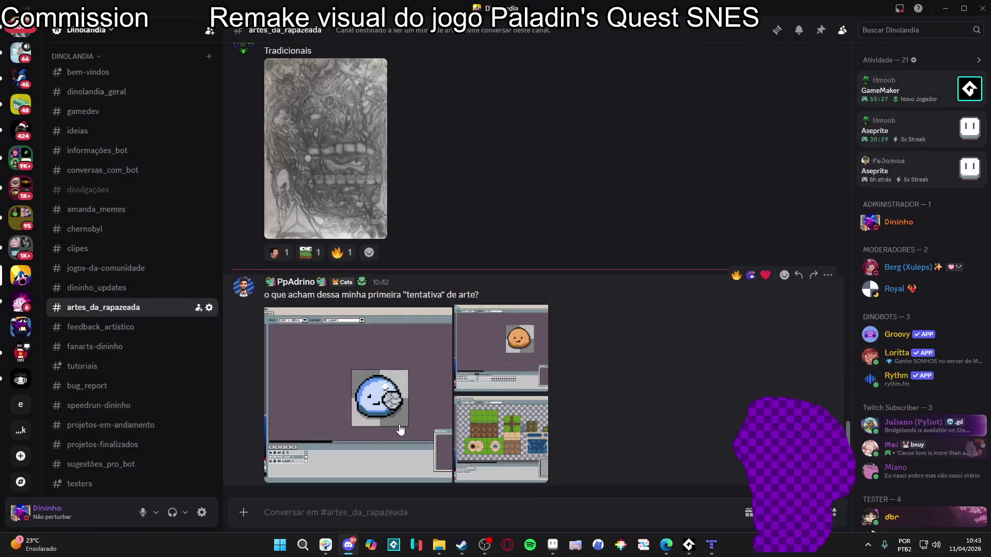
pyautogui.click(404, 416)
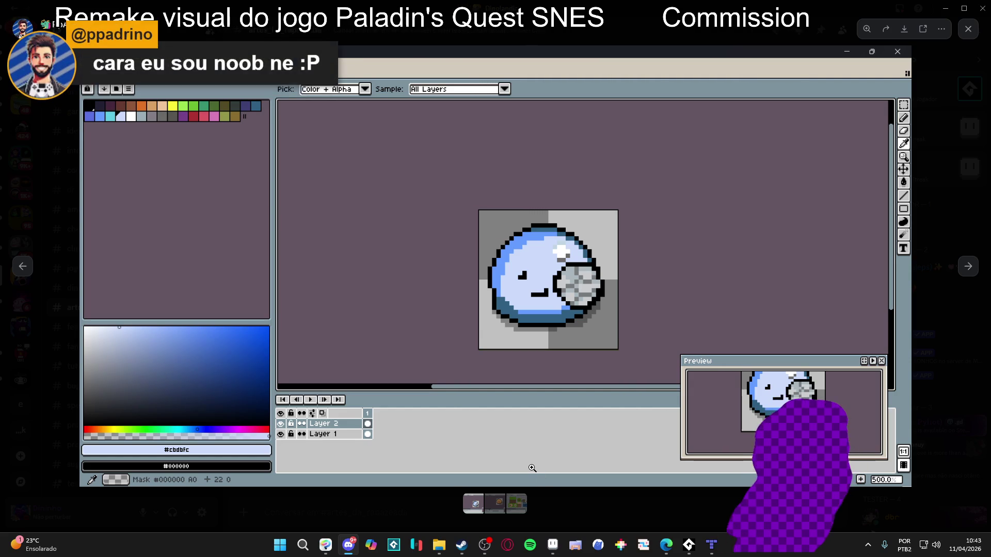
pyautogui.click(540, 504)
pyautogui.click(465, 436)
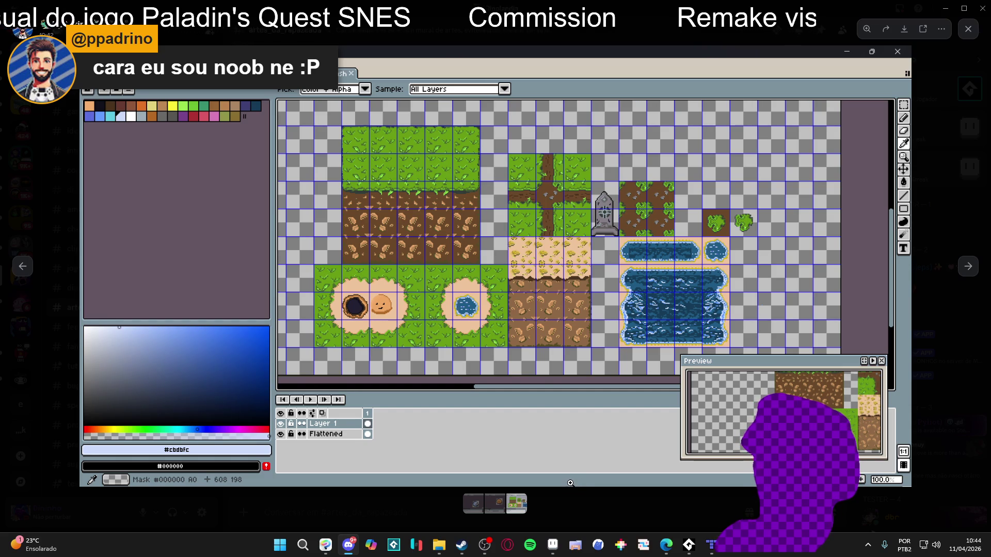
pyautogui.click(555, 489)
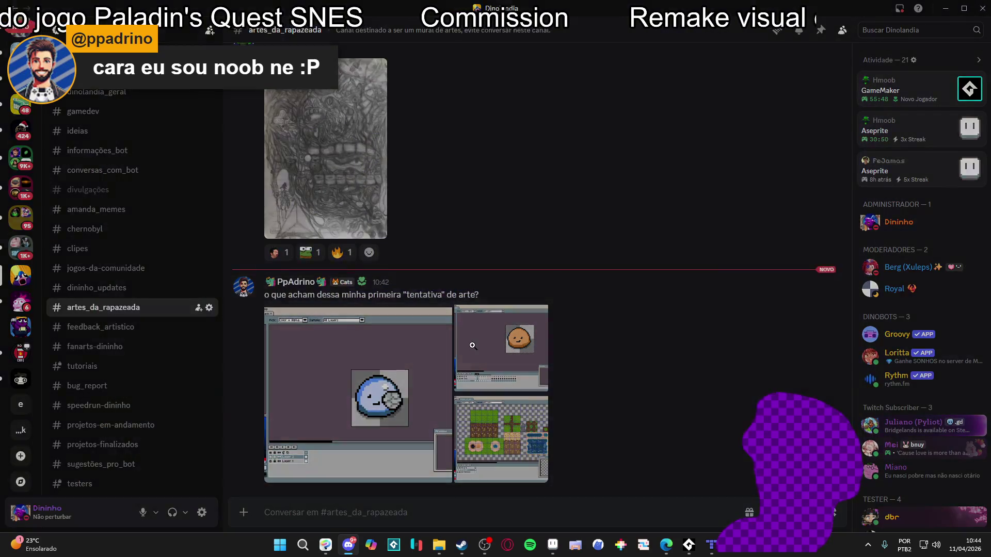
# Step: Open the potato screenshot, move to the blue slime image, and bring up its copy options
pyautogui.click(472, 346)
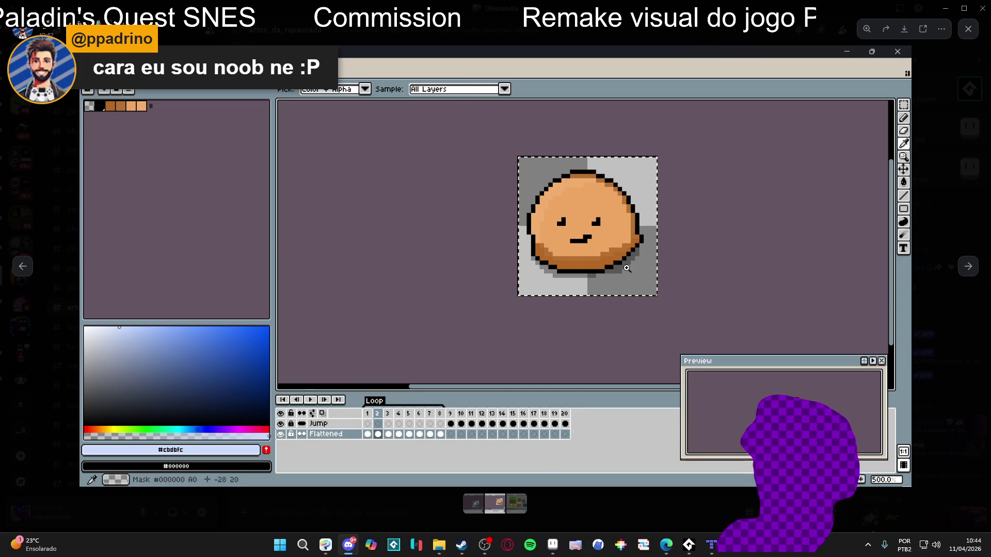
pyautogui.click(553, 509)
pyautogui.click(380, 365)
pyautogui.click(579, 510)
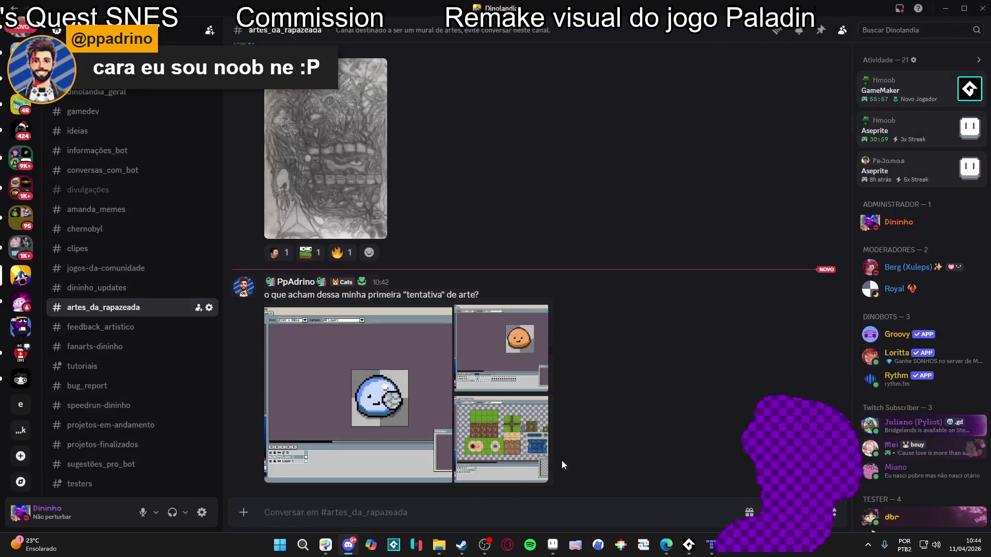
pyautogui.click(547, 468)
pyautogui.rightClick(490, 275)
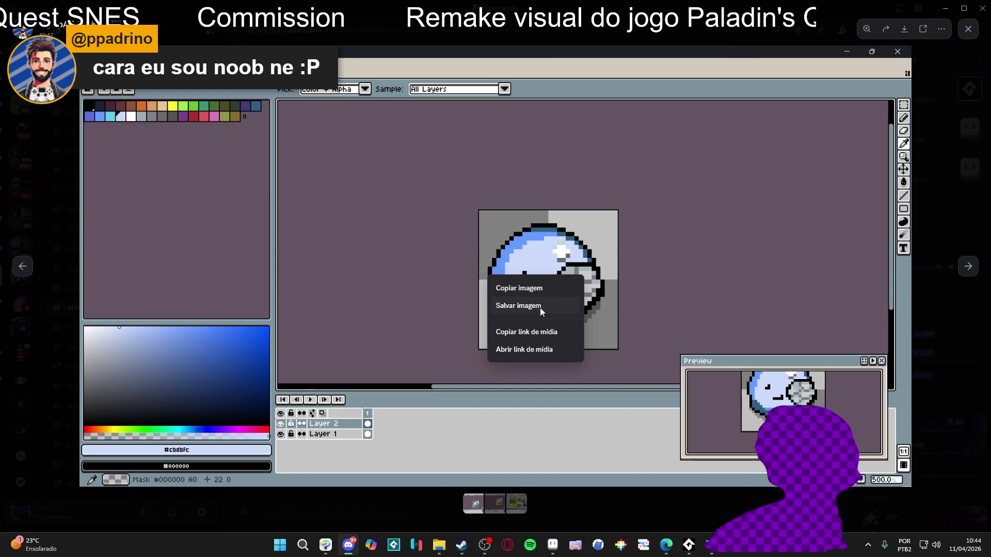
# Step: Copy the blue slime image and paste it into a new Aseprite sprite
pyautogui.click(556, 286)
pyautogui.click(624, 506)
pyautogui.click(555, 554)
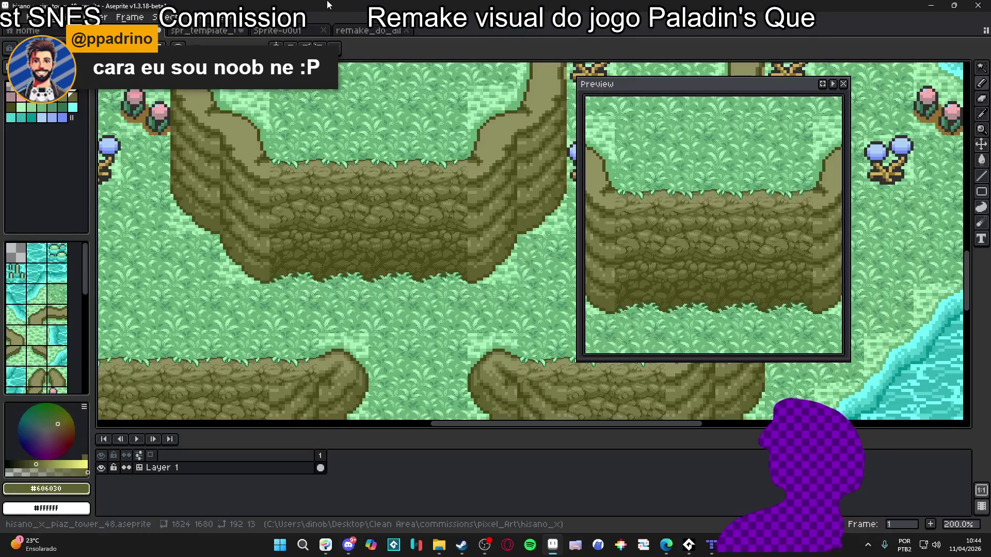
pyautogui.click(11, 17)
pyautogui.click(22, 31)
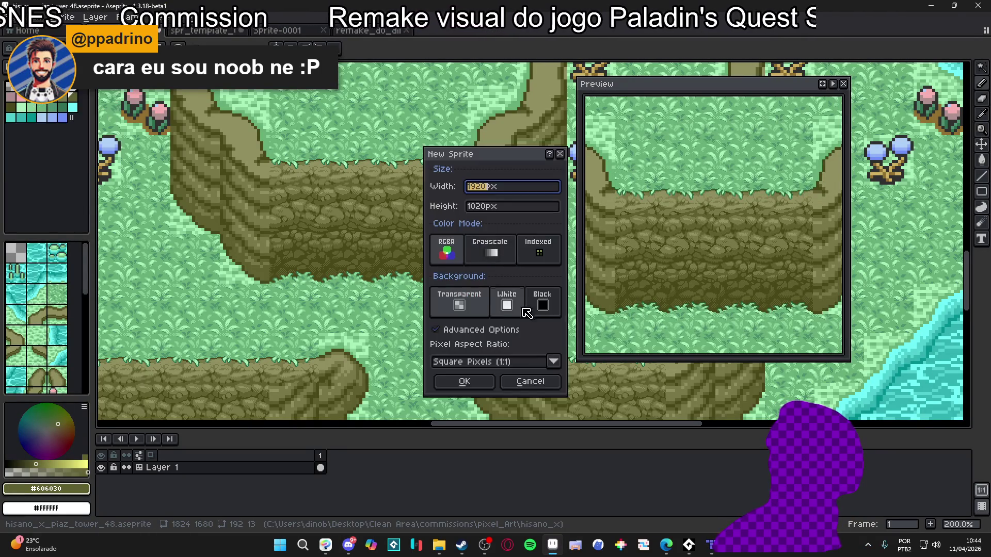
pyautogui.click(461, 380)
pyautogui.hotkey('ctrl', 'v')
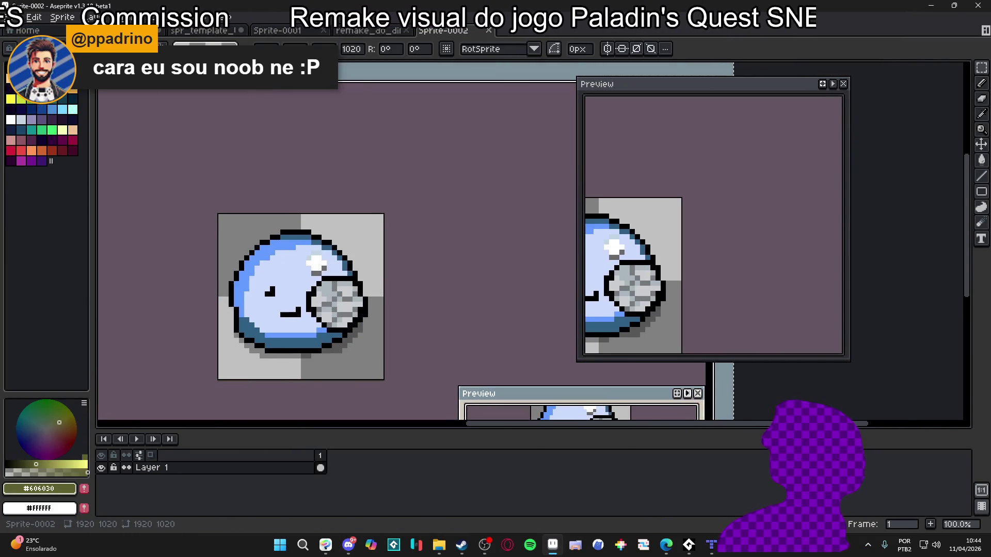
# Step: Zoom in and measure the size of one enlarged pixel with a selection
pyautogui.scroll(5, 281, 236)
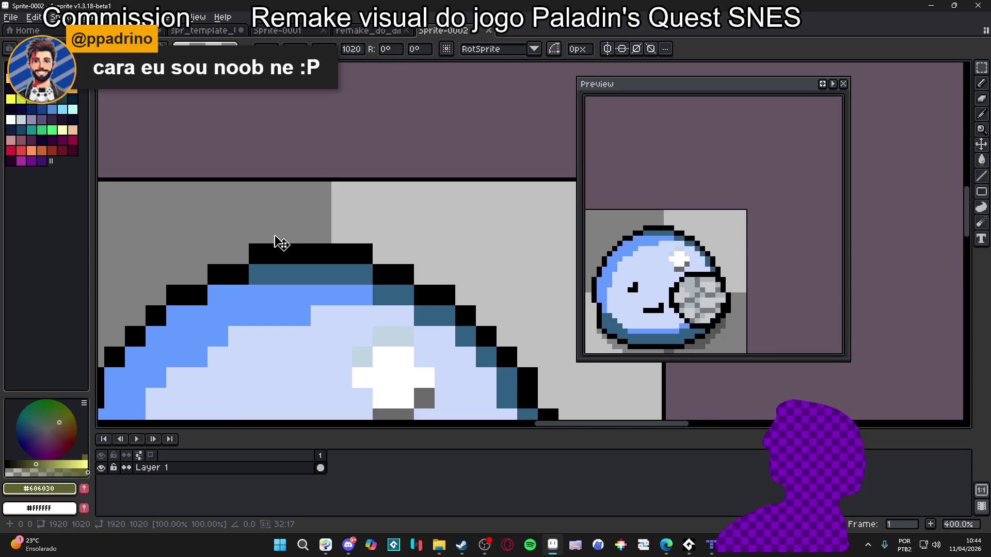
pyautogui.scroll(4, 339, 242)
pyautogui.moveTo(342, 237); pyautogui.dragTo(425, 320)
pyautogui.hotkey('ctrl', 'd')
# Step: Resize the sprite to a tenth of its width, giving 192×102 px
pyautogui.click(64, 17)
pyautogui.click(77, 65)
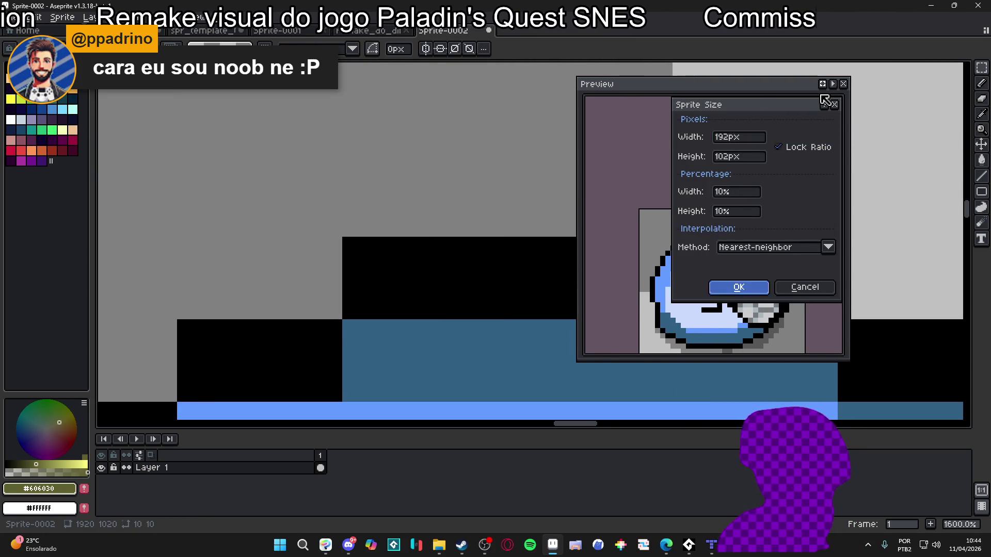
pyautogui.click(825, 100)
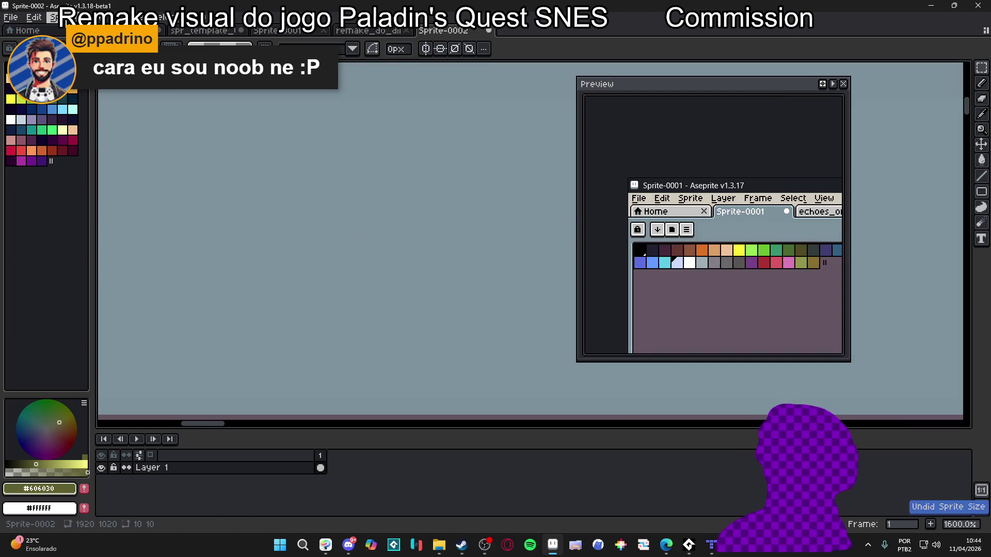
pyautogui.hotkey('alt', 's')
pyautogui.press('s')
pyautogui.click(733, 137)
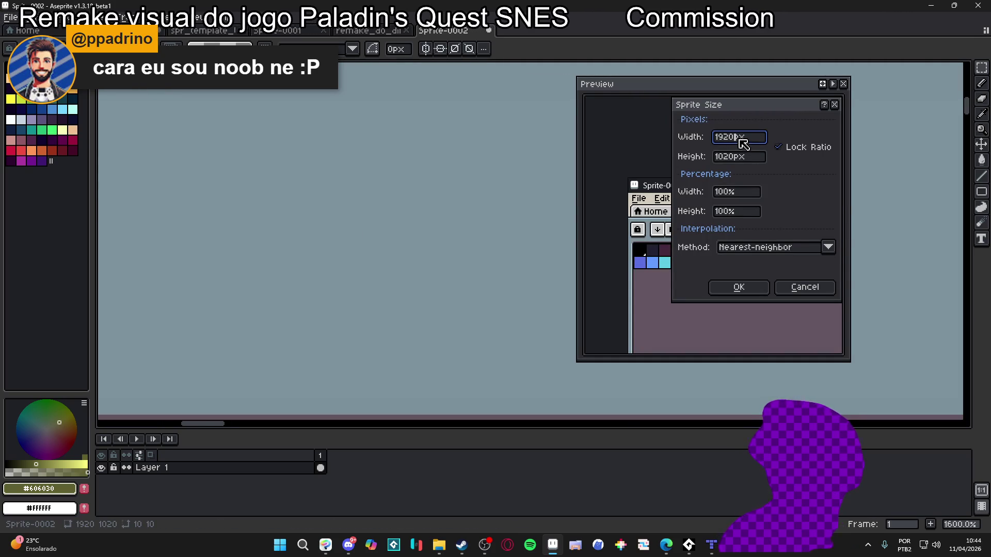
pyautogui.press('BackSpace')
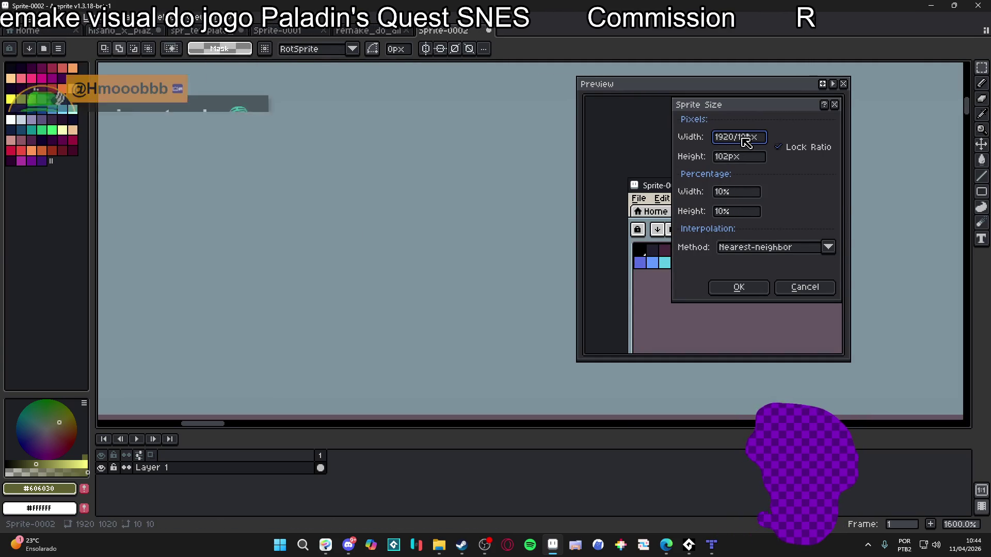
pyautogui.press('Return')
# Step: Magic-wand select the transparent background around the shrunken slime, then deselect
pyautogui.scroll(-3, 362, 267)
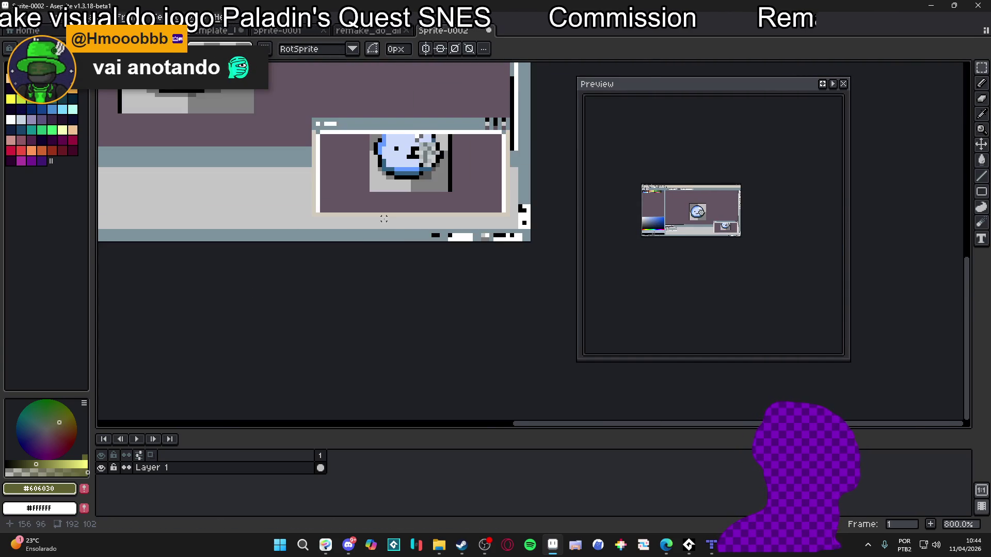
pyautogui.moveTo(362, 267); pyautogui.dragTo(447, 310)
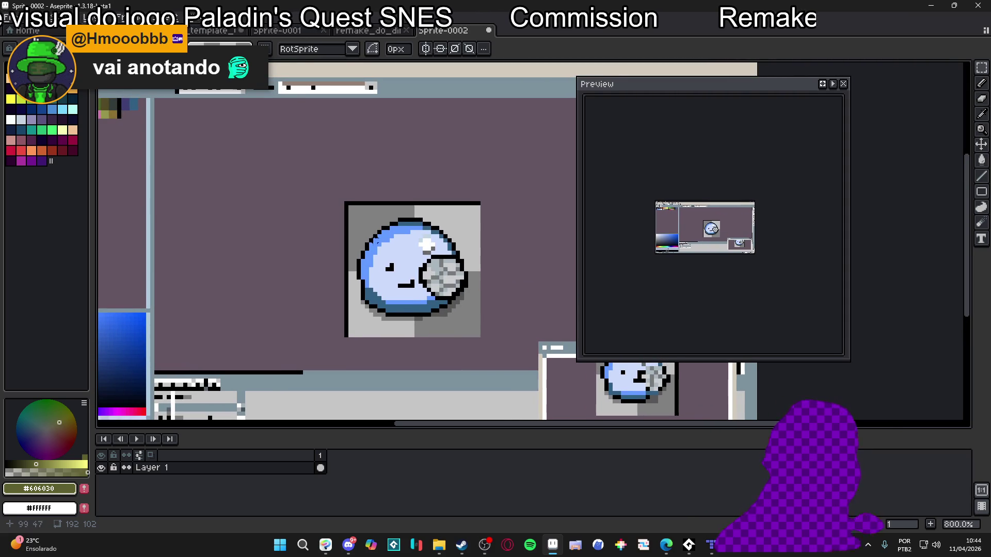
pyautogui.scroll(2, 412, 227)
pyautogui.press('w')
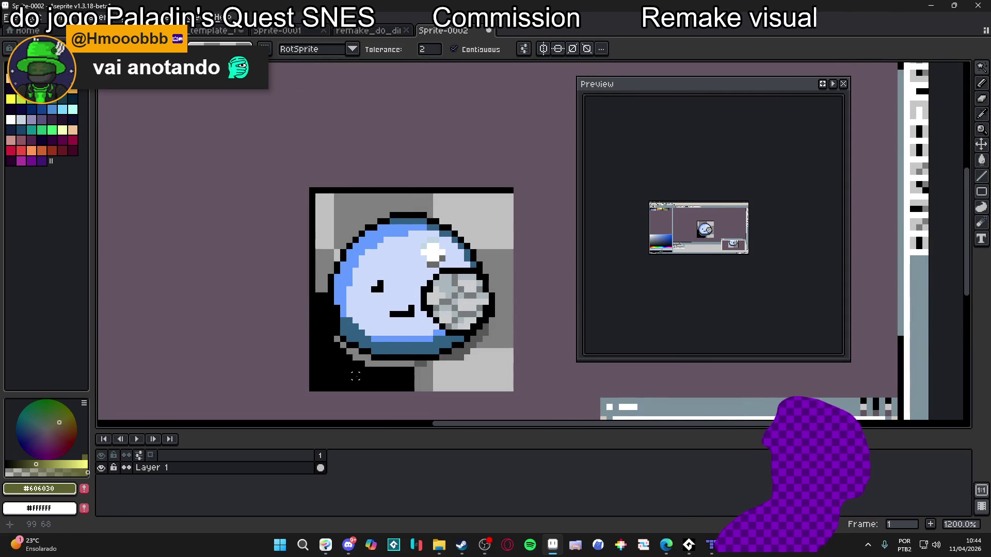
pyautogui.click(355, 208)
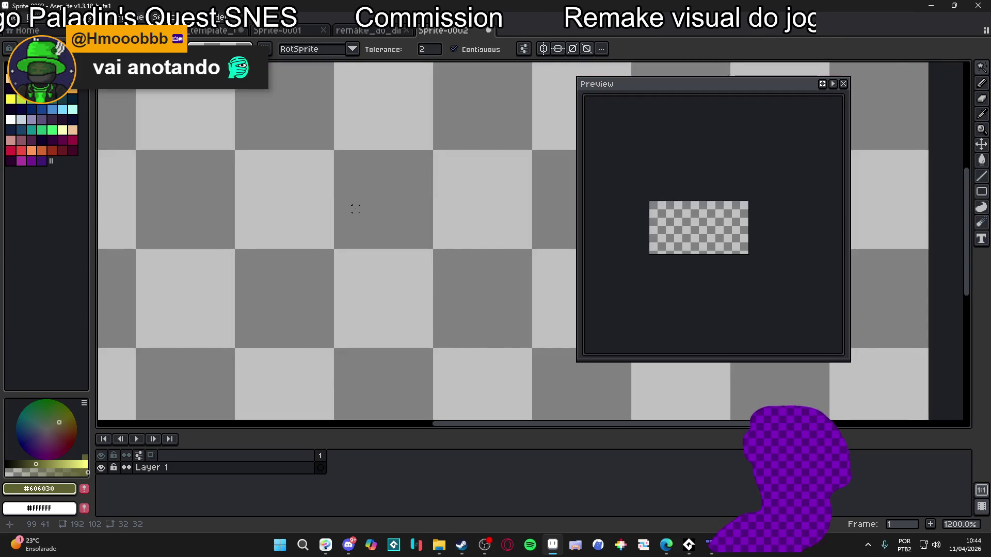
pyautogui.hotkey('ctrl', 'd')
pyautogui.scroll(-3, 472, 299)
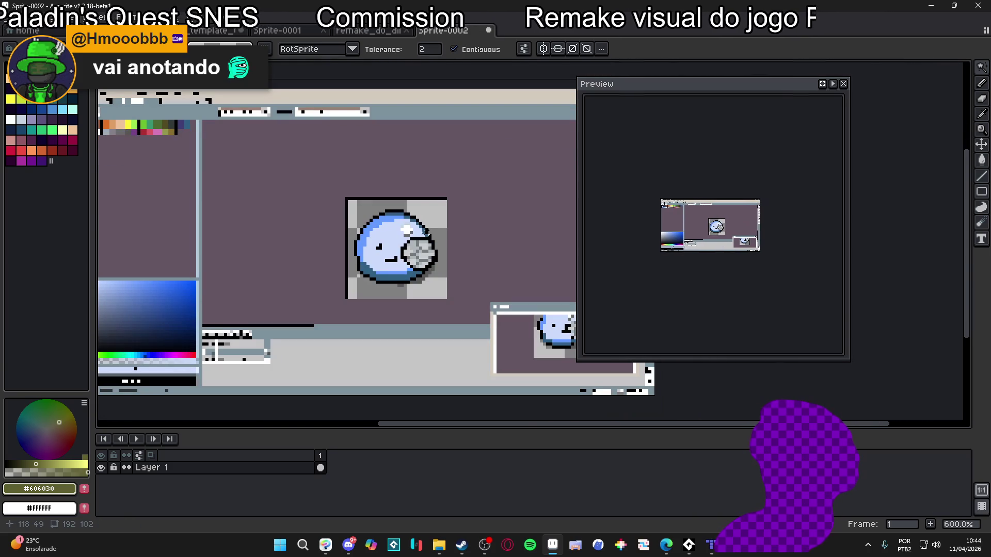
pyautogui.hotkey('ctrl', 'alt', 'c')
# Step: Crop the canvas to the slime's top, left and right edges, giving 30×32 px
pyautogui.moveTo(413, 400); pyautogui.dragTo(413, 302)
pyautogui.scroll(-2, 464, 306)
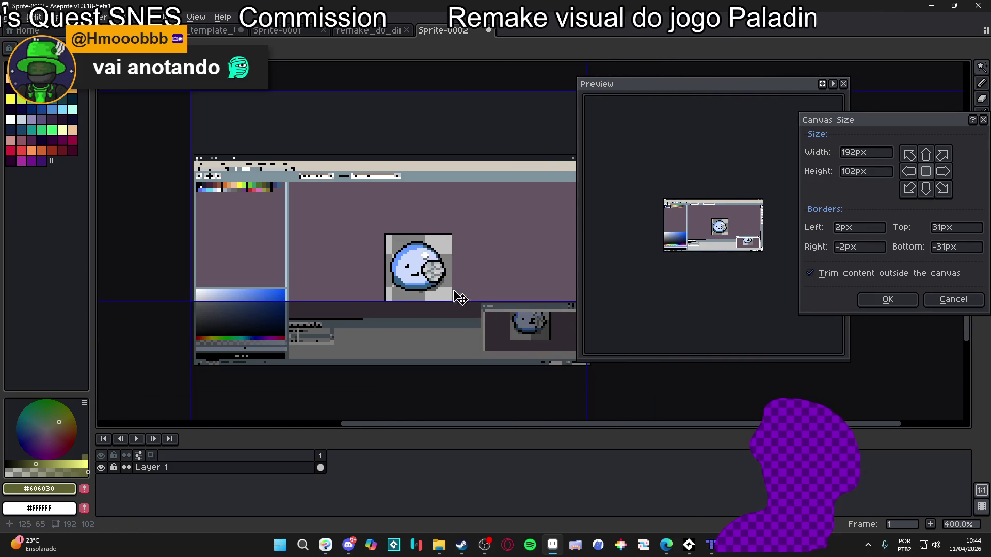
pyautogui.moveTo(474, 93); pyautogui.dragTo(458, 236)
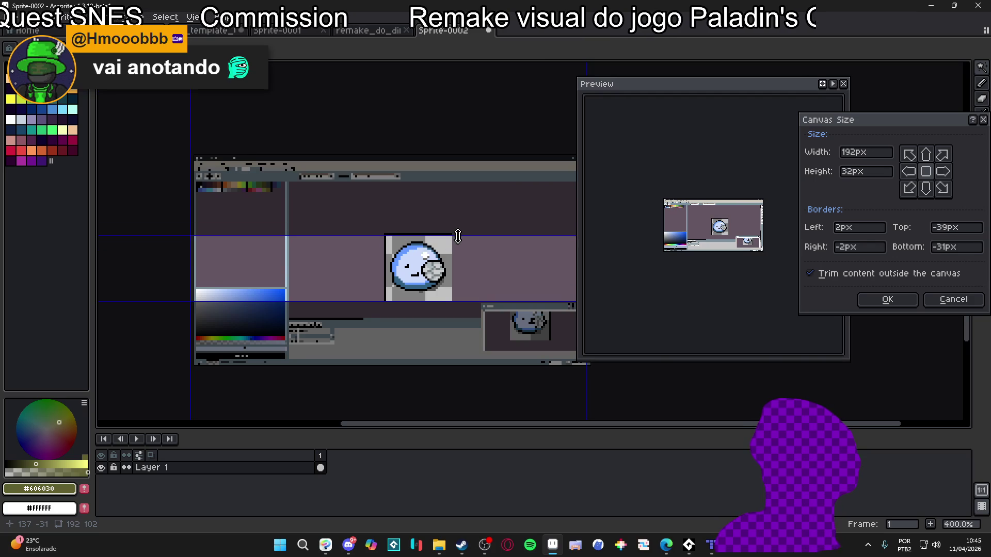
pyautogui.moveTo(181, 271); pyautogui.dragTo(387, 270)
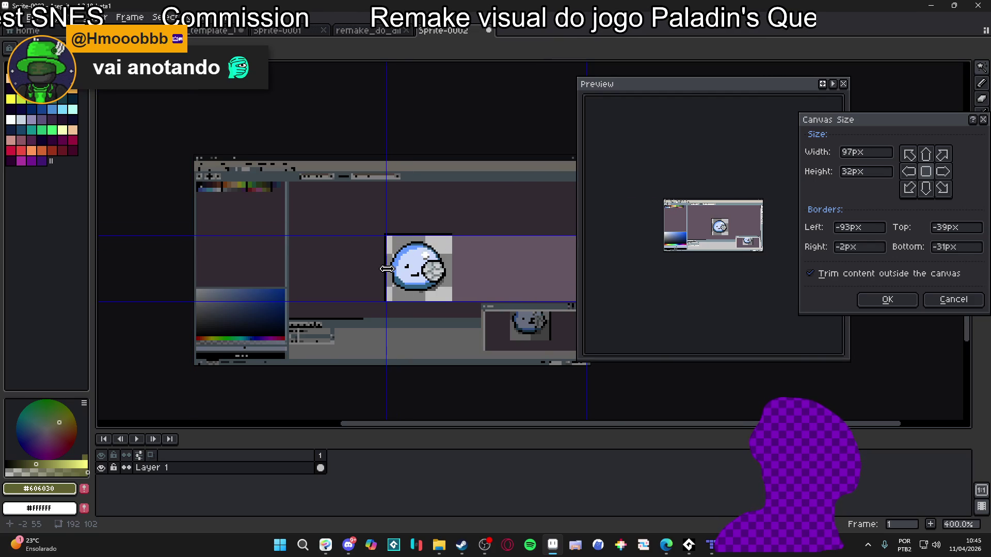
pyautogui.scroll(-1, 580, 375)
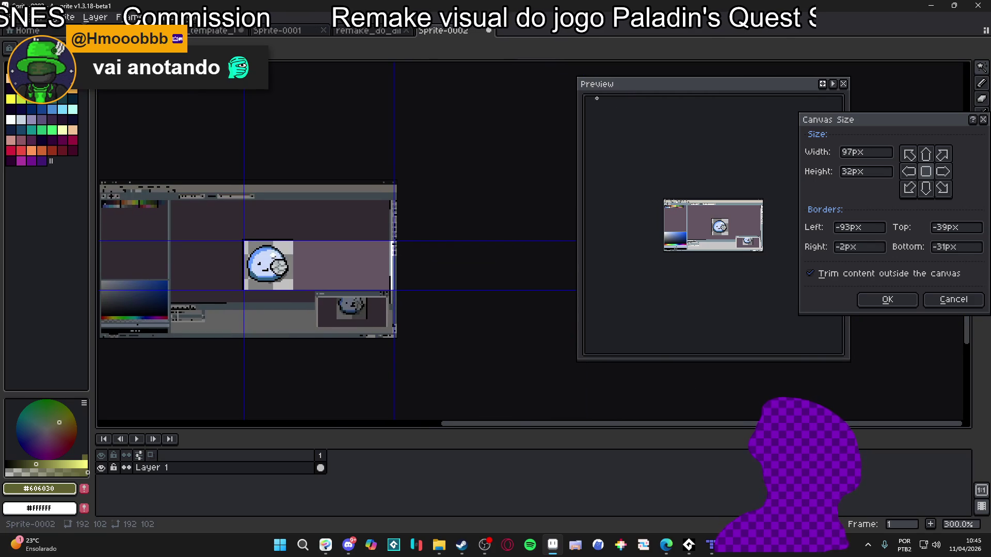
pyautogui.moveTo(420, 265); pyautogui.dragTo(293, 277)
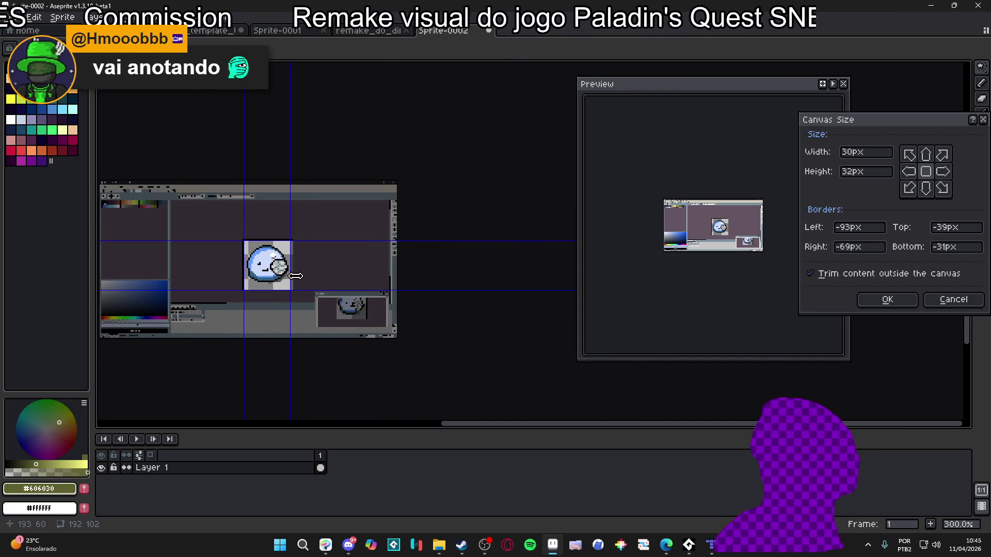
pyautogui.press('Return')
# Step: Add a second animation frame with Alt+N, keeping the slime centred in view
pyautogui.scroll(6, 356, 281)
pyautogui.scroll(-2, 361, 283)
pyautogui.moveTo(361, 282)
pyautogui.mouseDown()
pyautogui.moveTo(292, 295)
pyautogui.moveTo(290, 285)
pyautogui.moveTo(337, 313)
pyautogui.moveTo(368, 314)
pyautogui.mouseUp()
pyautogui.moveTo(193, 172); pyautogui.dragTo(172, 163)
pyautogui.hotkey('alt', 'n')
pyautogui.moveTo(287, 236); pyautogui.dragTo(300, 244)
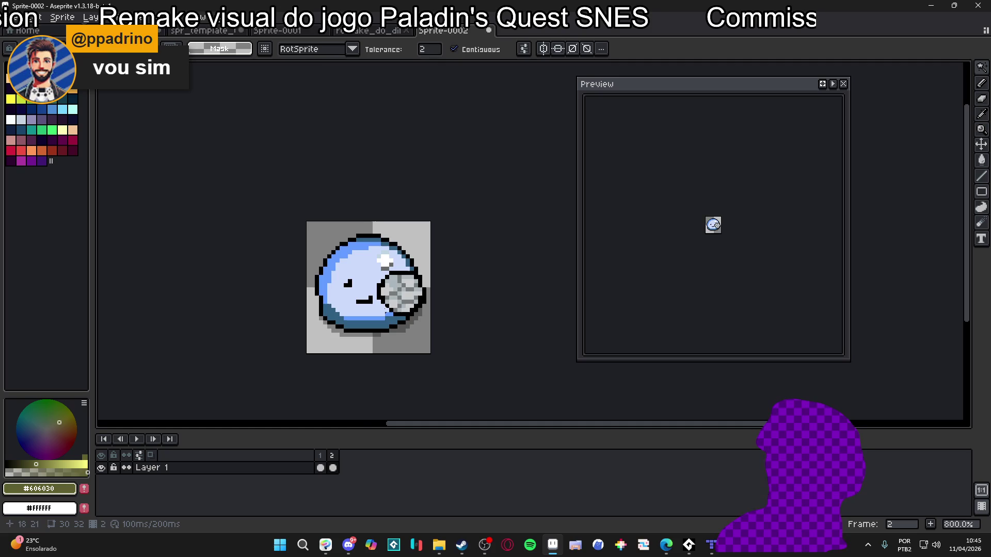
# Step: Eyedrop the slime's mid blue and paint over its face and body in flat blue
pyautogui.press('Delete')
pyautogui.hotkey('ctrl', 'z')
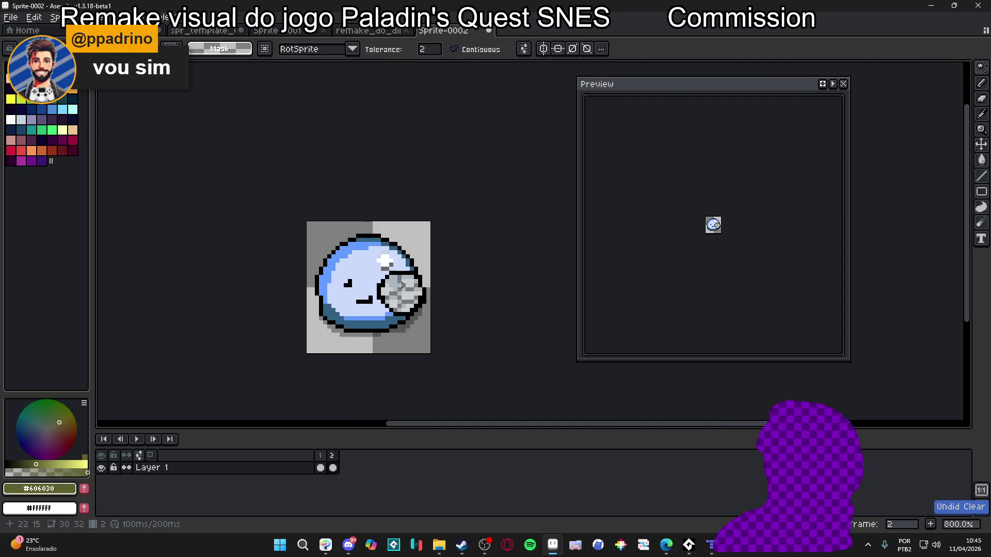
pyautogui.scroll(1, 394, 284)
pyautogui.press('i')
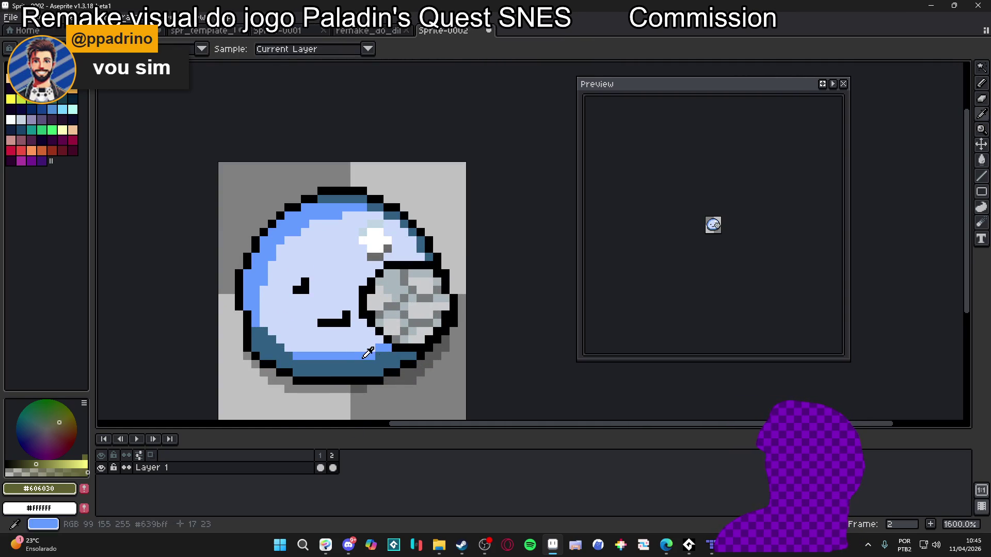
pyautogui.click(265, 236)
pyautogui.press('b')
pyautogui.moveTo(317, 294)
pyautogui.mouseDown()
pyautogui.moveTo(372, 237)
pyautogui.moveTo(361, 252)
pyautogui.moveTo(312, 258)
pyautogui.moveTo(346, 201)
pyautogui.mouseUp()
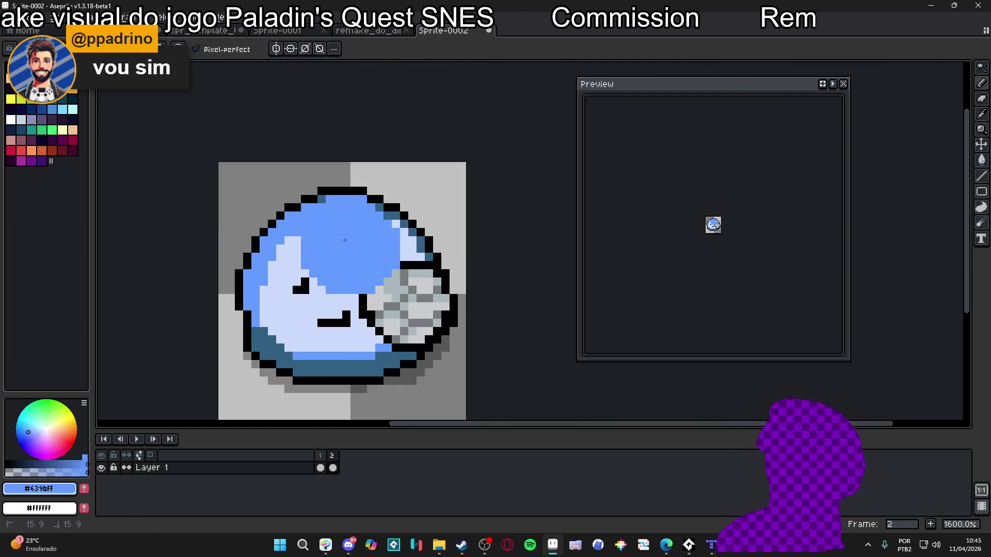
pyautogui.moveTo(297, 240); pyautogui.dragTo(346, 243)
# Step: Recolour the top-right edge and leftover right-side shading pixels to the same blue
pyautogui.moveTo(380, 208)
pyautogui.mouseDown()
pyautogui.moveTo(412, 249)
pyautogui.moveTo(421, 243)
pyautogui.moveTo(435, 283)
pyautogui.moveTo(428, 320)
pyautogui.moveTo(393, 335)
pyautogui.moveTo(427, 338)
pyautogui.moveTo(400, 307)
pyautogui.moveTo(347, 309)
pyautogui.moveTo(325, 331)
pyautogui.moveTo(313, 306)
pyautogui.moveTo(301, 334)
pyautogui.moveTo(269, 310)
pyautogui.moveTo(266, 333)
pyautogui.moveTo(279, 343)
pyautogui.moveTo(255, 335)
pyautogui.moveTo(260, 350)
pyautogui.moveTo(309, 367)
pyautogui.moveTo(387, 362)
pyautogui.mouseUp()
pyautogui.click(396, 215)
pyautogui.click(404, 224)
pyautogui.click(404, 231)
pyautogui.click(413, 356)
pyautogui.click(412, 314)
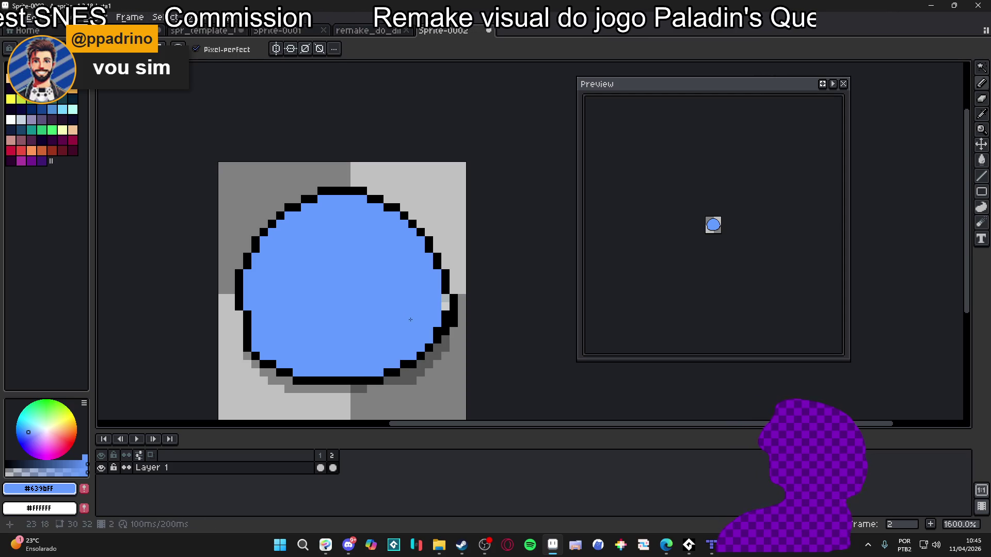
pyautogui.moveTo(445, 305); pyautogui.dragTo(444, 324)
pyautogui.click(445, 299)
# Step: Turn the two remaining left-edge pixels blue to finish the flat slime
pyautogui.scroll(-1, 411, 329)
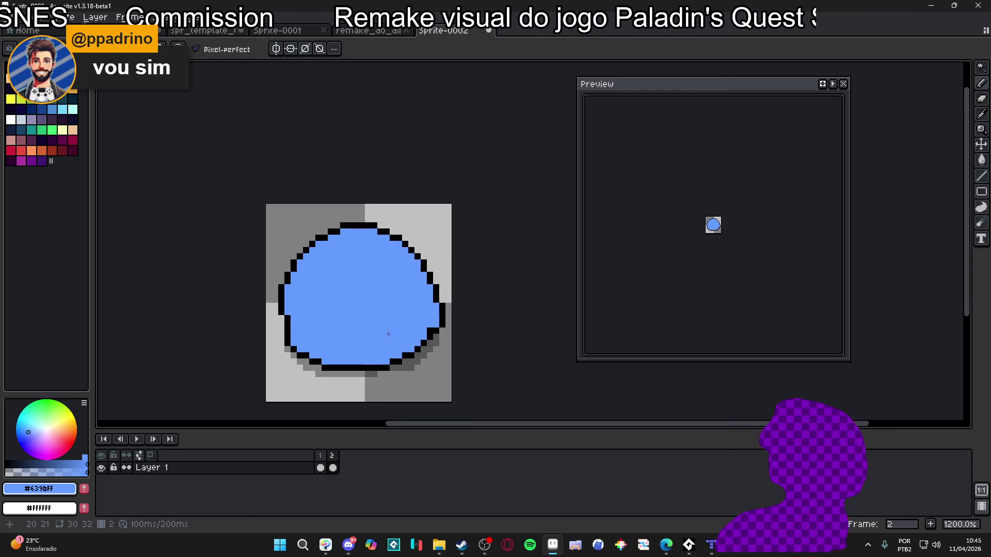
pyautogui.click(273, 294)
pyautogui.scroll(1, 274, 297)
pyautogui.scroll(-1, 341, 300)
pyautogui.scroll(1, 345, 303)
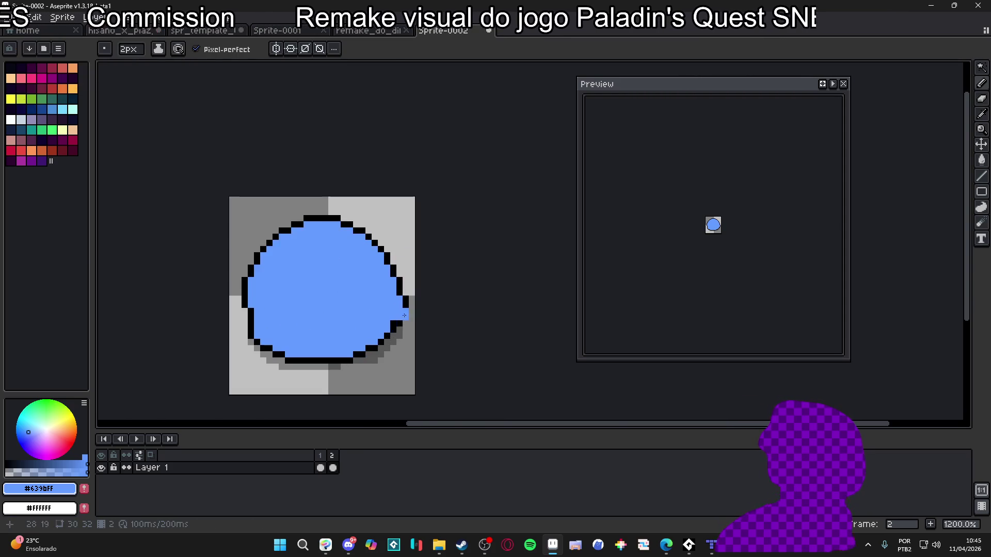
pyautogui.scroll(-1, 346, 303)
pyautogui.scroll(1, 345, 303)
pyautogui.scroll(-1, 364, 292)
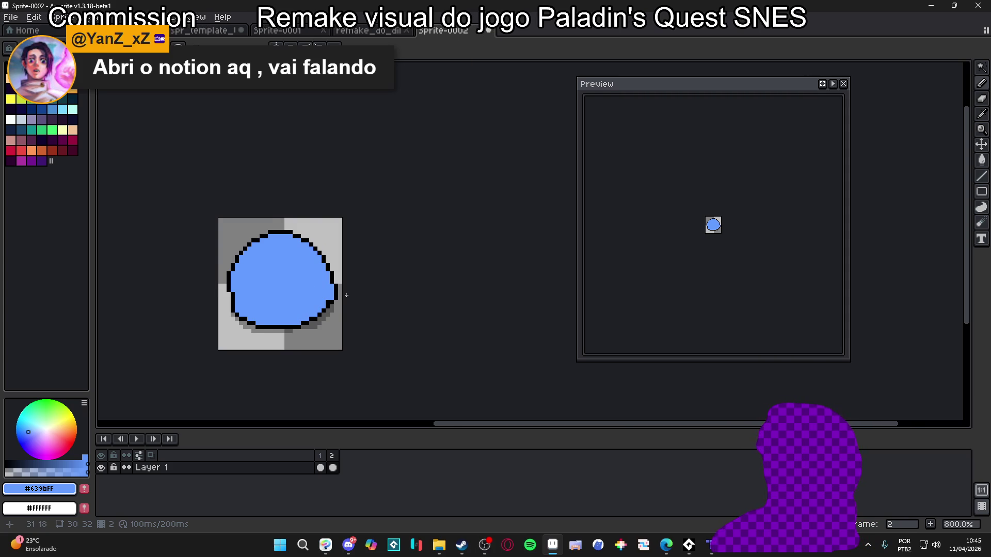
pyautogui.hotkey('ctrl', 'alt', 'c')
# Step: Widen the canvas to 80 px and eyedrop black from the slime's outline
pyautogui.write('80')
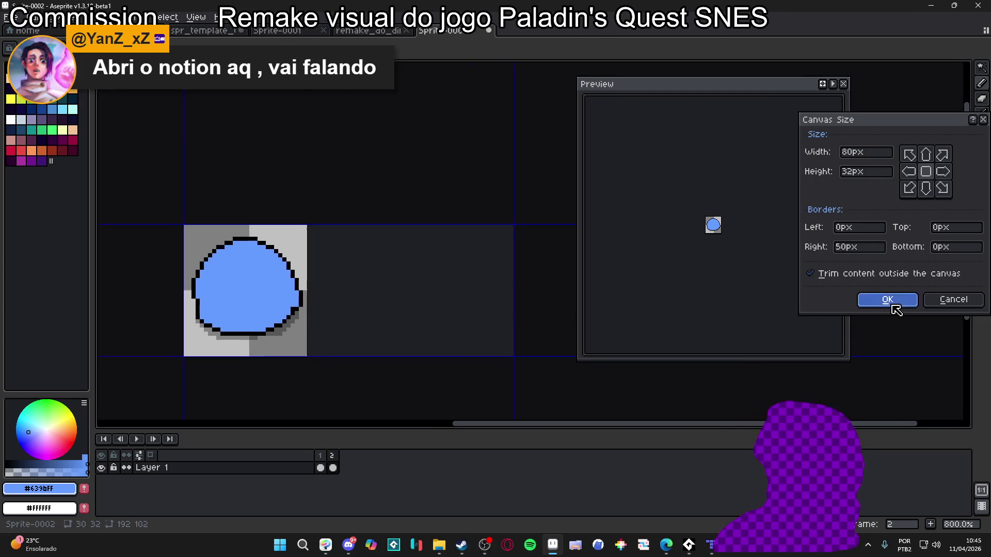
pyautogui.click(888, 299)
pyautogui.scroll(2, 375, 218)
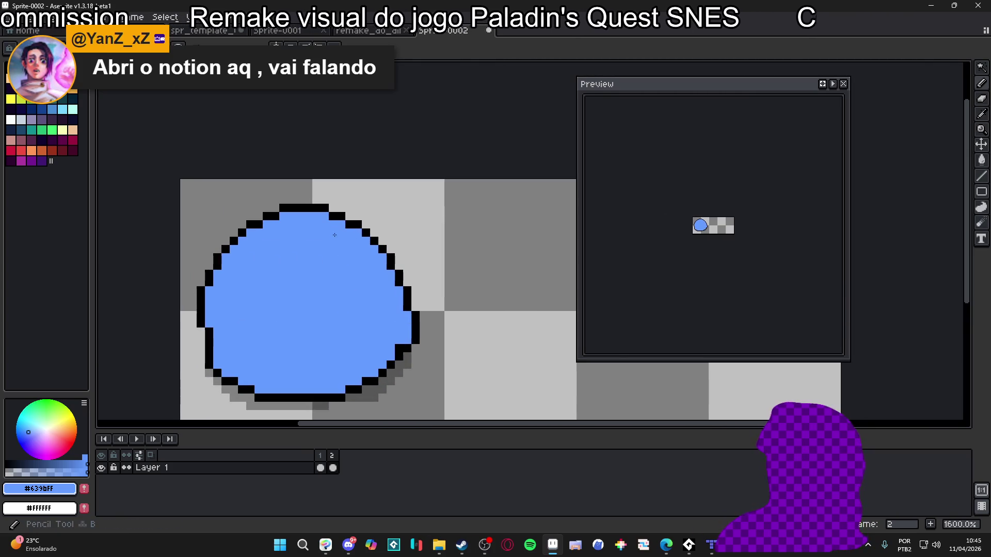
pyautogui.click(375, 219)
# Step: Try a black stroke in the new empty space, undo it, and reposition the view
pyautogui.hscroll(2, 375, 219)
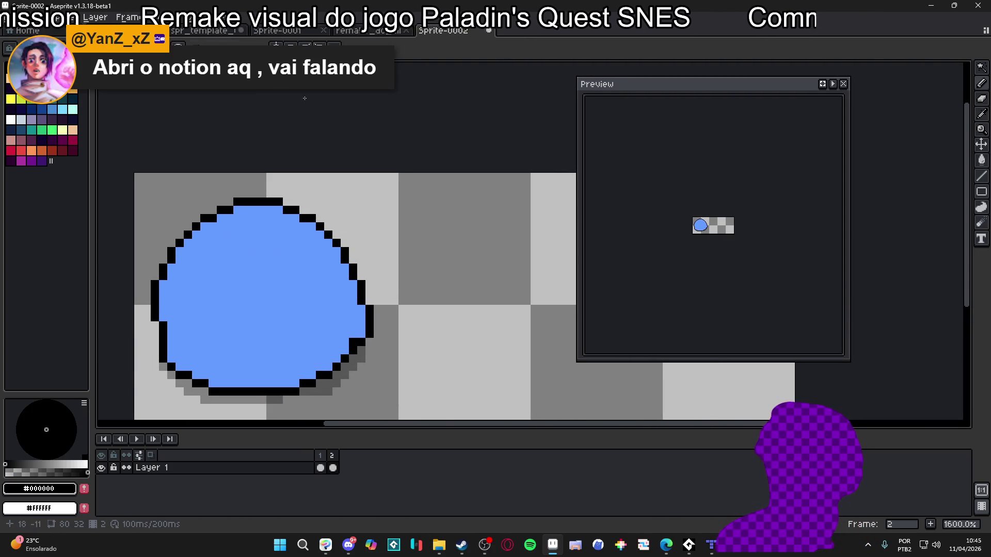
pyautogui.moveTo(449, 327); pyautogui.dragTo(545, 265)
pyautogui.hscroll(3, 545, 264)
pyautogui.scroll(-1, 545, 265)
pyautogui.hotkey('ctrl', 'z')
pyautogui.hscroll(1, 332, 221)
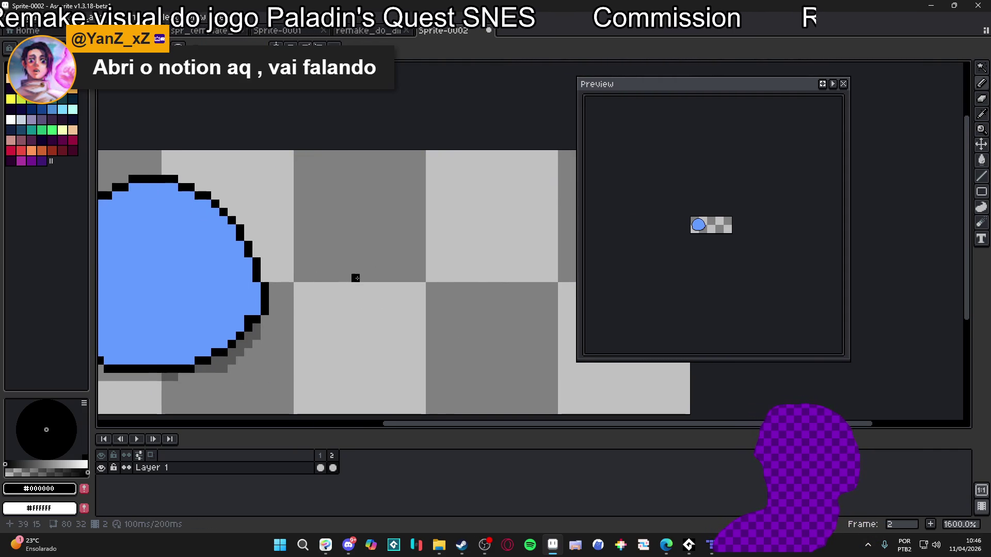
pyautogui.scroll(-1, 356, 278)
pyautogui.moveTo(341, 264); pyautogui.dragTo(352, 246)
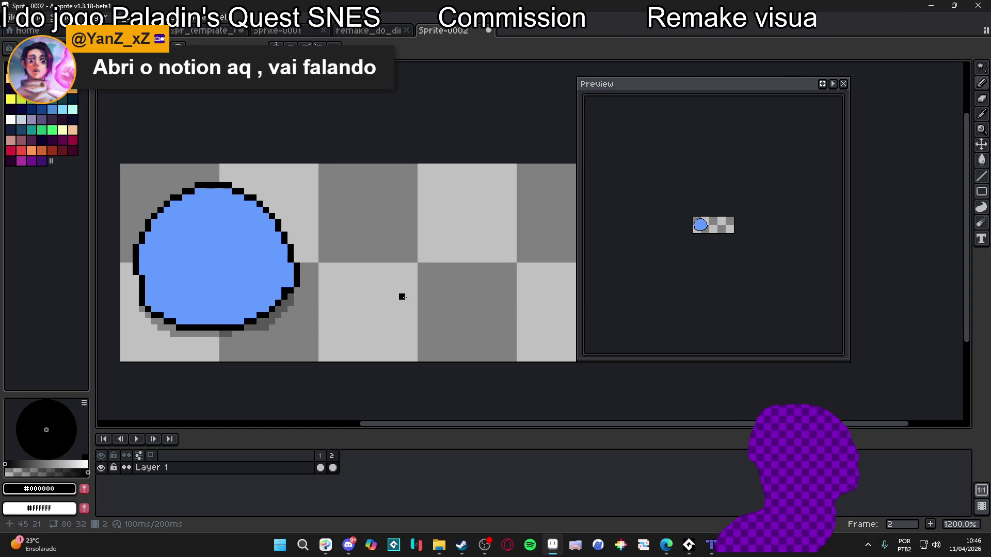
pyautogui.scroll(1, 408, 253)
# Step: Draw a black arc to the right of the blue slime, undoing a stray stroke beneath it
pyautogui.moveTo(365, 288)
pyautogui.mouseDown()
pyautogui.moveTo(437, 215)
pyautogui.moveTo(573, 291)
pyautogui.mouseUp()
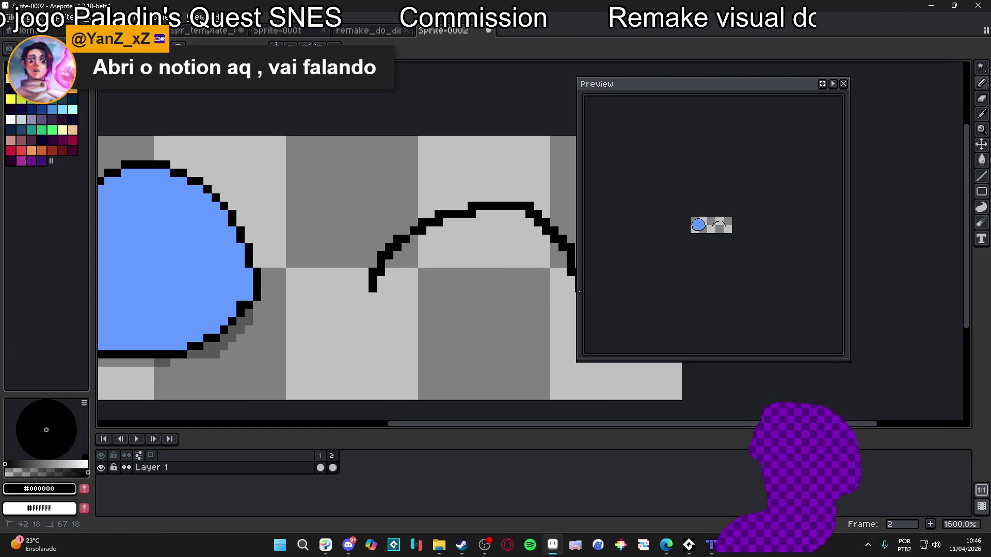
pyautogui.hscroll(2, 413, 269)
pyautogui.hscroll(1, 402, 271)
pyautogui.scroll(1, 402, 271)
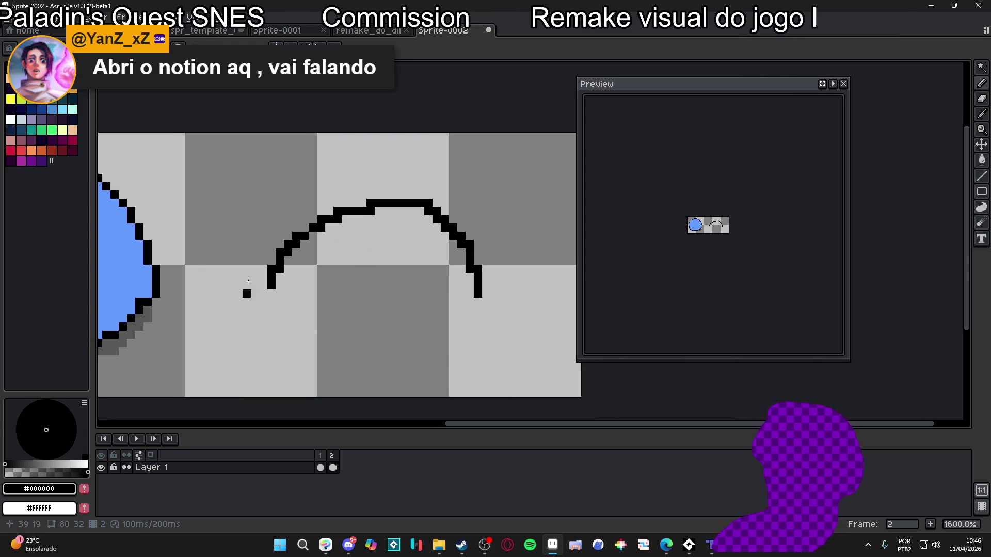
pyautogui.scroll(2, 354, 226)
pyautogui.moveTo(389, 215)
pyautogui.mouseDown()
pyautogui.moveTo(410, 234)
pyautogui.moveTo(389, 250)
pyautogui.mouseUp()
pyautogui.hotkey('ctrl', 'z')
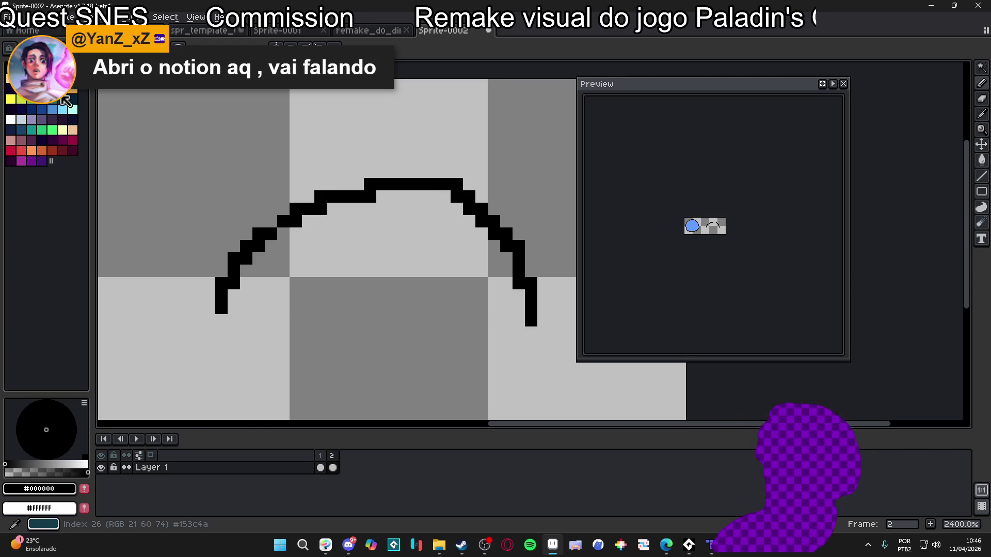
# Step: Mark the arc's step pixels in magenta for reference, then undo the markings
pyautogui.click(48, 110)
pyautogui.click(333, 209)
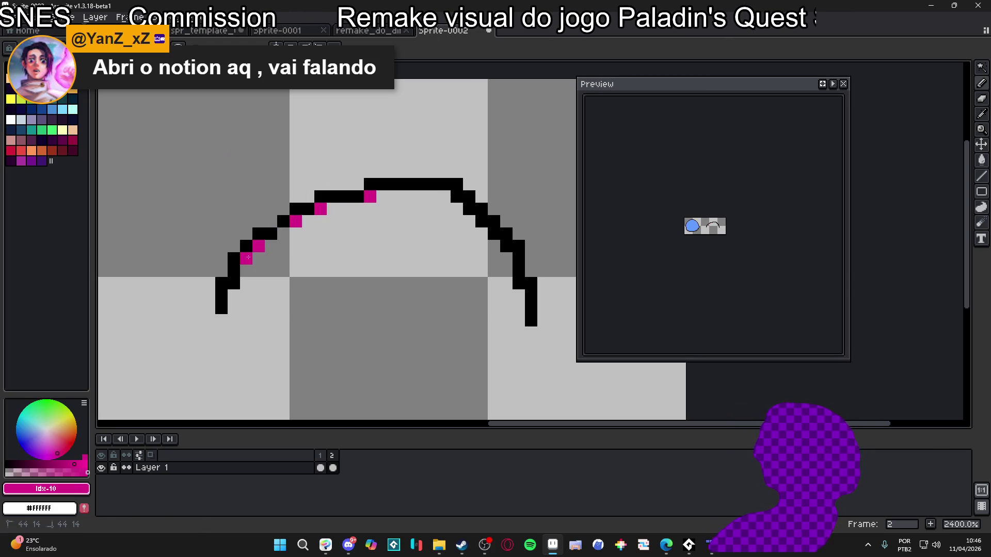
pyautogui.click(456, 197)
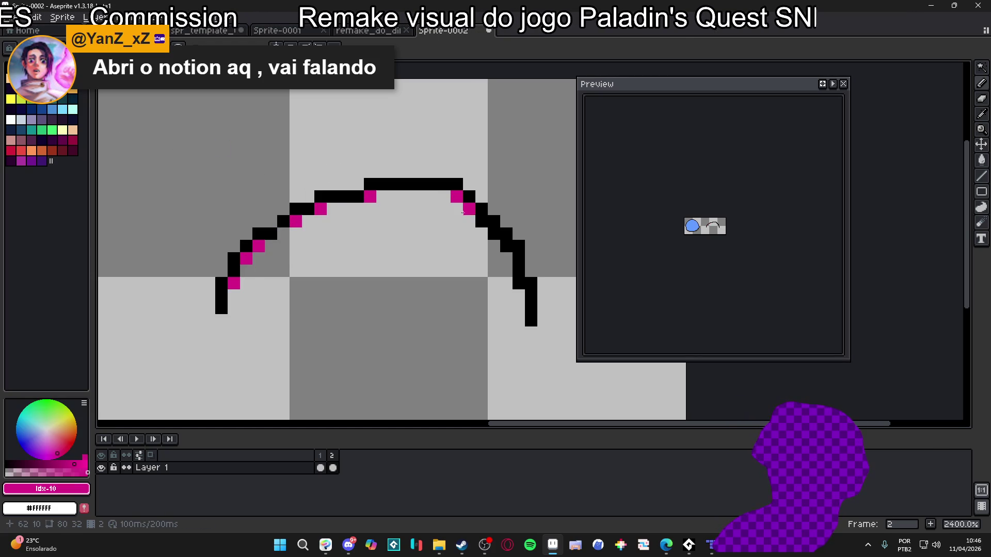
pyautogui.click(506, 247)
pyautogui.click(519, 284)
pyautogui.scroll(-5, 434, 273)
pyautogui.scroll(3, 434, 273)
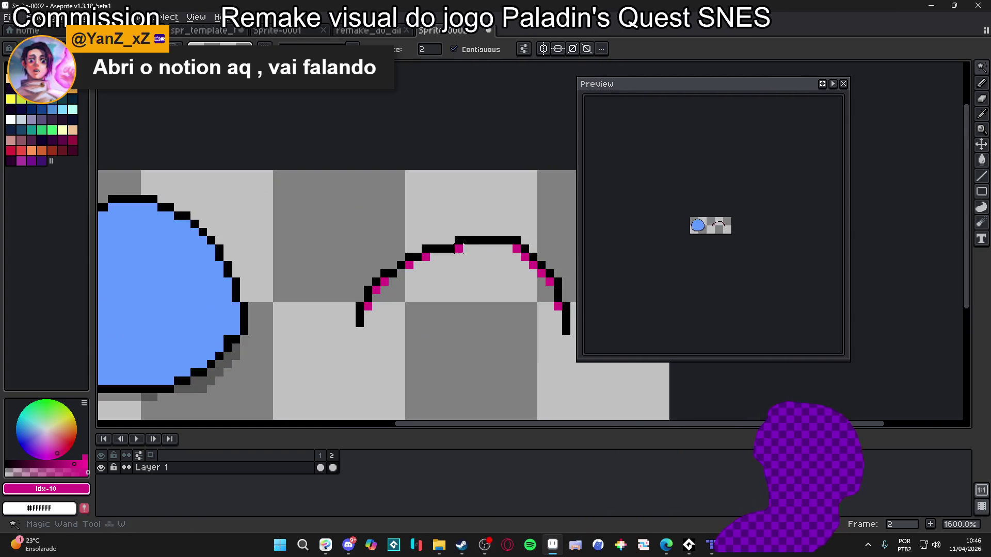
pyautogui.click(458, 248)
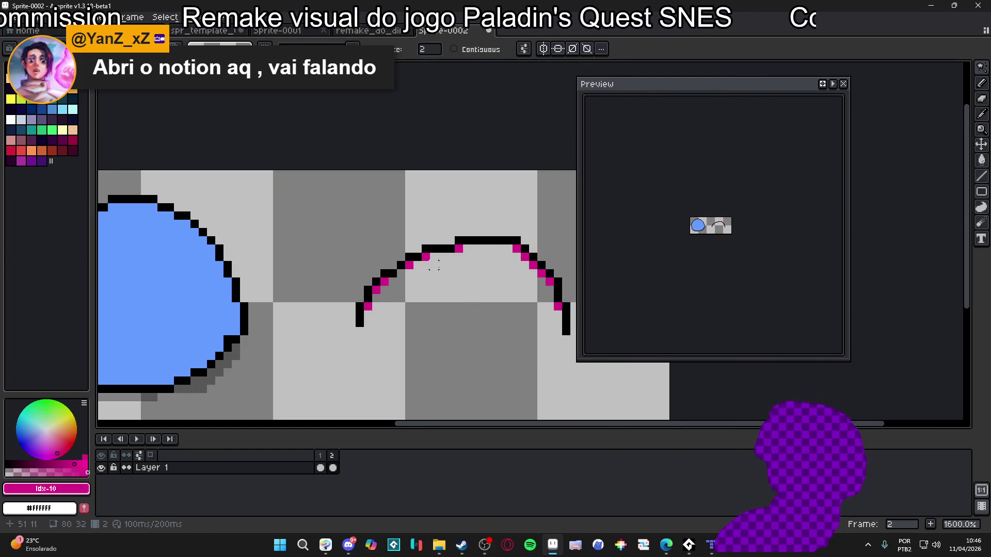
pyautogui.hotkey('ctrl', 'z')
pyautogui.hotkey('ctrl', 'z')
pyautogui.hotkey('ctrl', 'z')
pyautogui.scroll(-1, 466, 261)
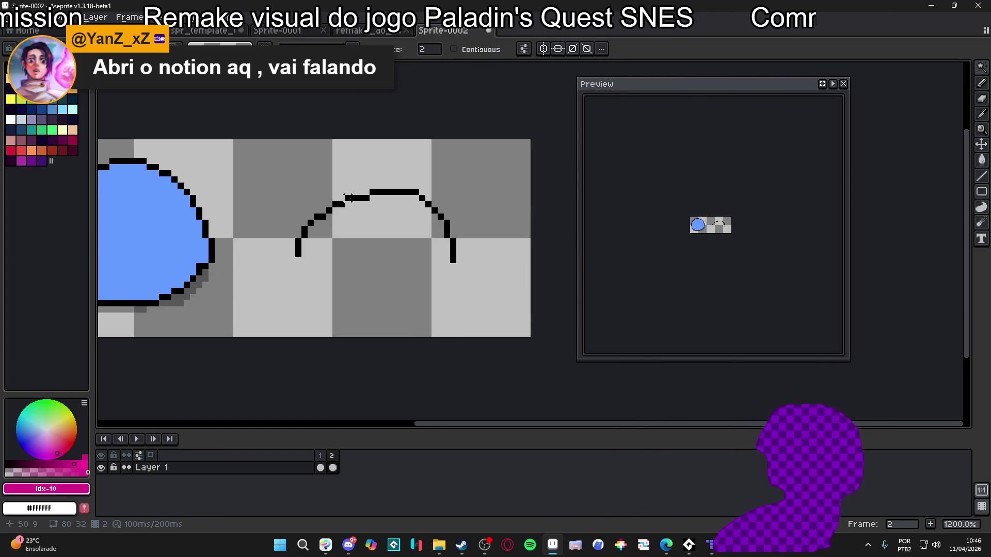
pyautogui.press('b')
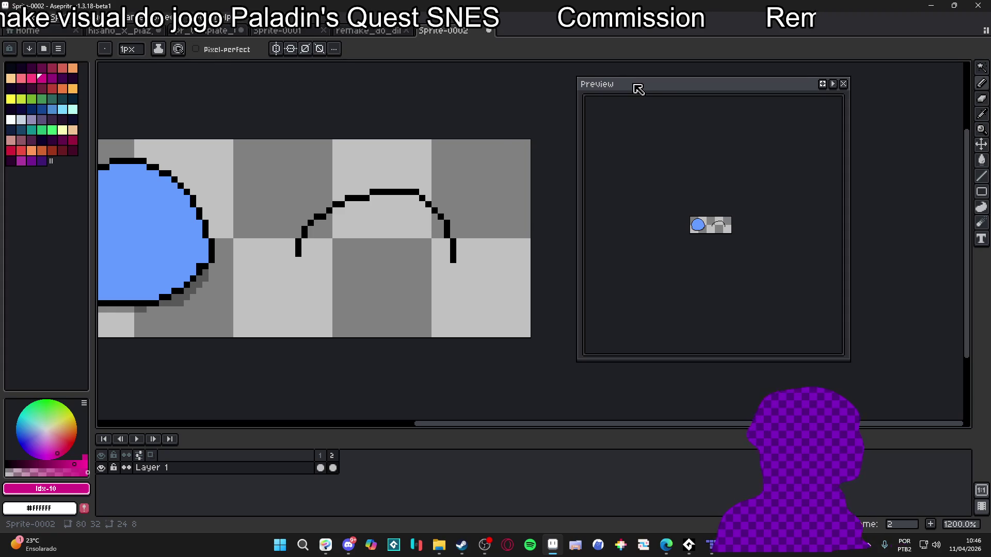
# Step: Move the preview window aside, frame the second slime's arc, and sample black
pyautogui.moveTo(637, 87); pyautogui.dragTo(697, 92)
pyautogui.moveTo(445, 203); pyautogui.dragTo(483, 148)
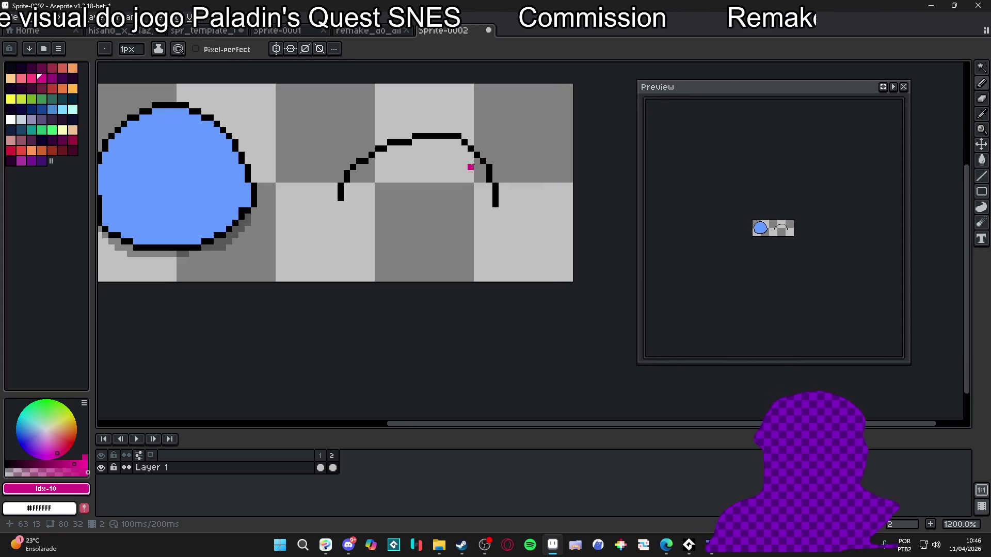
pyautogui.scroll(1, 477, 168)
pyautogui.keyDown('alt'); pyautogui.click(486, 170); pyautogui.keyUp('alt')
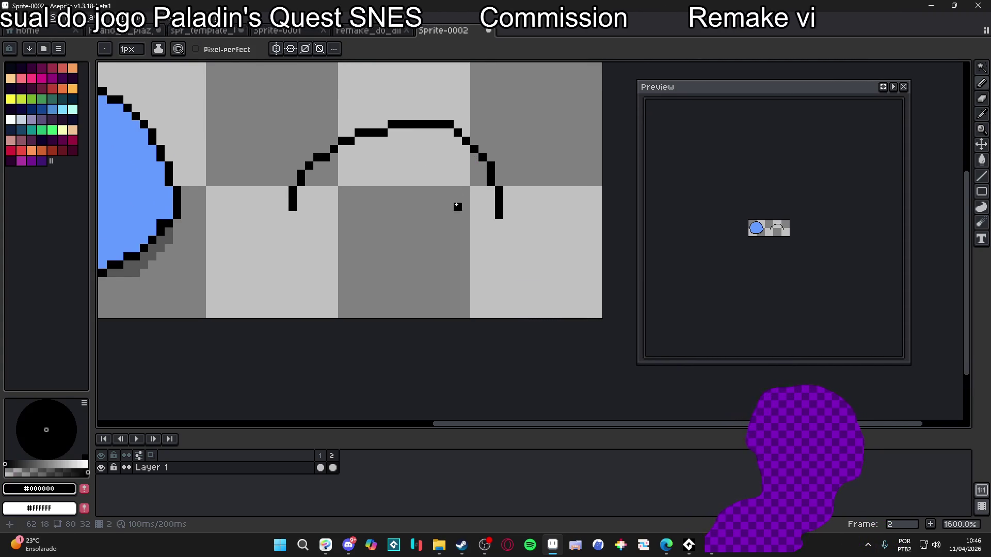
pyautogui.moveTo(458, 197); pyautogui.dragTo(480, 159)
pyautogui.scroll(5, 742, 226)
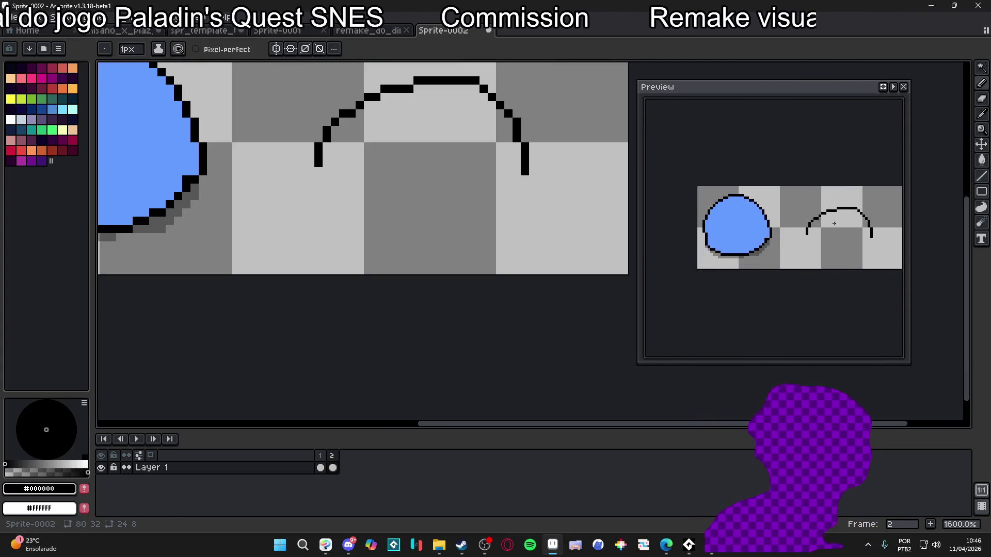
pyautogui.scroll(2, 402, 177)
pyautogui.moveTo(461, 191); pyautogui.dragTo(473, 161)
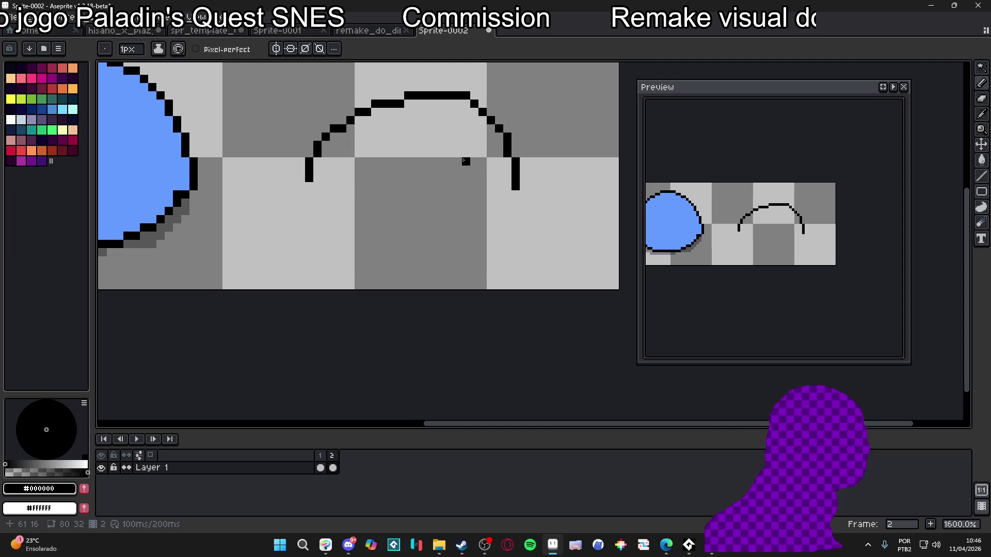
pyautogui.moveTo(453, 193); pyautogui.dragTo(462, 211)
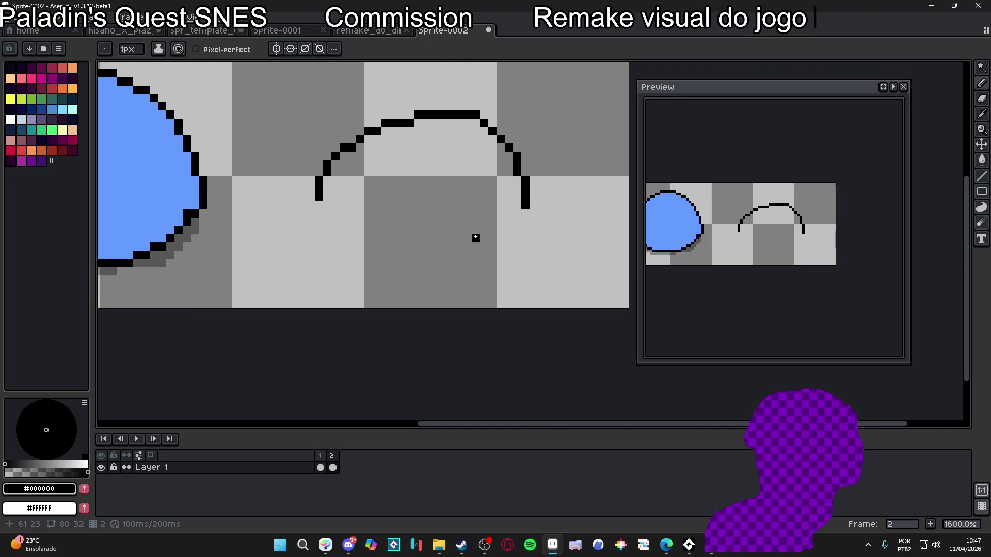
pyautogui.scroll(2, 475, 124)
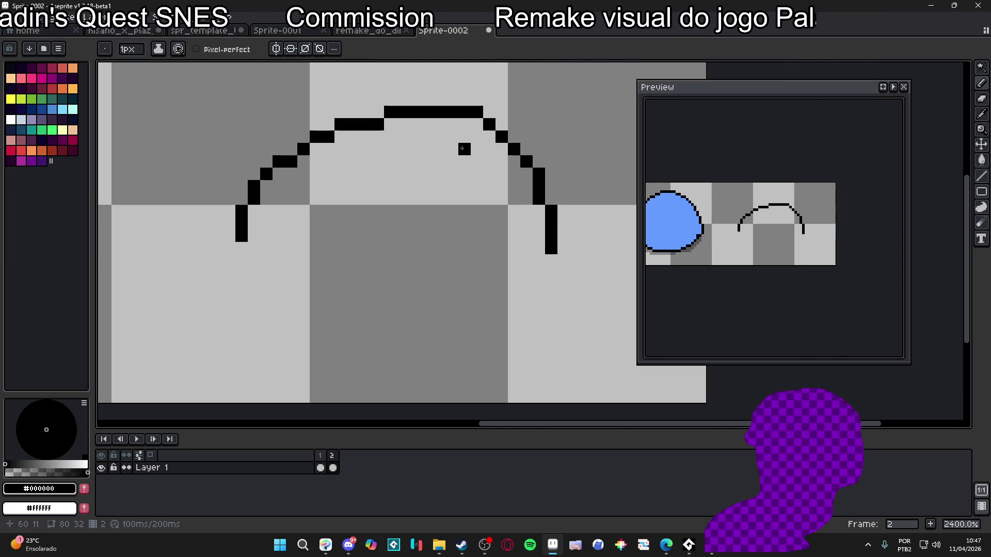
pyautogui.press('alt')
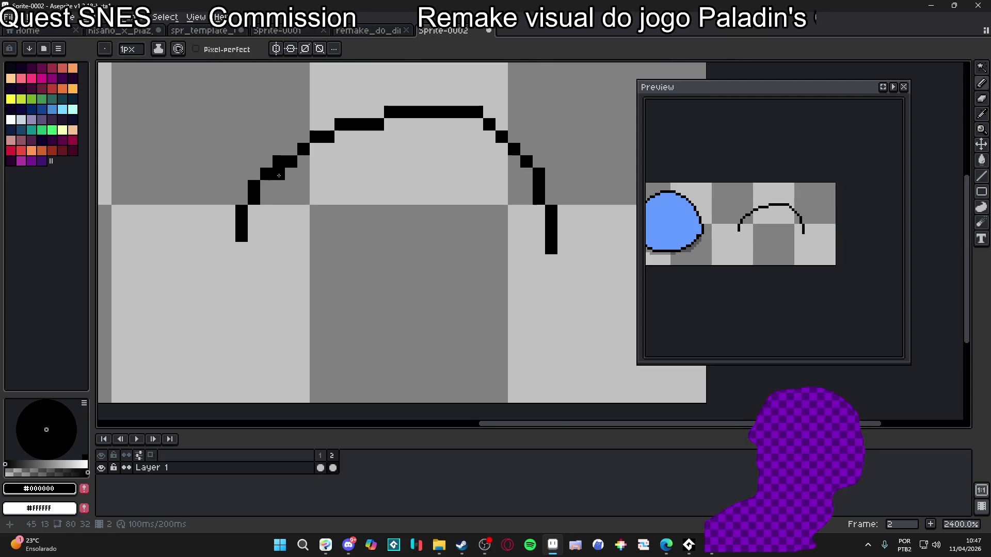
pyautogui.moveTo(275, 176); pyautogui.dragTo(298, 196)
pyautogui.press('alt')
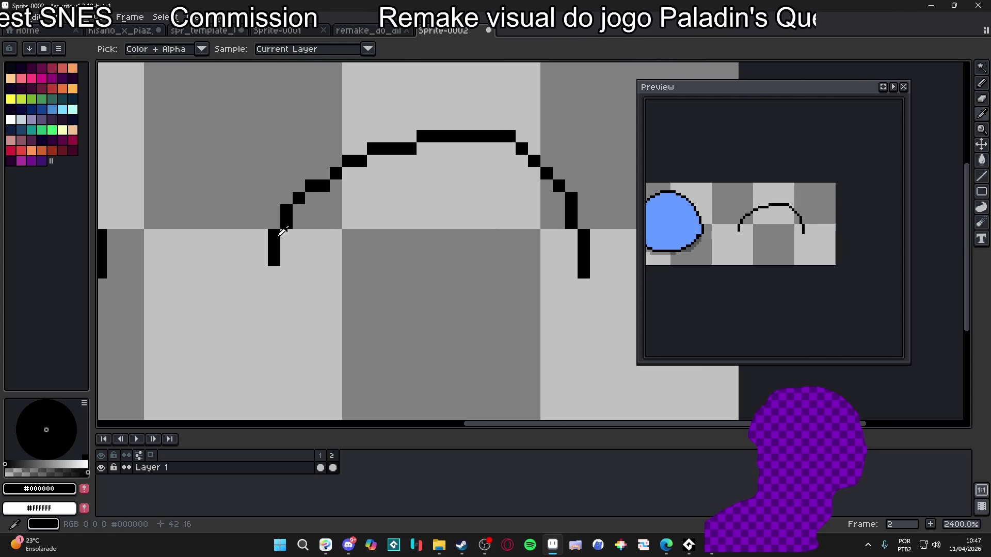
# Step: Draw a diagonal black stroke parallel to the arc's left shoulder, trimming its upper pixels
pyautogui.moveTo(224, 235); pyautogui.dragTo(224, 248)
pyautogui.click(249, 222)
pyautogui.hotkey('ctrl', 'z')
pyautogui.hotkey('ctrl', 'z')
pyautogui.moveTo(237, 211); pyautogui.dragTo(237, 223)
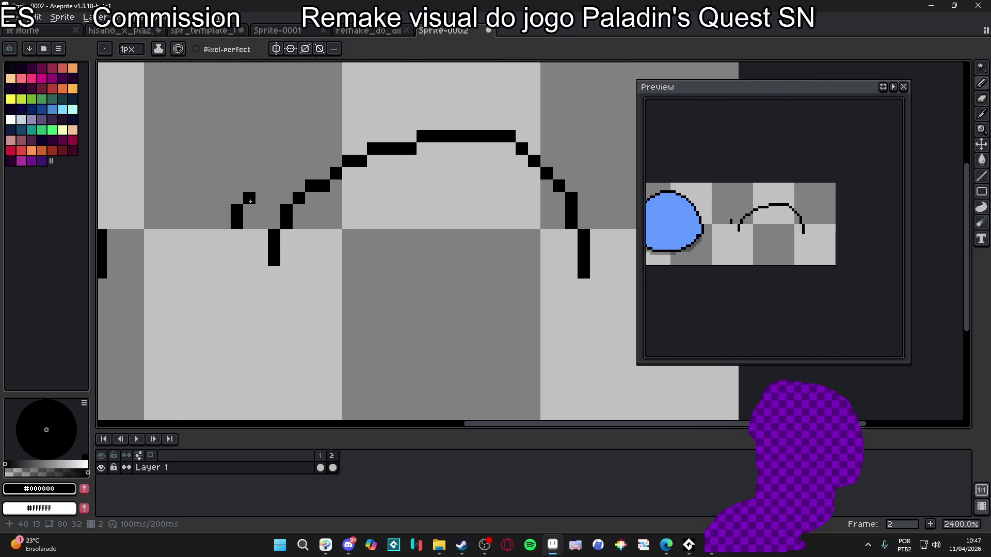
pyautogui.moveTo(257, 193); pyautogui.dragTo(284, 174)
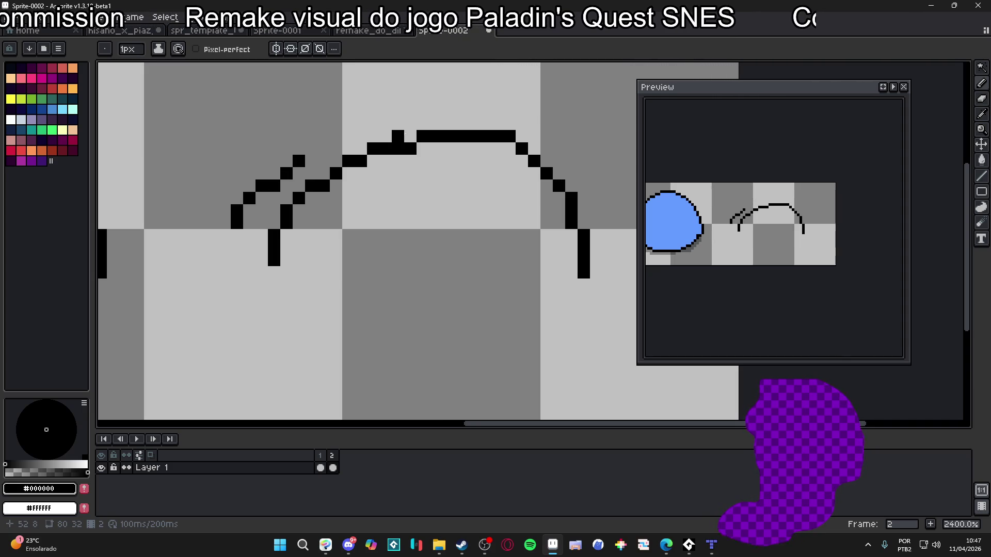
pyautogui.hotkey('ctrl', 'z')
pyautogui.hotkey('ctrl', 'z')
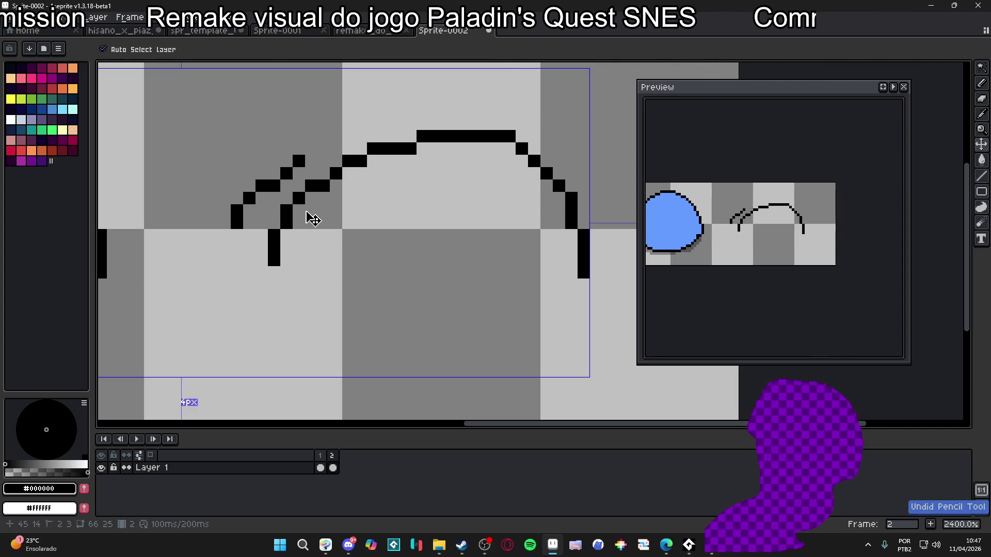
# Step: Remove the leftover left-side stroke and tidy stray black pixels around the arc
pyautogui.hotkey('ctrl', 'z')
pyautogui.hotkey('ctrl', 'z')
pyautogui.hotkey('ctrl', 'z')
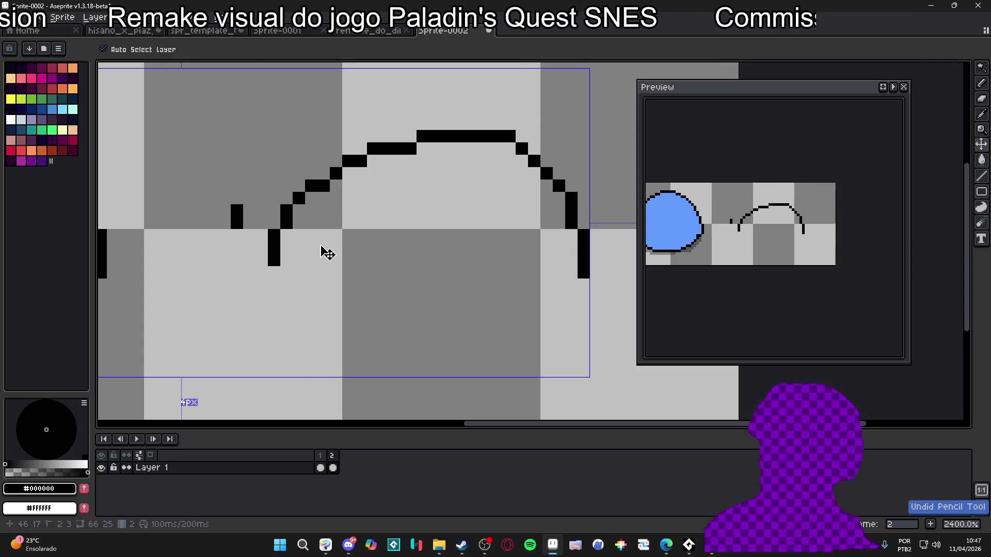
pyautogui.click(304, 236)
pyautogui.hotkey('ctrl', 'z')
pyautogui.click(301, 220)
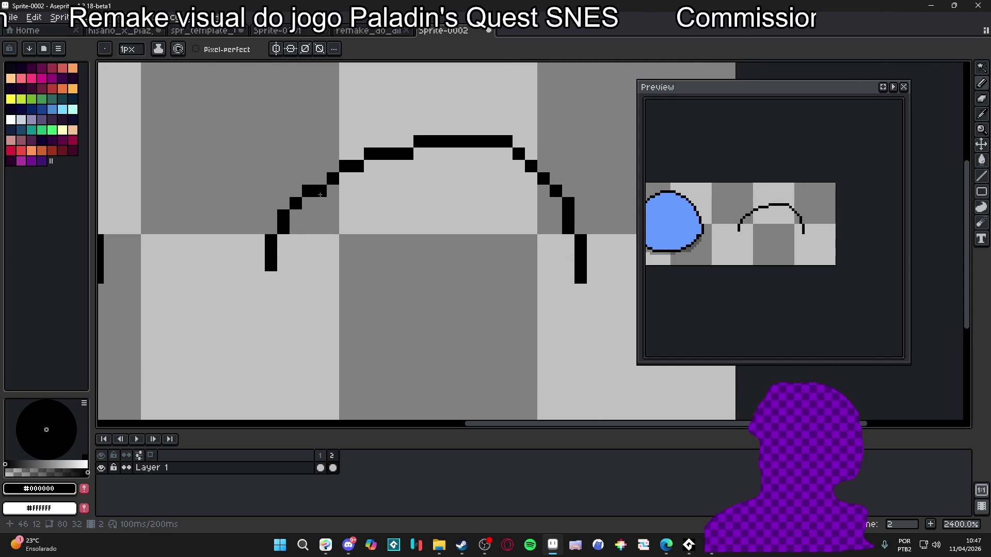
pyautogui.keyDown('alt'); pyautogui.click(319, 202); pyautogui.keyUp('alt')
pyautogui.click(320, 192)
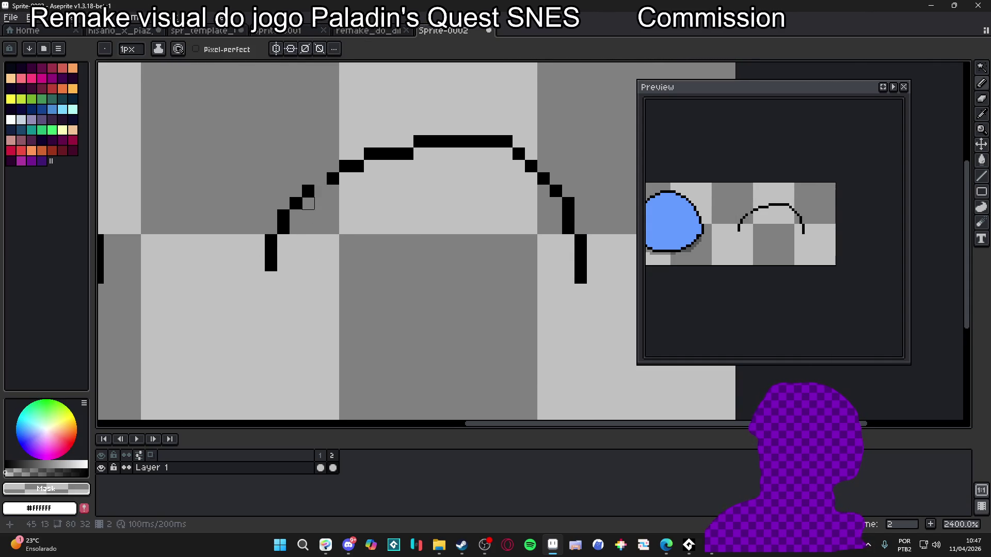
pyautogui.keyDown('alt'); pyautogui.click(307, 188); pyautogui.keyUp('alt')
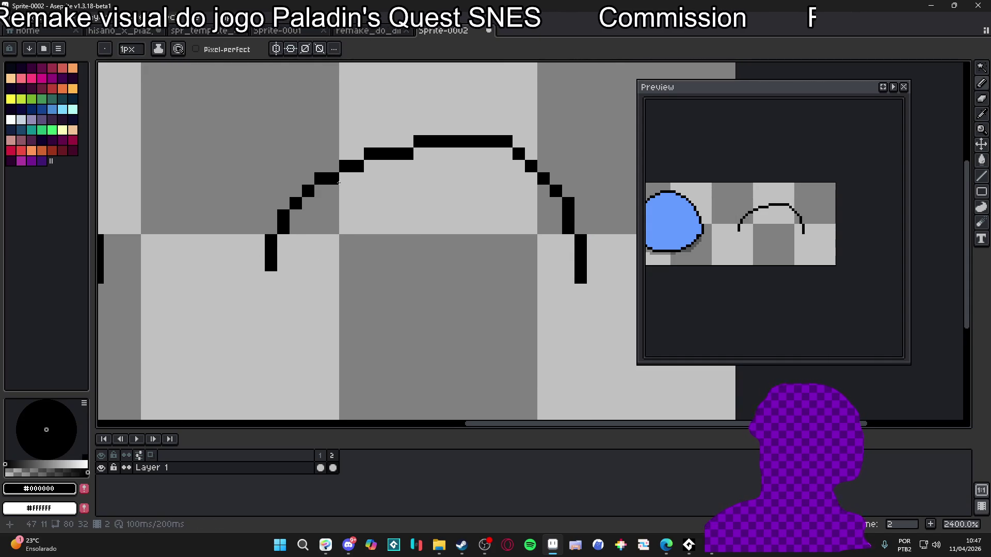
pyautogui.scroll(-1, 369, 191)
pyautogui.scroll(1, 324, 213)
pyautogui.click(339, 174)
pyautogui.press('e')
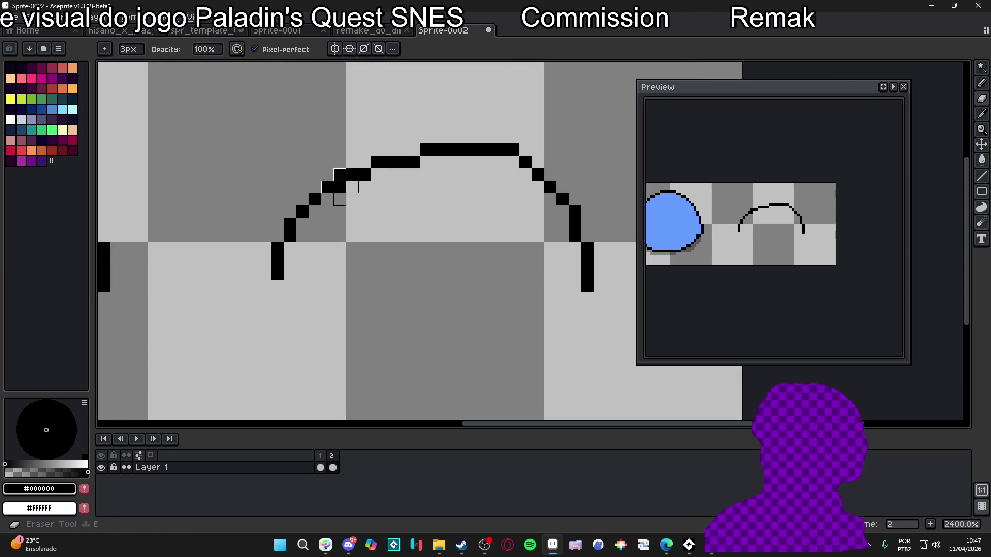
pyautogui.press('-')
pyautogui.press('-')
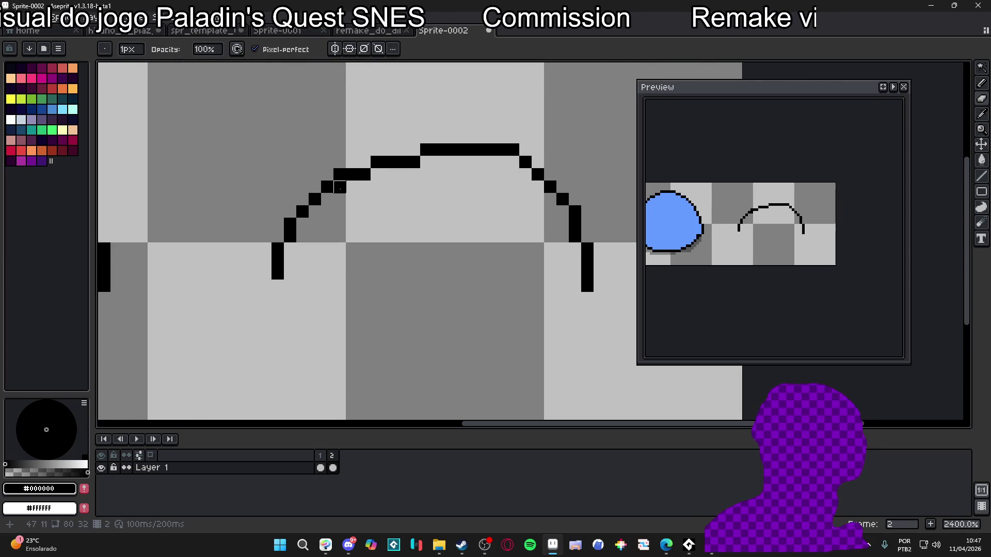
pyautogui.click(340, 187)
# Step: Raise the arc's top step one row, redrawing and erasing pixels along its top
pyautogui.click(364, 162)
pyautogui.press('e')
pyautogui.click(364, 175)
pyautogui.press('b')
pyautogui.moveTo(414, 150); pyautogui.dragTo(401, 150)
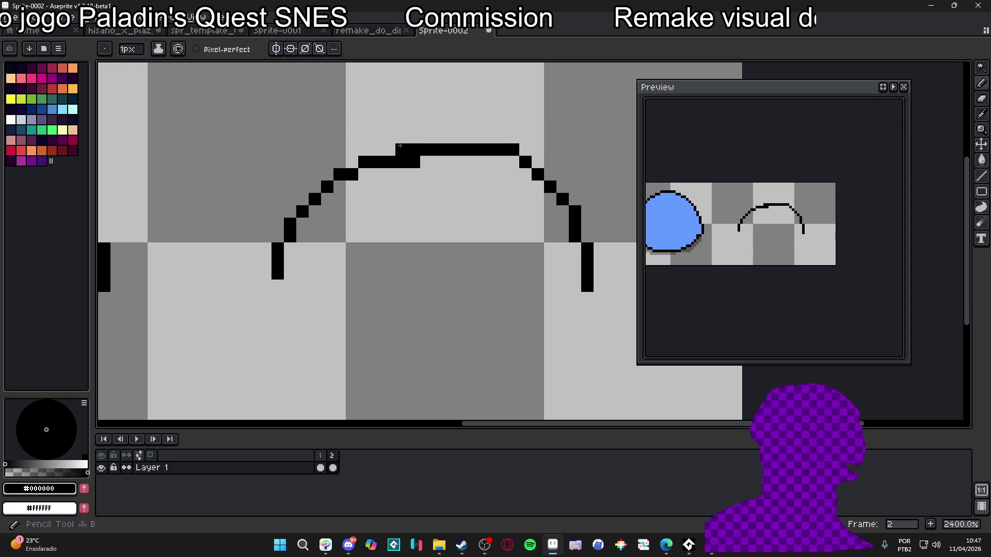
pyautogui.press('e')
pyautogui.click(414, 162)
pyautogui.click(402, 162)
pyautogui.press('b')
pyautogui.click(365, 150)
pyautogui.hotkey('ctrl', 'z')
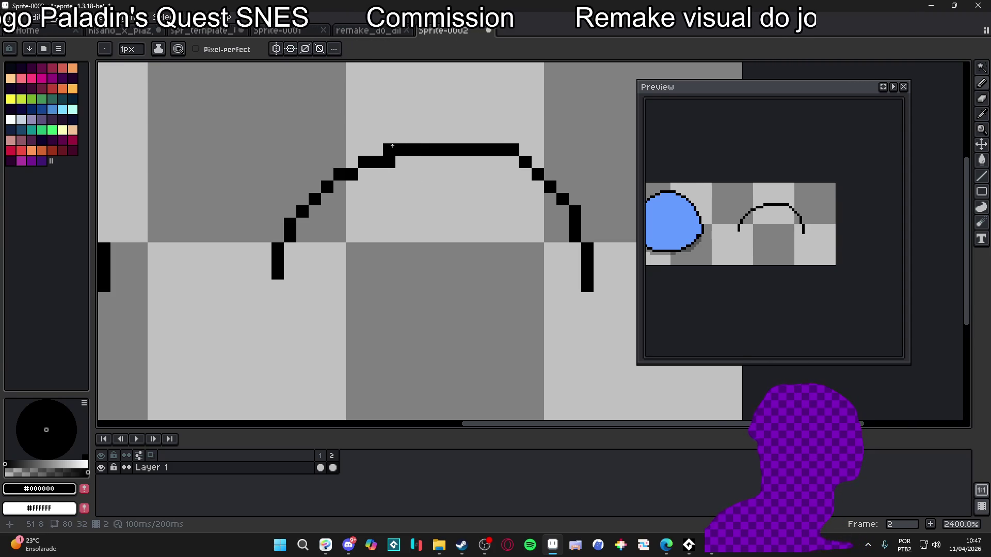
pyautogui.scroll(-4, 434, 160)
pyautogui.scroll(4, 434, 160)
# Step: Redraw a shorter top segment for a stepped peak and sketch a taller arc over it
pyautogui.click(386, 146)
pyautogui.moveTo(433, 160)
pyautogui.mouseDown()
pyautogui.moveTo(385, 176)
pyautogui.moveTo(418, 143)
pyautogui.moveTo(435, 144)
pyautogui.mouseUp()
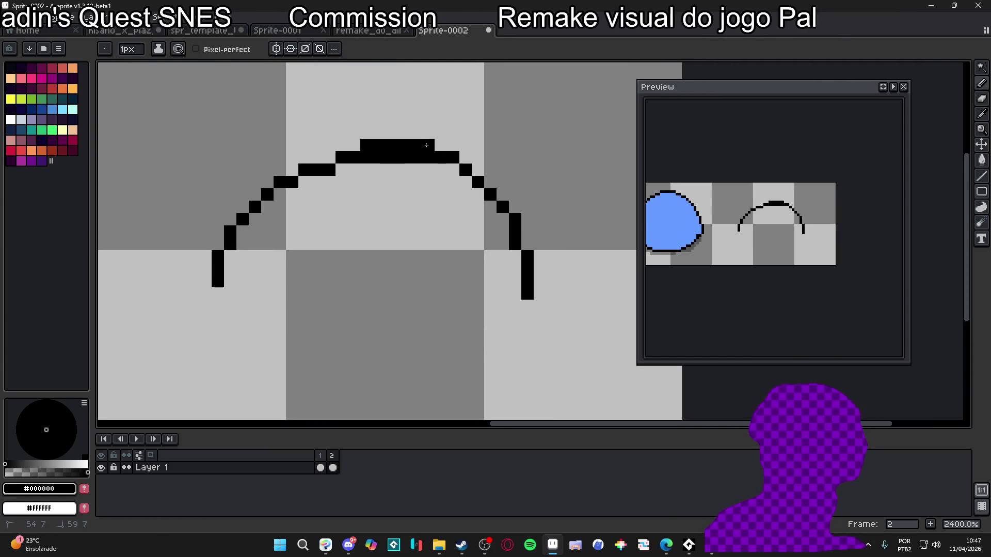
pyautogui.hotkey('ctrl', 'z')
pyautogui.hotkey('ctrl', 'z')
pyautogui.click(341, 148)
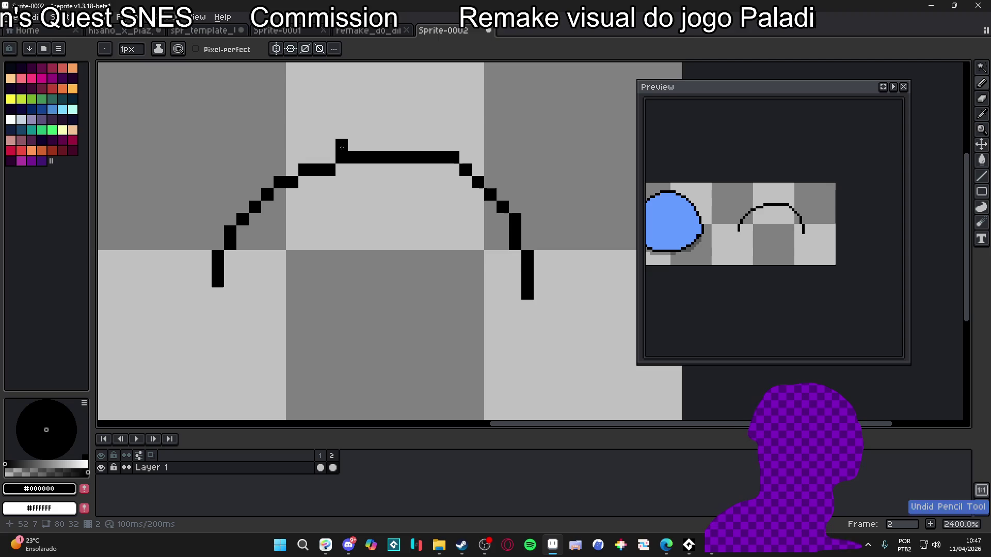
pyautogui.press('e')
pyautogui.moveTo(379, 158)
pyautogui.mouseDown()
pyautogui.moveTo(428, 157)
pyautogui.moveTo(428, 145)
pyautogui.mouseUp()
pyautogui.press('b')
pyautogui.click(379, 145)
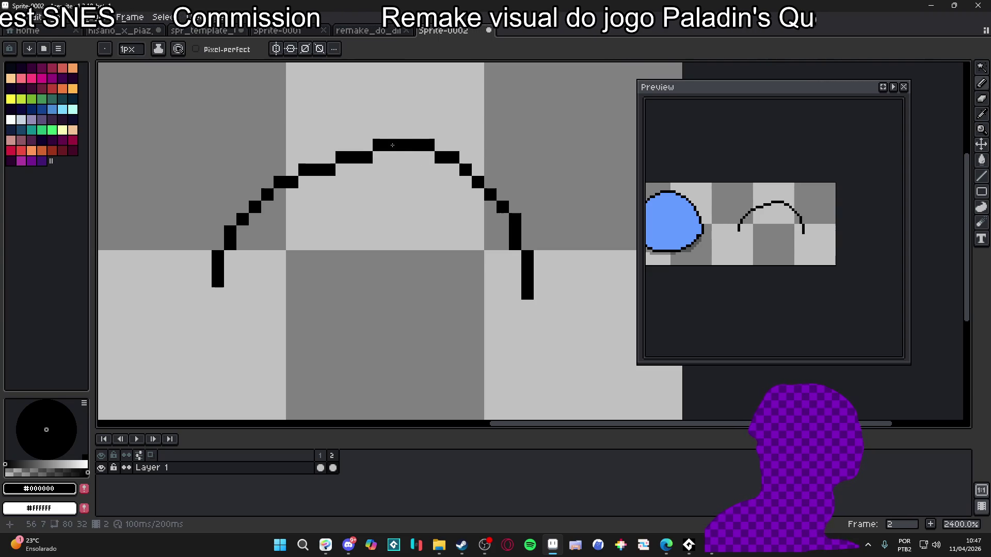
pyautogui.scroll(-4, 389, 150)
pyautogui.scroll(4, 413, 206)
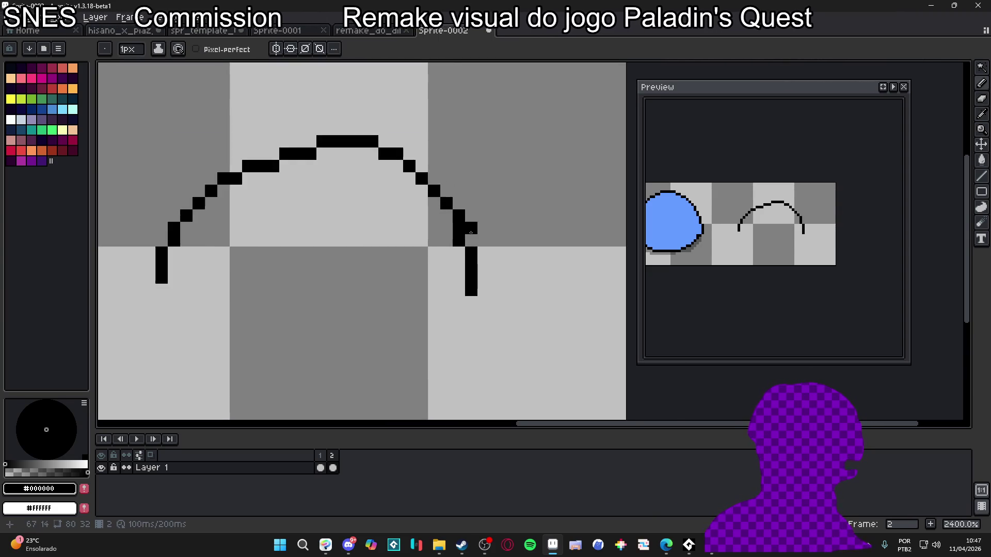
pyautogui.scroll(-3, 433, 253)
pyautogui.moveTo(279, 257)
pyautogui.mouseDown()
pyautogui.moveTo(305, 209)
pyautogui.moveTo(406, 164)
pyautogui.moveTo(431, 178)
pyautogui.mouseUp()
# Step: Undo the extra hooked stroke and the trial arc strokes on the outline
pyautogui.hotkey('ctrl', 'z')
pyautogui.hotkey('ctrl', 'z')
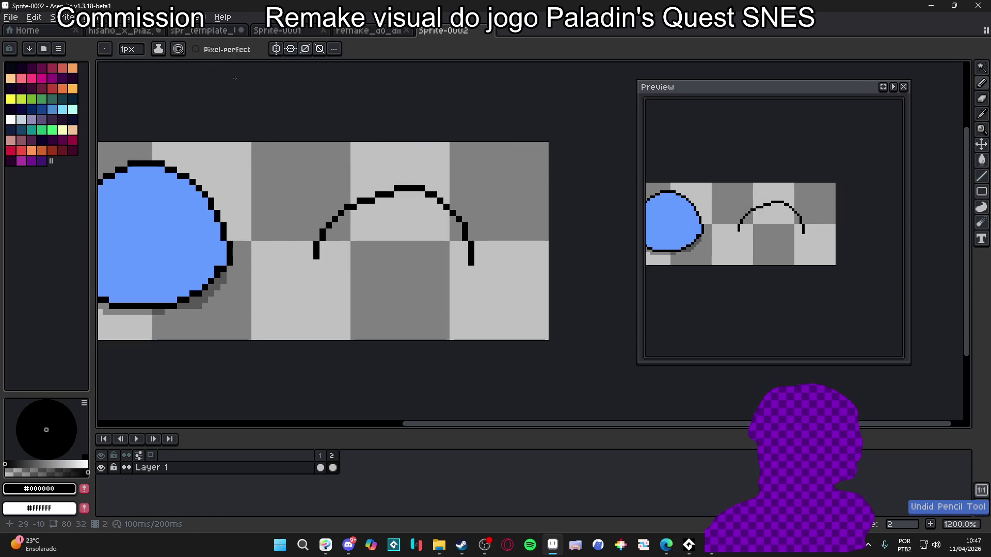
pyautogui.moveTo(285, 256); pyautogui.dragTo(406, 164)
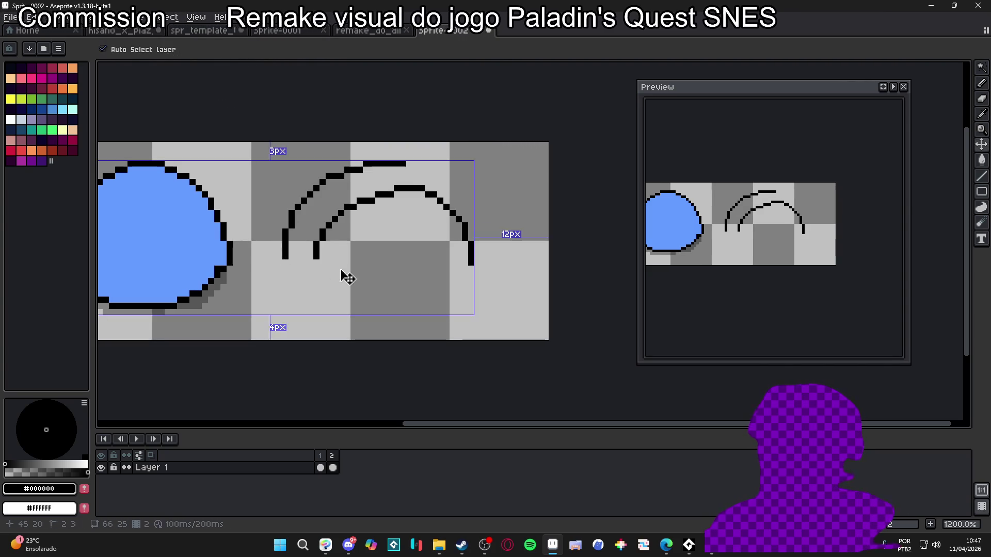
pyautogui.hotkey('ctrl', 'z')
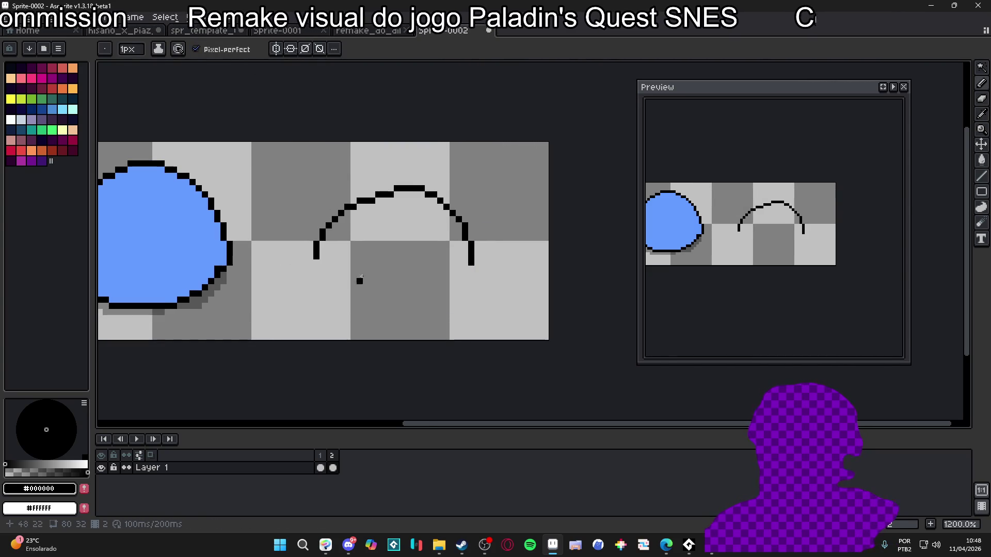
pyautogui.scroll(1, 356, 279)
pyautogui.moveTo(324, 317); pyautogui.dragTo(421, 259)
pyautogui.hotkey('ctrl', 'z')
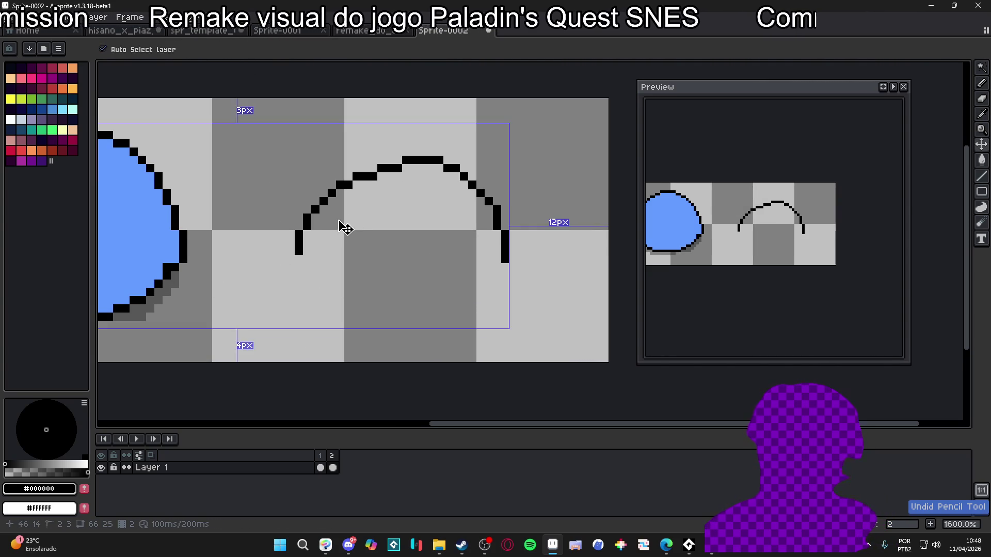
pyautogui.scroll(-3, 377, 264)
pyautogui.scroll(1, 358, 248)
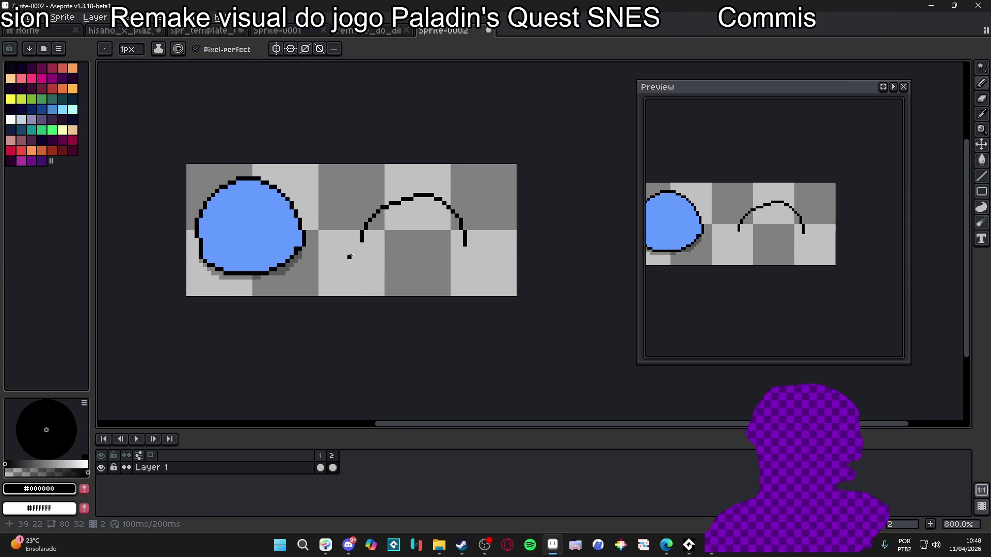
pyautogui.scroll(3, 520, 207)
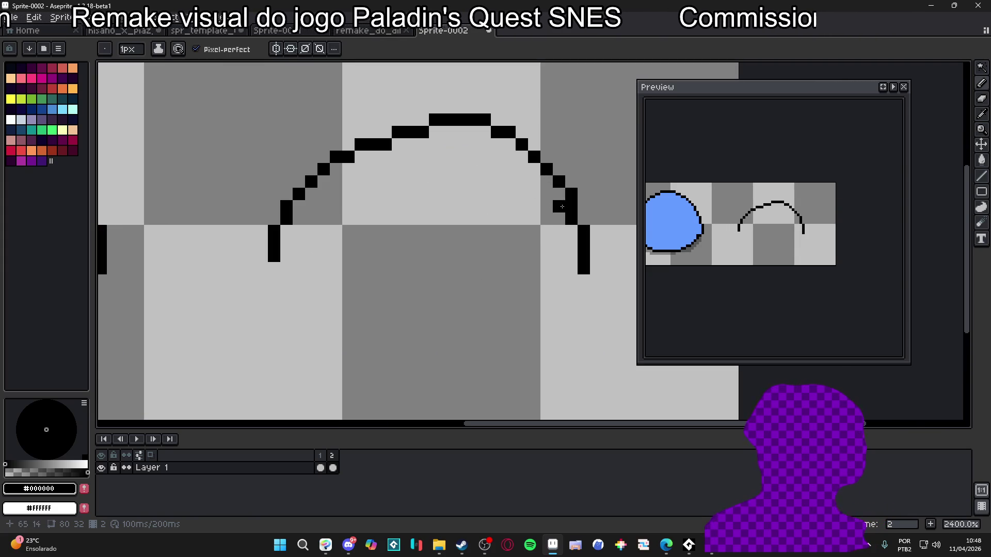
# Step: Erase the second slime's arched outline and the stray pixel beside its right leg
pyautogui.press('e')
pyautogui.click(572, 194)
pyautogui.scroll(-5, 584, 265)
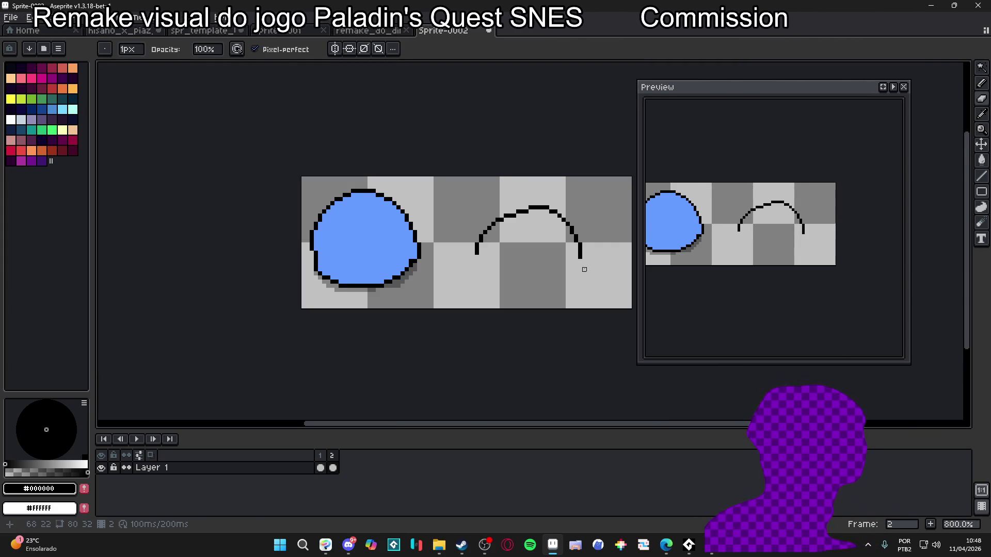
pyautogui.moveTo(579, 258)
pyautogui.mouseDown()
pyautogui.moveTo(564, 243)
pyautogui.moveTo(471, 259)
pyautogui.mouseUp()
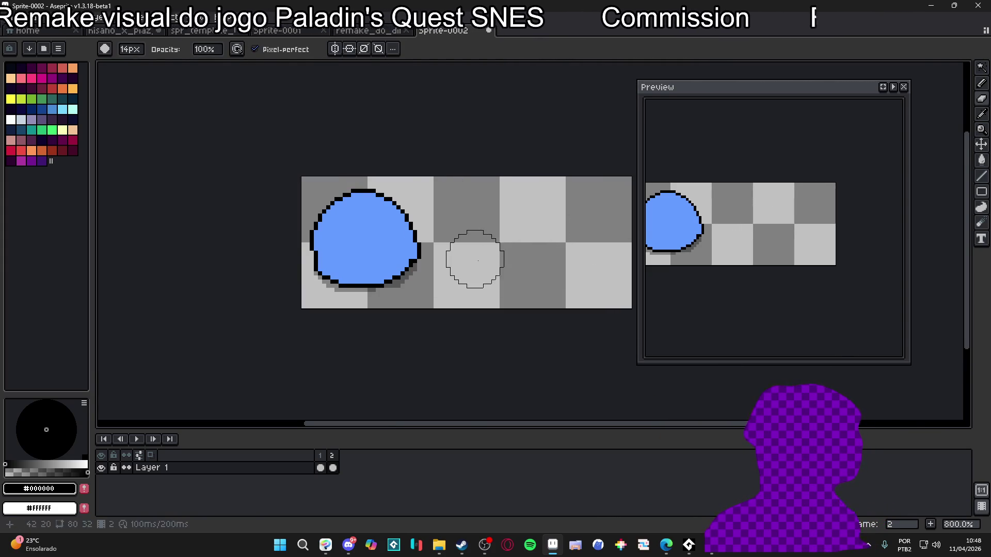
pyautogui.scroll(1, 330, 242)
# Step: Extend the blue slime's black left outline downward, discarding a trial arc over its top
pyautogui.press('b')
pyautogui.scroll(-1, 371, 240)
pyautogui.scroll(1, 401, 243)
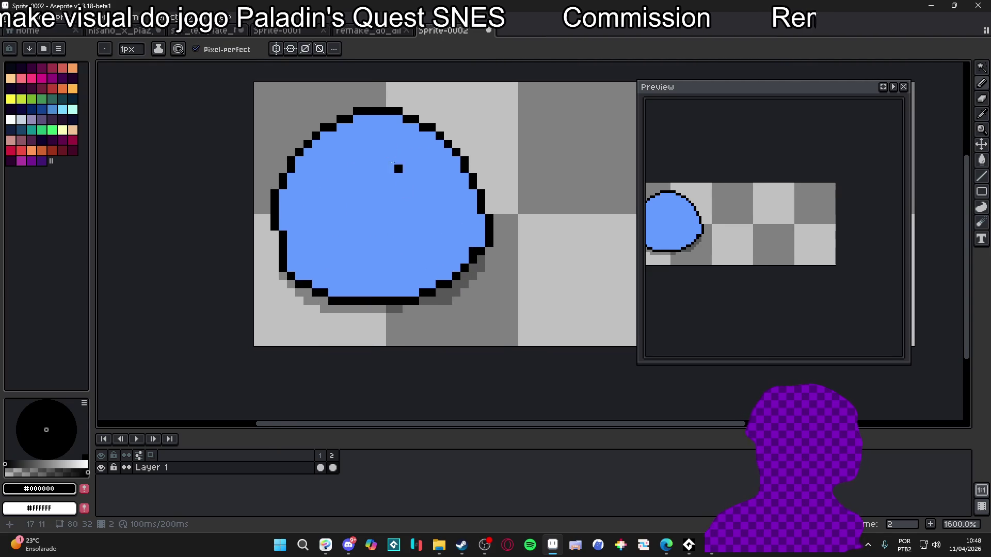
pyautogui.moveTo(513, 194)
pyautogui.mouseDown()
pyautogui.moveTo(419, 107)
pyautogui.moveTo(268, 197)
pyautogui.mouseUp()
pyautogui.scroll(2, 354, 207)
pyautogui.hotkey('ctrl', 'z')
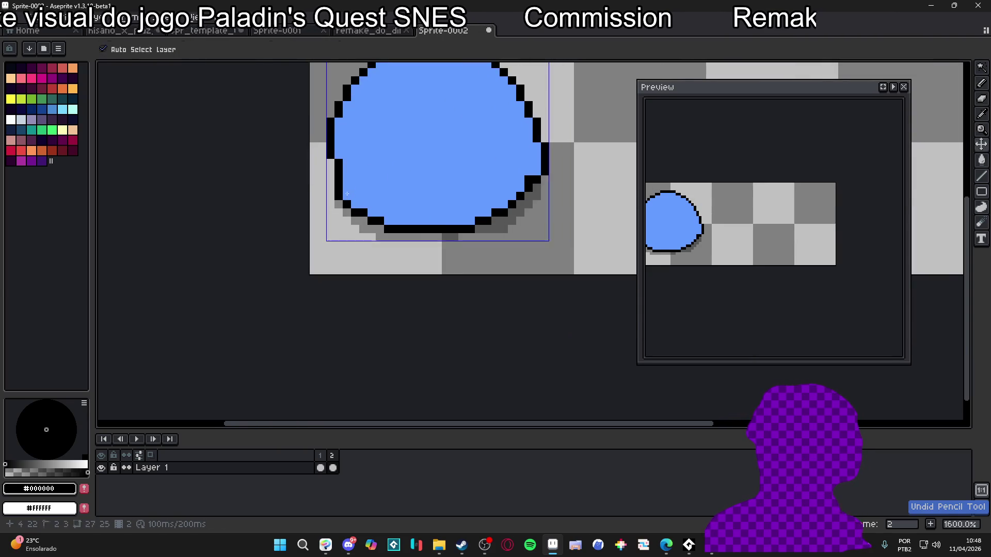
pyautogui.scroll(-2, 343, 193)
pyautogui.scroll(1, 336, 186)
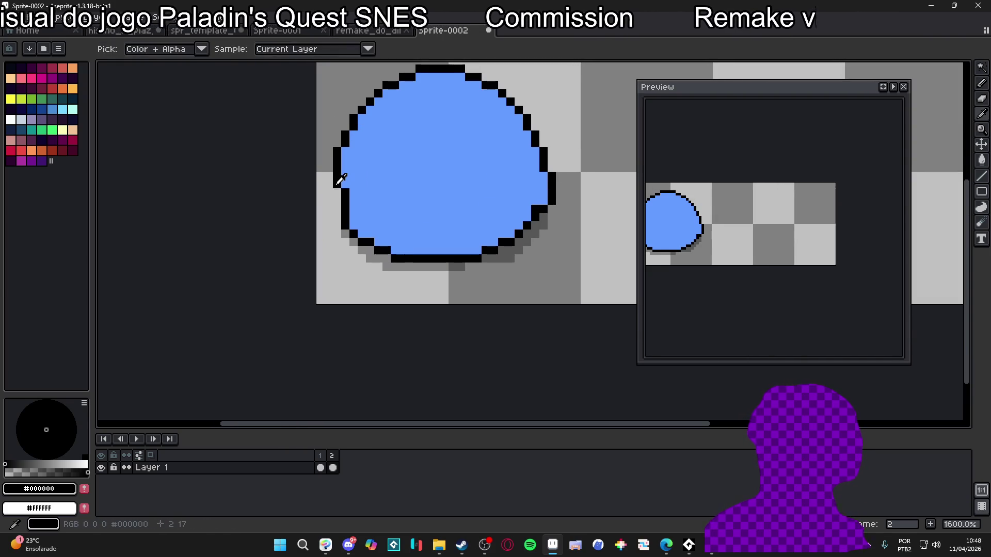
pyautogui.moveTo(335, 186); pyautogui.dragTo(337, 220)
# Step: Add black outline pixels along the blob's lower-right edge
pyautogui.keyDown('alt'); pyautogui.click(365, 195); pyautogui.keyUp('alt')
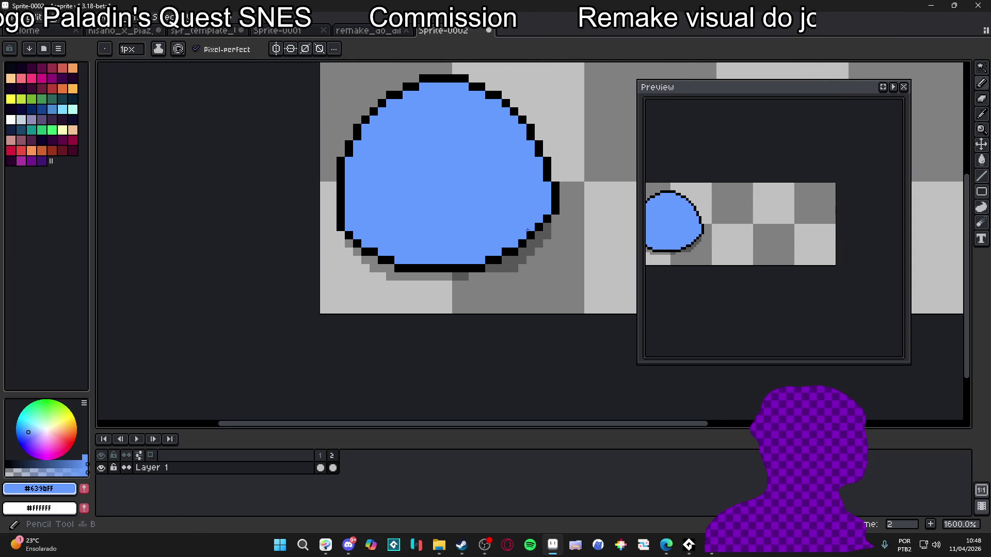
pyautogui.keyDown('alt'); pyautogui.click(527, 236); pyautogui.keyUp('alt')
pyautogui.click(535, 238)
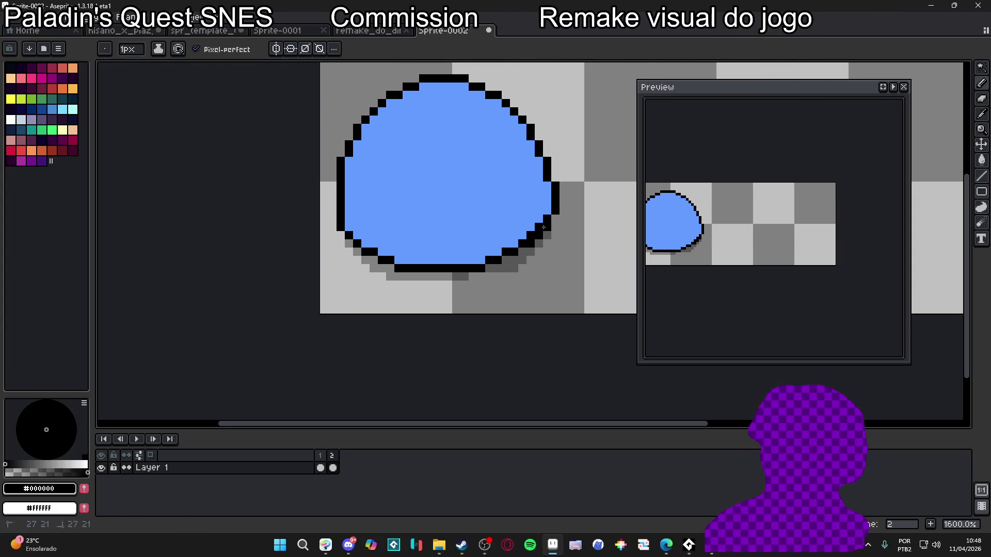
pyautogui.keyDown('alt'); pyautogui.click(537, 224); pyautogui.keyUp('alt')
pyautogui.keyDown('alt'); pyautogui.click(530, 244); pyautogui.keyUp('alt')
pyautogui.click(517, 242)
pyautogui.keyDown('alt'); pyautogui.click(514, 239); pyautogui.keyUp('alt')
# Step: Repaint a lower-right outline pixel blue, then reselect black for the pencil
pyautogui.keyDown('alt'); pyautogui.click(506, 261); pyautogui.keyUp('alt')
pyautogui.keyDown('alt'); pyautogui.click(513, 251); pyautogui.keyUp('alt')
pyautogui.click(506, 251)
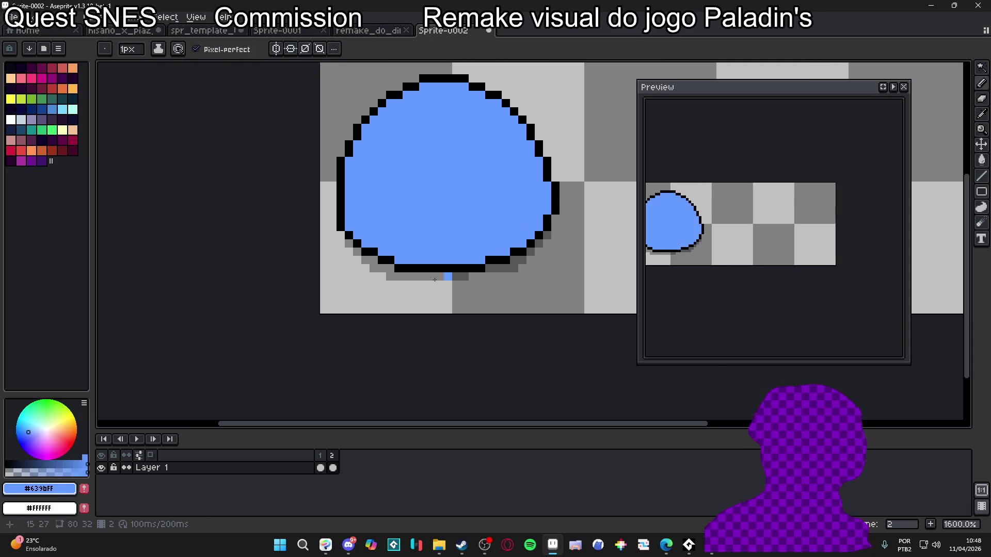
pyautogui.keyDown('alt'); pyautogui.click(382, 259); pyautogui.keyUp('alt')
pyautogui.press('v')
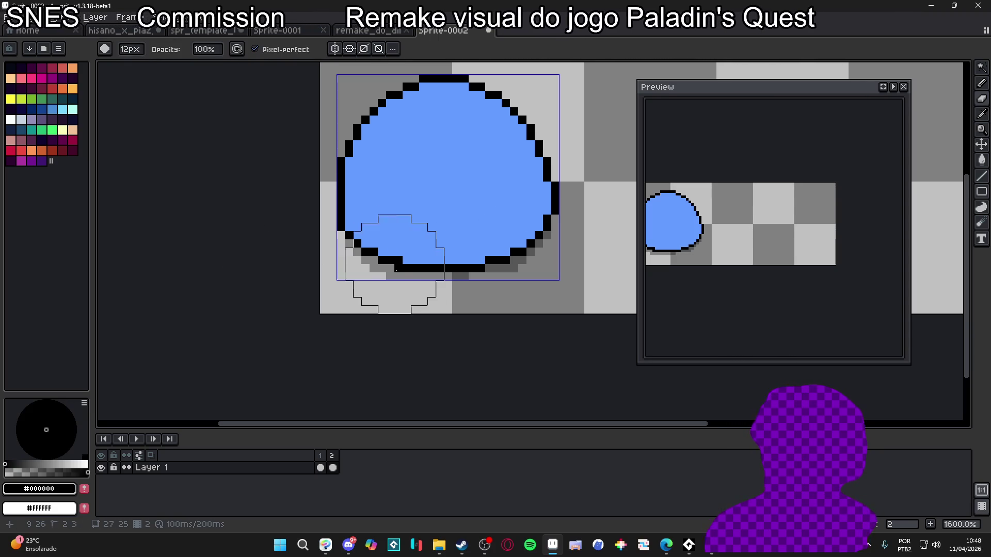
pyautogui.press('b')
pyautogui.scroll(-5, 413, 291)
pyautogui.scroll(5, 392, 274)
pyautogui.scroll(-3, 400, 268)
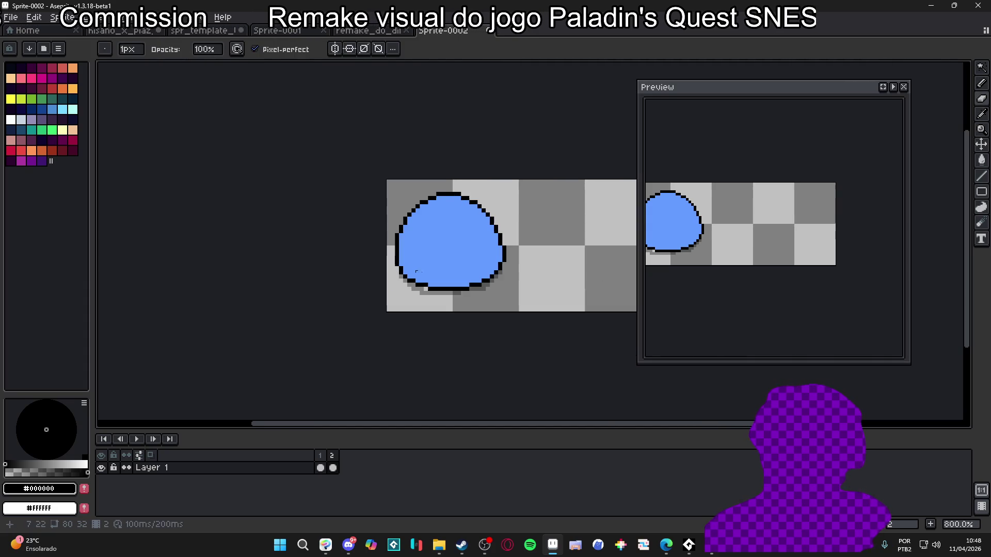
# Step: Delete the grey shadow pixels under and to the right of the blue slime
pyautogui.moveTo(601, 243)
pyautogui.mouseDown()
pyautogui.moveTo(537, 268)
pyautogui.moveTo(593, 271)
pyautogui.mouseUp()
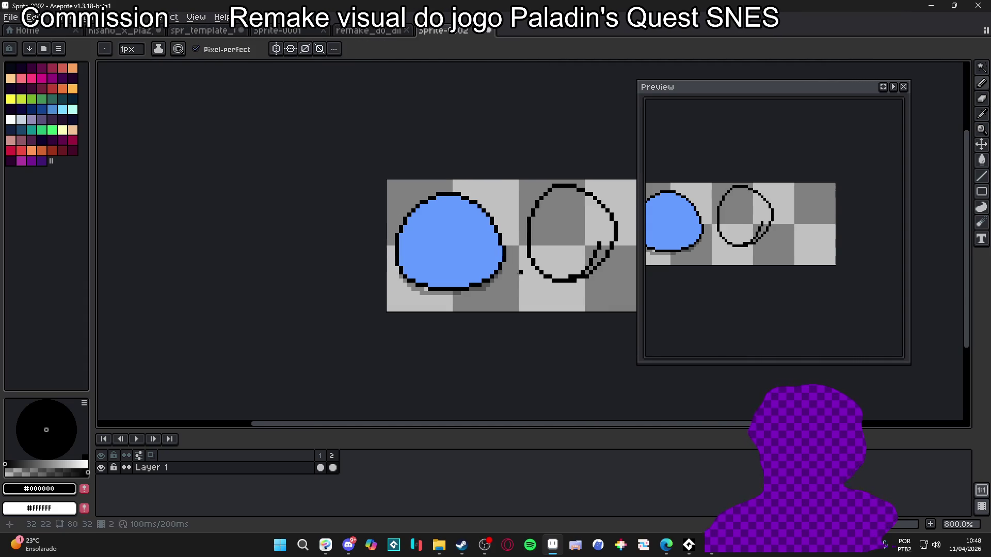
pyautogui.hotkey('ctrl', 'z')
pyautogui.hotkey('ctrl', 'z')
pyautogui.scroll(2, 456, 303)
pyautogui.press('w')
pyautogui.click(392, 297)
pyautogui.press('Delete')
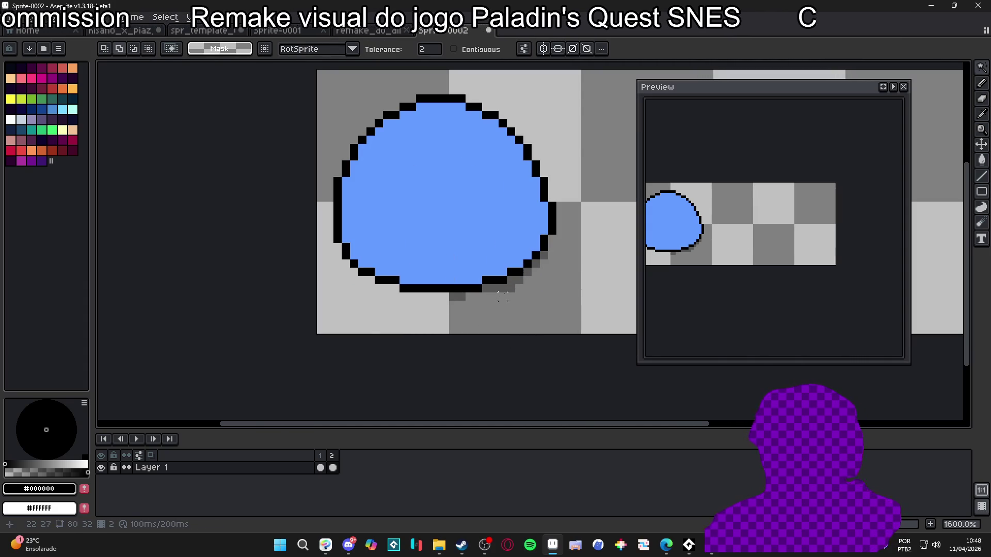
pyautogui.click(503, 298)
pyautogui.press('Delete')
pyautogui.scroll(-2, 485, 295)
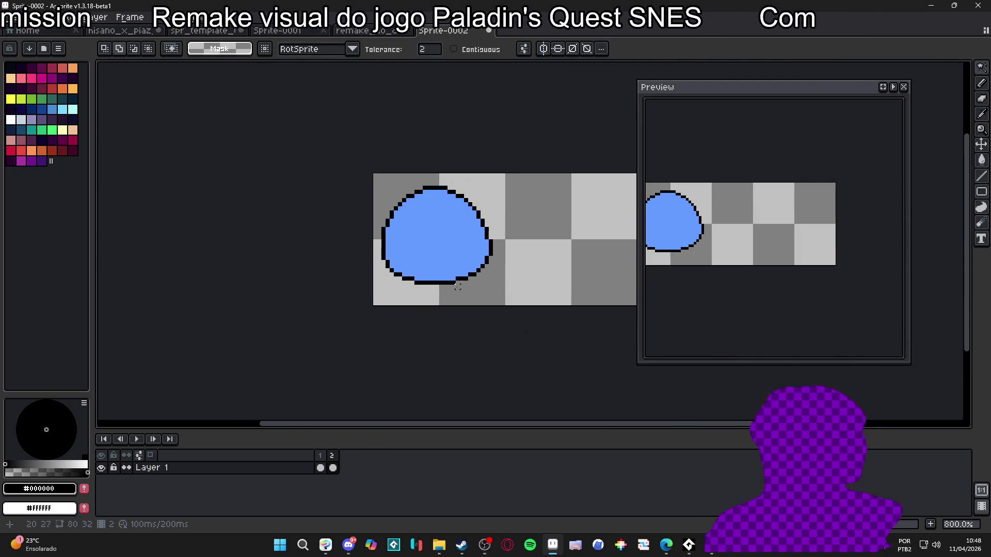
pyautogui.scroll(-1, 457, 287)
pyautogui.press('b')
# Step: Compare against frame 1's finished blob, then return to frame 2
pyautogui.click(320, 467)
pyautogui.click(334, 467)
pyautogui.scroll(2, 410, 226)
pyautogui.scroll(-2, 463, 248)
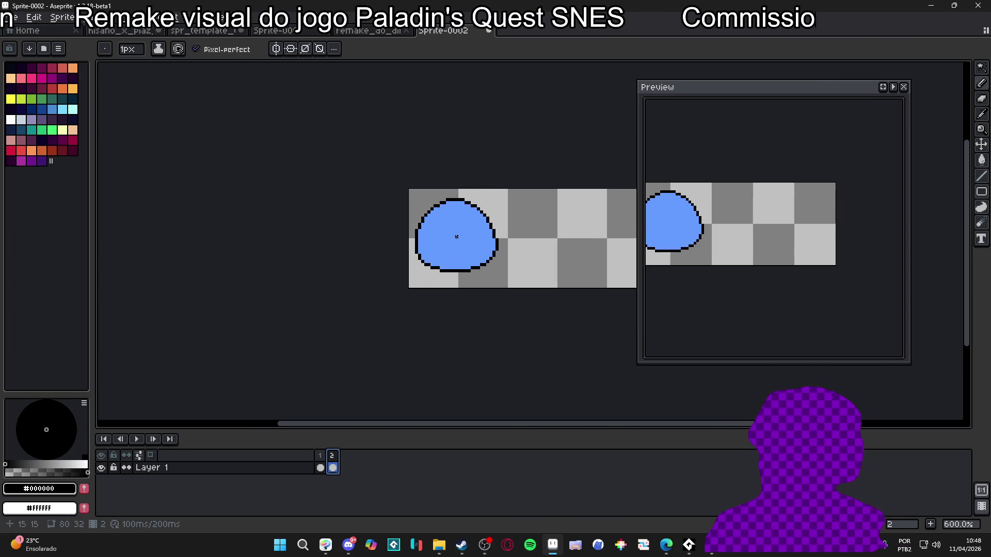
# Step: Select the whole blue slime by colour and recentre the view on it
pyautogui.press('w')
pyautogui.click(443, 237)
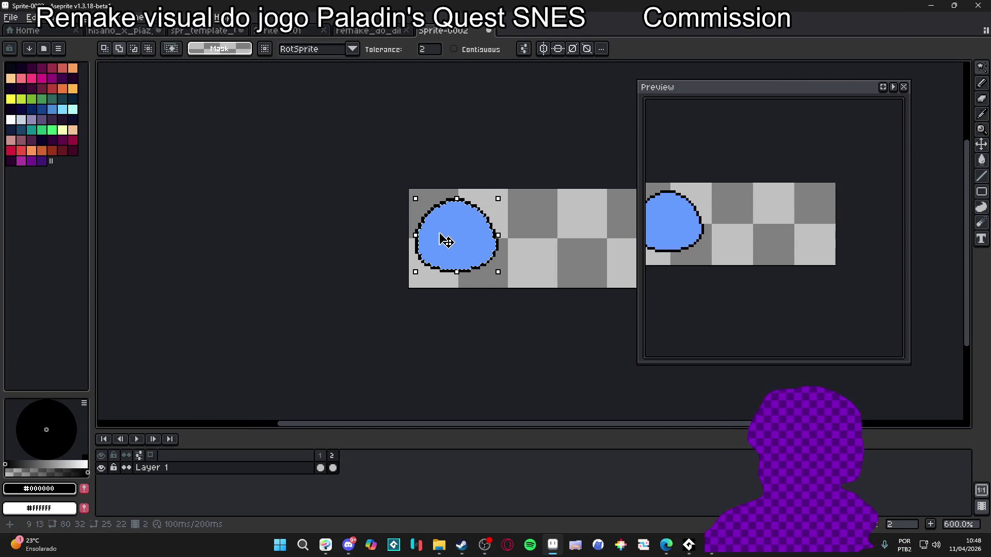
pyautogui.click(481, 249)
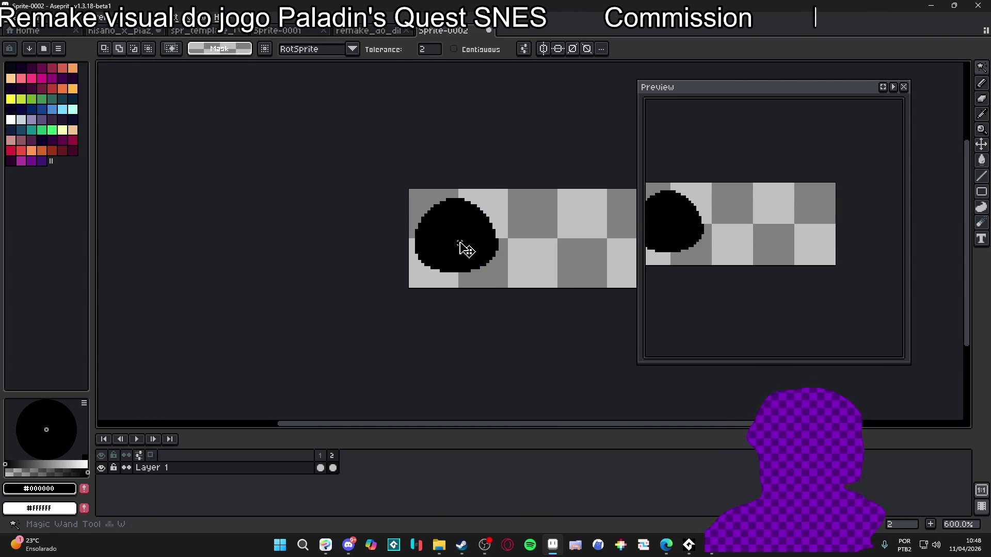
pyautogui.moveTo(399, 273); pyautogui.dragTo(357, 258)
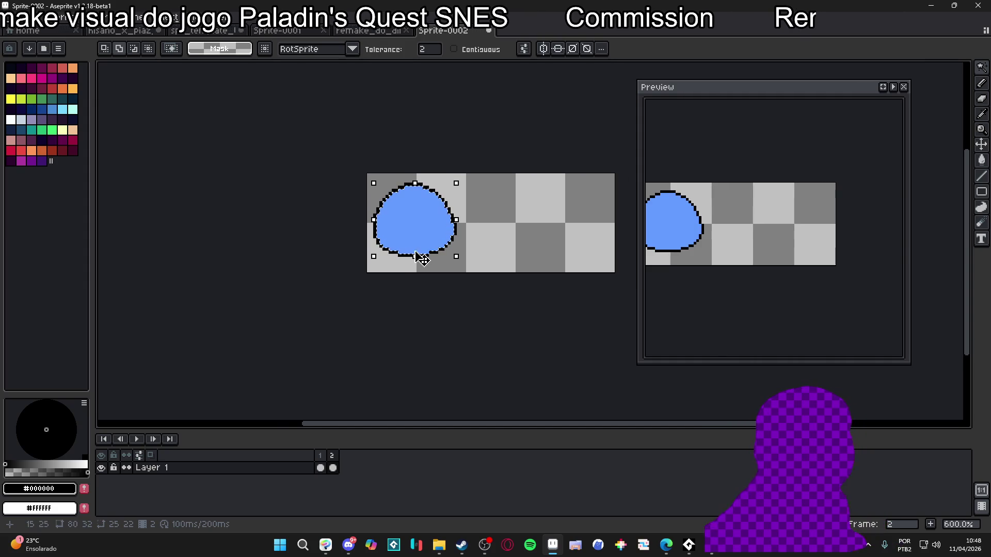
pyautogui.moveTo(420, 258); pyautogui.dragTo(400, 254)
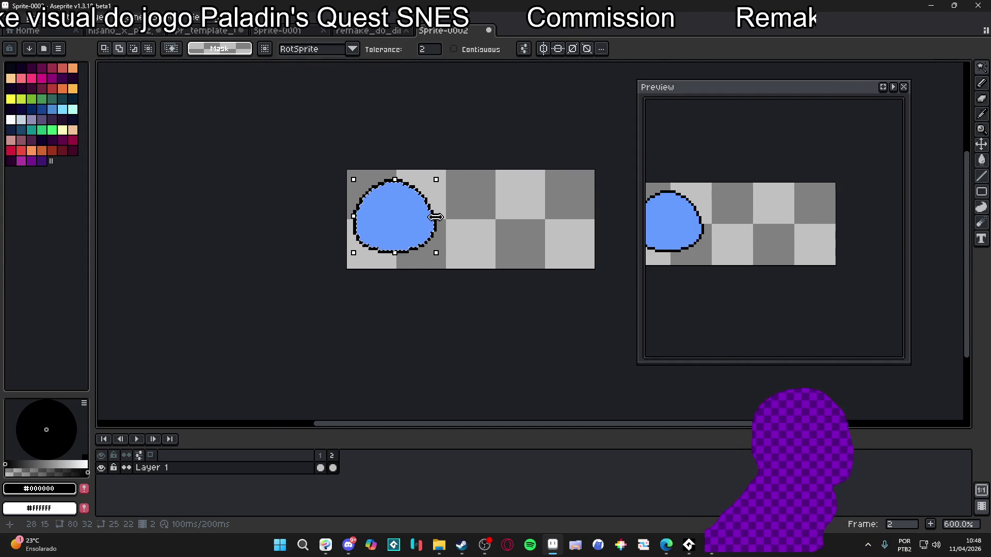
pyautogui.scroll(3, 420, 228)
pyautogui.moveTo(482, 227); pyautogui.dragTo(442, 232)
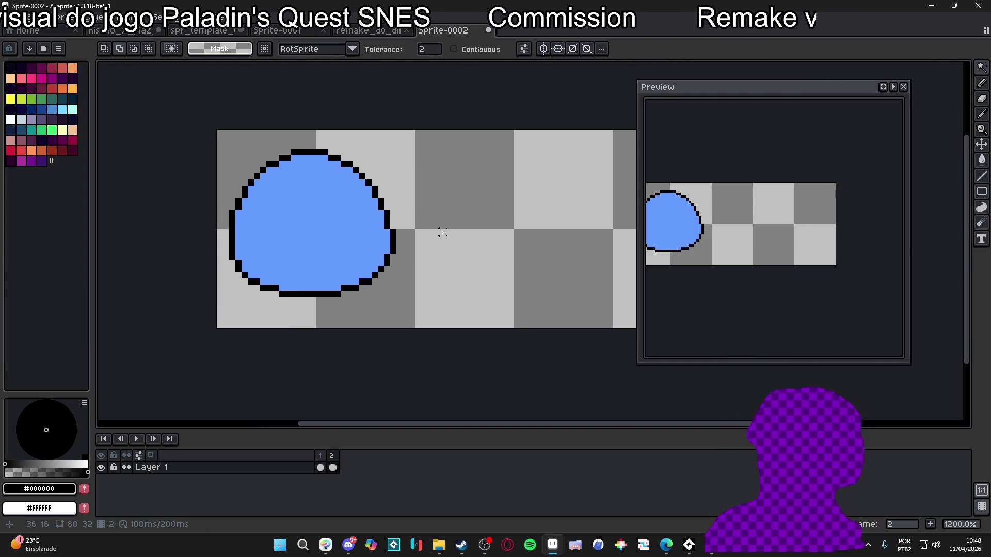
pyautogui.press('b')
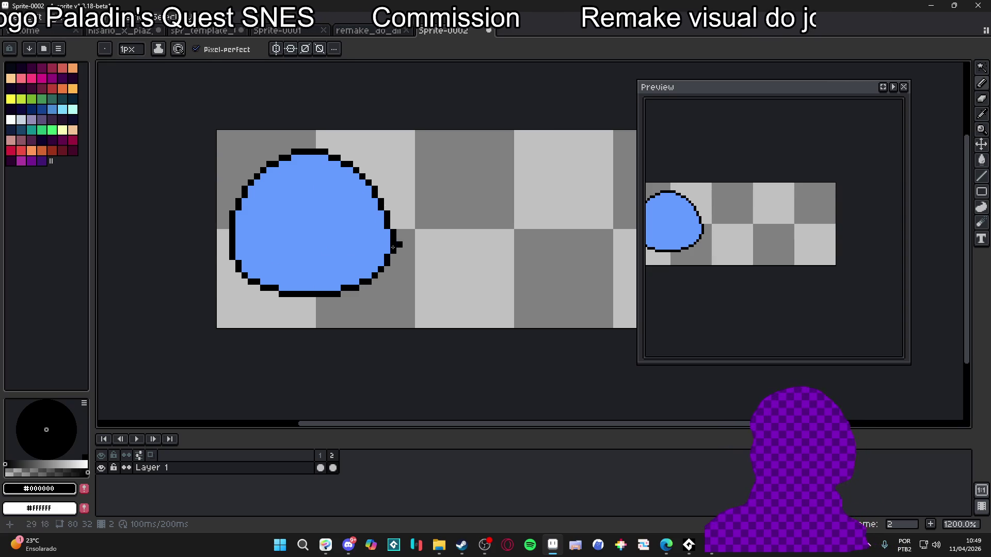
pyautogui.hscroll(5, 335, 289)
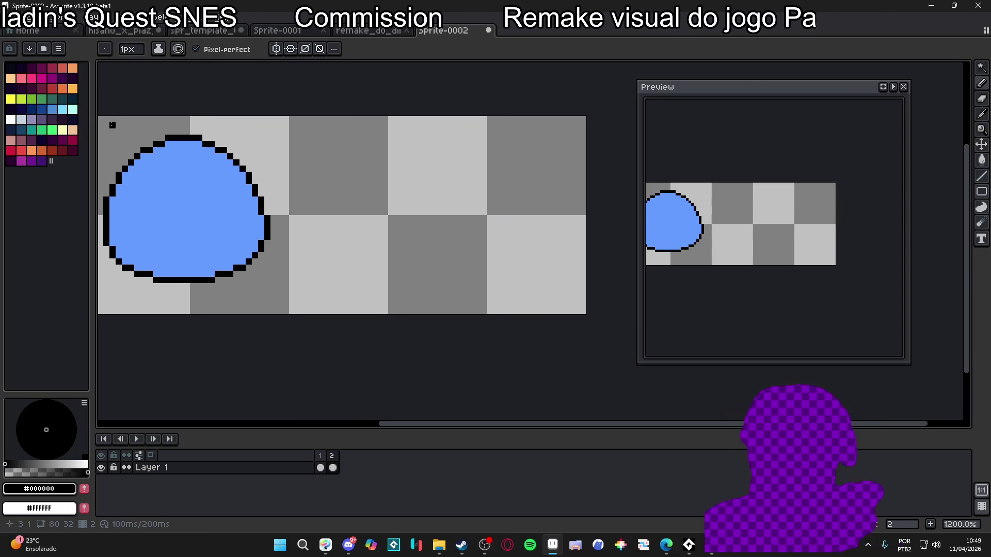
# Step: Stamp a solid green (idx-45) circle right of the blue slime using an enlarged brush
pyautogui.click(52, 109)
pyautogui.press('+')
pyautogui.press('+')
pyautogui.press('+')
pyautogui.press('+')
pyautogui.press('+')
pyautogui.press('+')
pyautogui.click(42, 129)
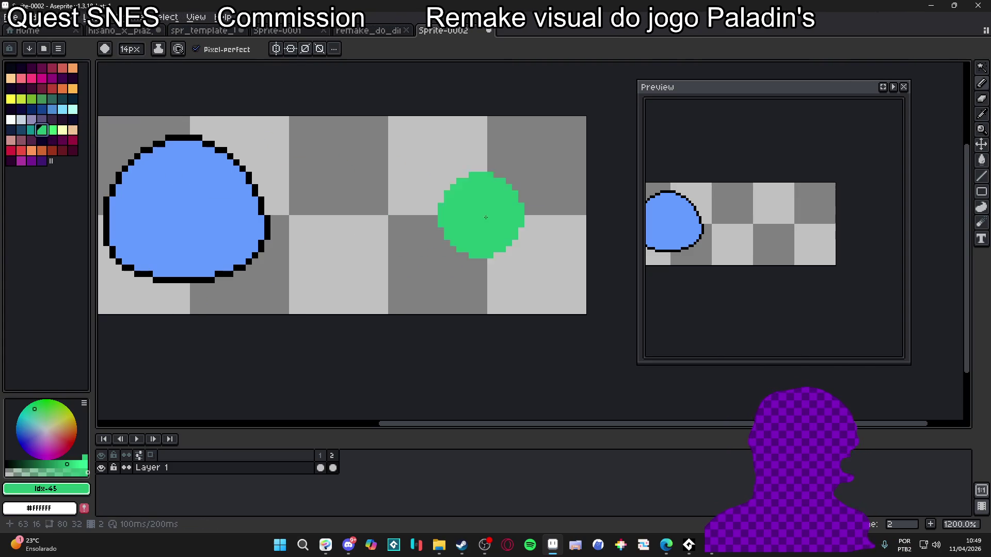
pyautogui.press('+')
pyautogui.press('+')
pyautogui.press('+')
pyautogui.click(459, 224)
pyautogui.press('-')
pyautogui.press('-')
pyautogui.press('-')
pyautogui.press('-')
pyautogui.press('-')
pyautogui.press('-')
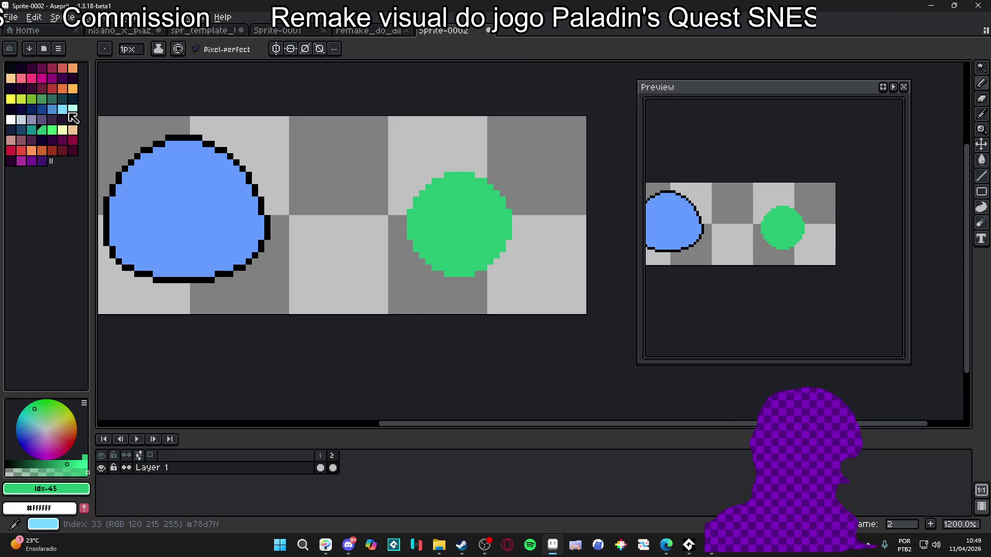
# Step: Draw a white line toward the green circle, then undo it
pyautogui.click(11, 119)
pyautogui.moveTo(372, 119)
pyautogui.mouseDown()
pyautogui.moveTo(408, 165)
pyautogui.moveTo(419, 150)
pyautogui.moveTo(485, 250)
pyautogui.mouseUp()
pyautogui.hotkey('ctrl', 'z')
pyautogui.hotkey('ctrl', 'z')
pyautogui.scroll(1, 408, 176)
pyautogui.hotkey('ctrl', 'z')
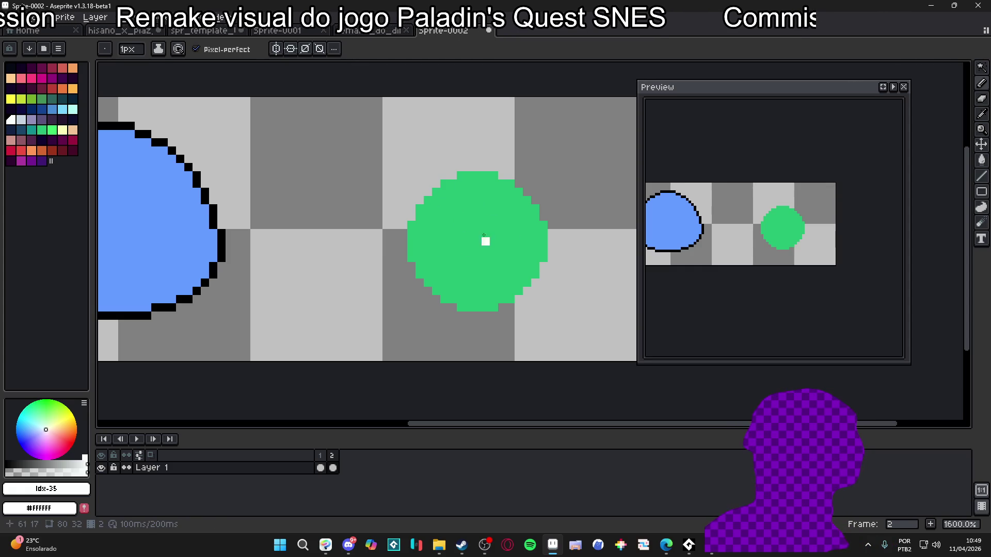
# Step: Paint a light-green (idx-46) patch along the ball's bottom with a 2px brush
pyautogui.hscroll(1, 405, 236)
pyautogui.moveTo(471, 182)
pyautogui.mouseDown()
pyautogui.moveTo(431, 209)
pyautogui.moveTo(473, 207)
pyautogui.mouseUp()
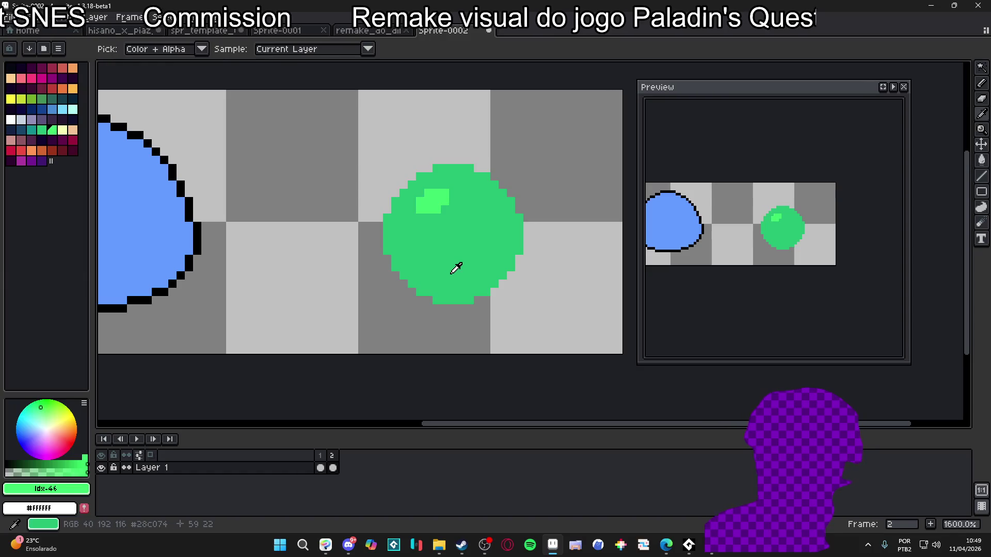
pyautogui.click(54, 136)
pyautogui.press('+')
pyautogui.moveTo(458, 291)
pyautogui.mouseDown()
pyautogui.moveTo(444, 287)
pyautogui.moveTo(504, 254)
pyautogui.mouseUp()
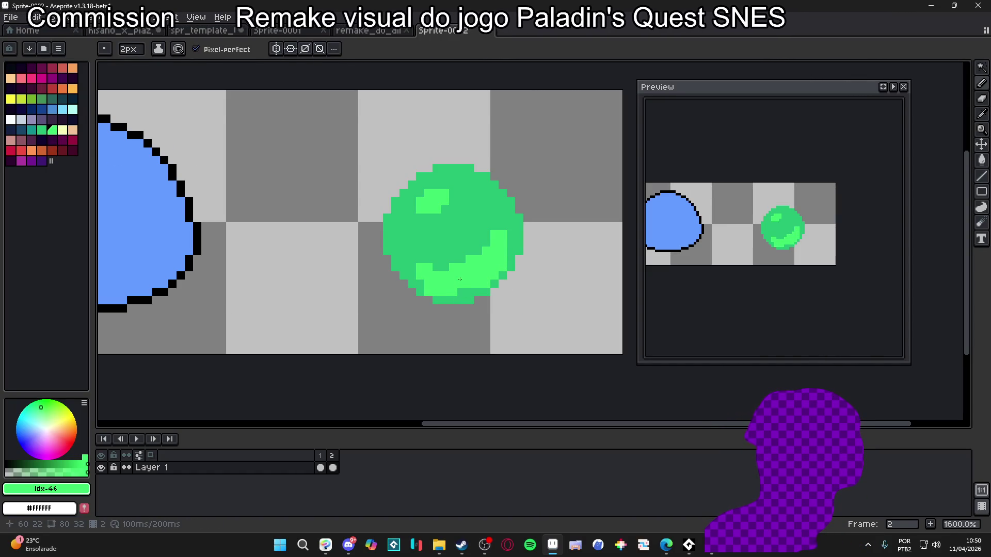
# Step: Touch up the ball's lower-left edge and upper pixels with base and light green
pyautogui.keyDown('alt'); pyautogui.click(455, 259); pyautogui.keyUp('alt')
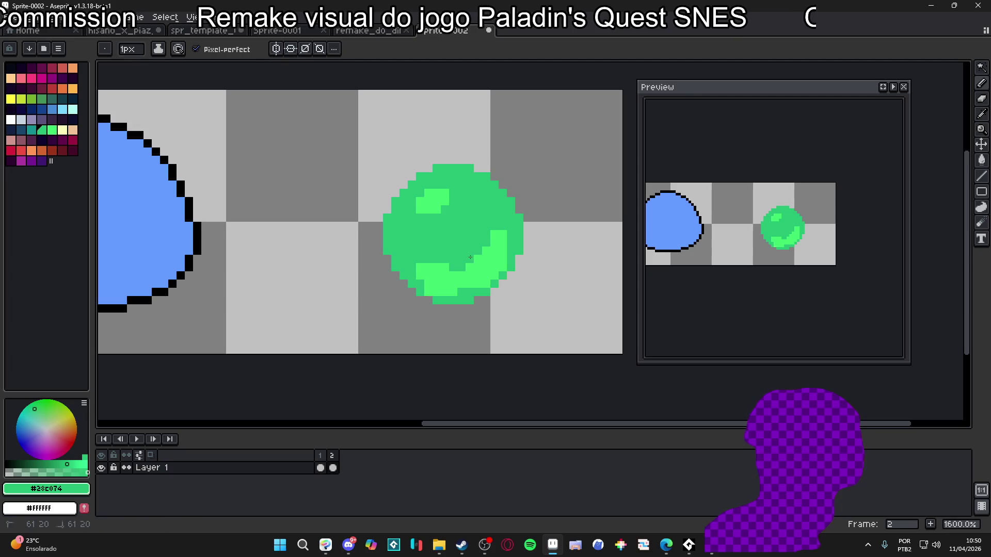
pyautogui.keyDown('alt'); pyautogui.click(457, 269); pyautogui.keyUp('alt')
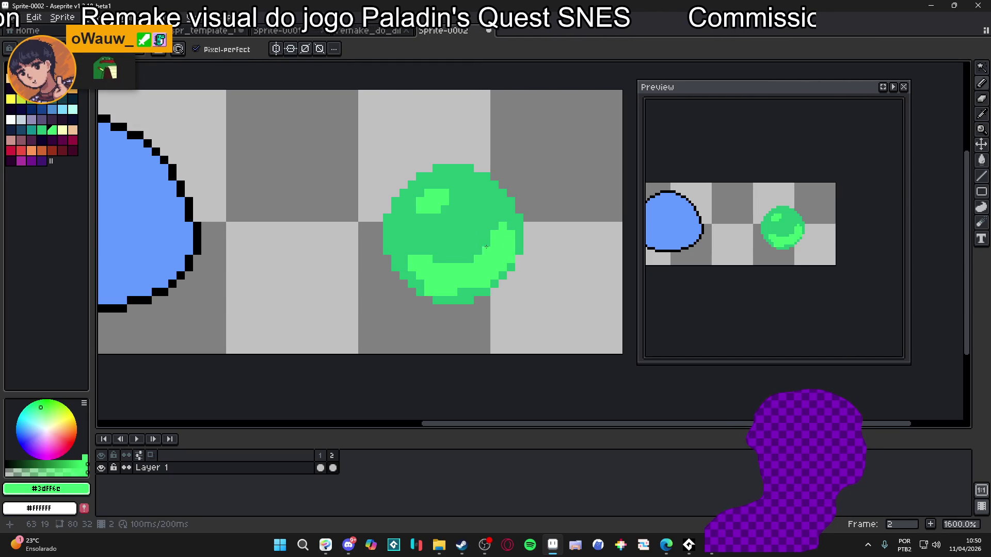
pyautogui.keyDown('alt'); pyautogui.click(467, 237); pyautogui.keyUp('alt')
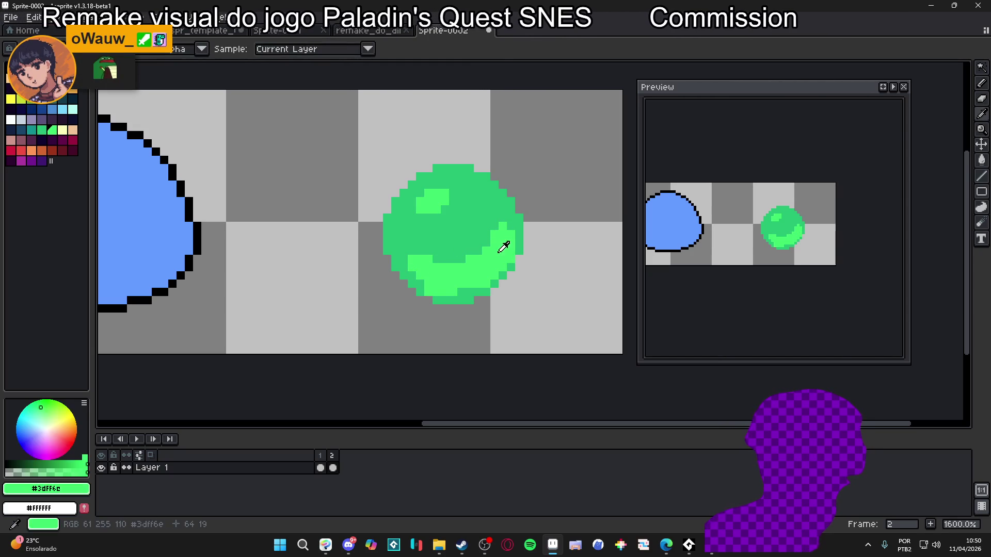
pyautogui.moveTo(415, 258); pyautogui.dragTo(431, 268)
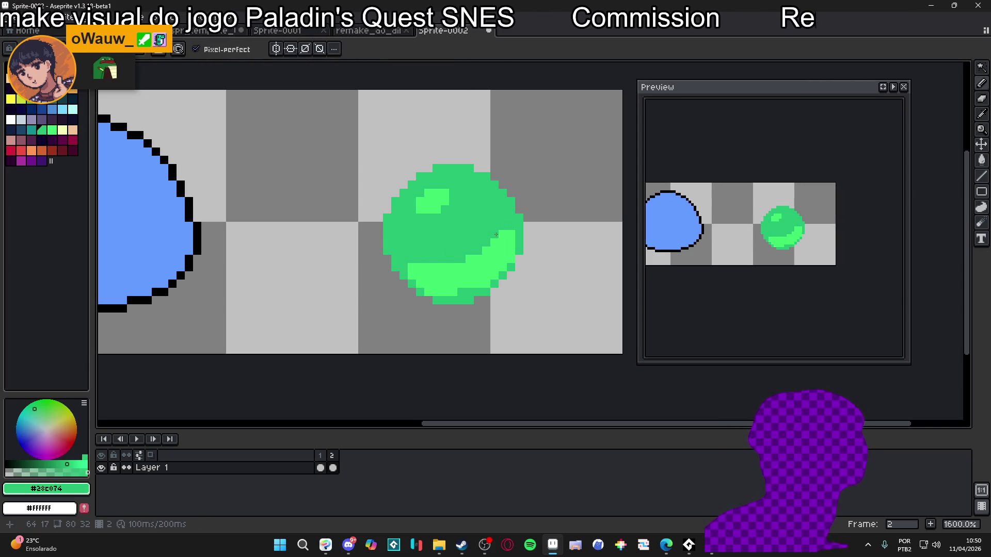
pyautogui.scroll(-1, 491, 256)
pyautogui.scroll(1, 490, 256)
pyautogui.keyDown('alt'); pyautogui.click(490, 257); pyautogui.keyUp('alt')
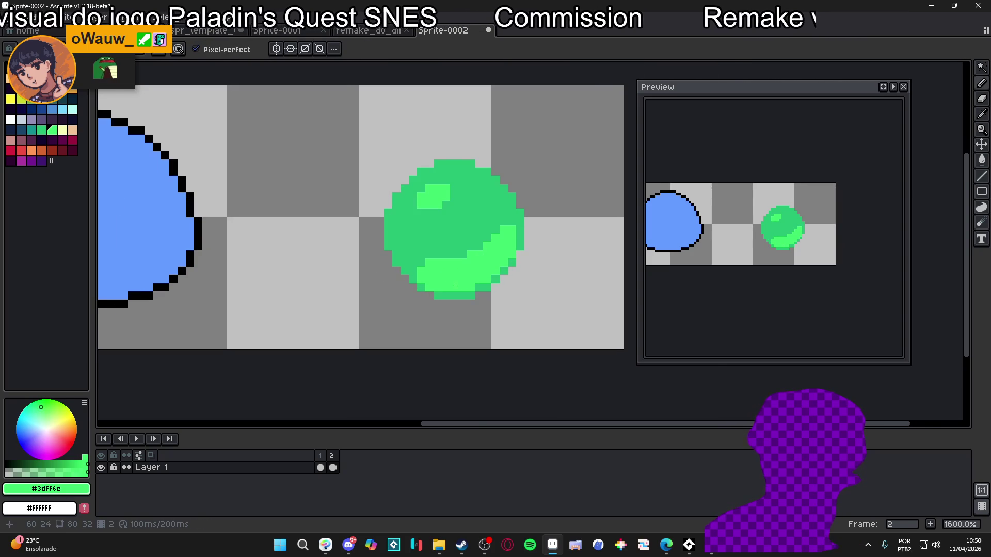
pyautogui.scroll(2, 454, 283)
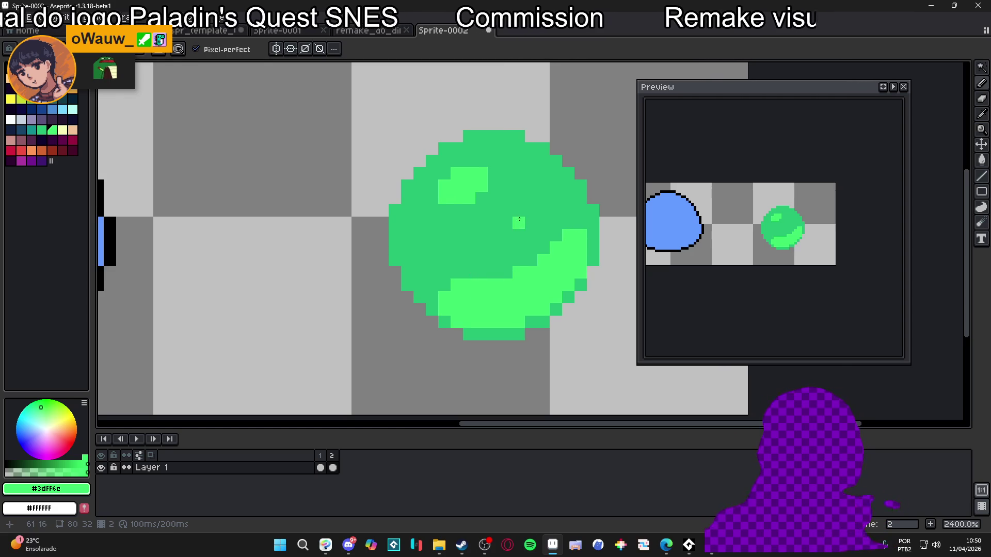
pyautogui.scroll(1, 474, 219)
pyautogui.click(474, 219)
pyautogui.keyDown('alt'); pyautogui.click(477, 214); pyautogui.keyUp('alt')
pyautogui.click(468, 226)
# Step: Undo two misplaced light-green lines, then place a first teal pixel on the ball
pyautogui.scroll(-1, 484, 208)
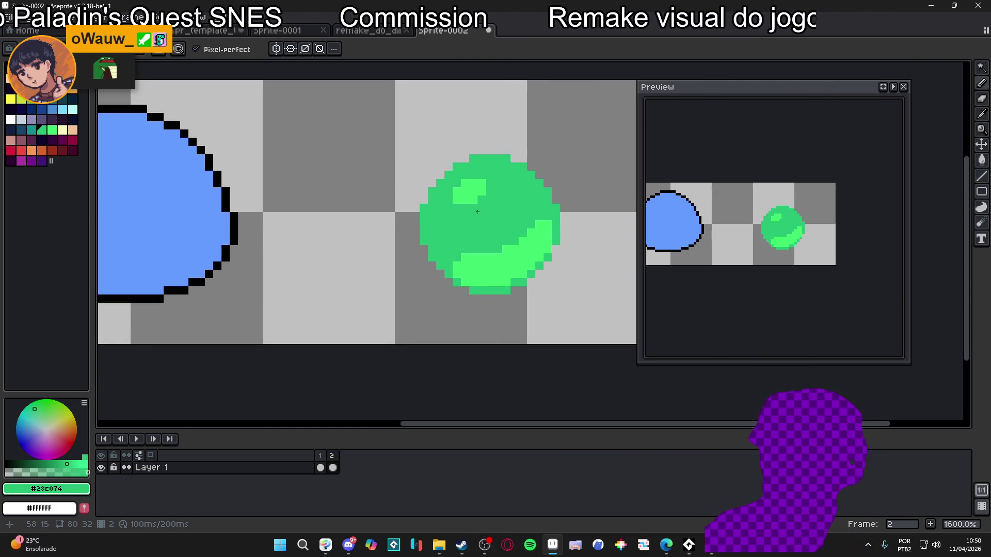
pyautogui.scroll(-1, 500, 247)
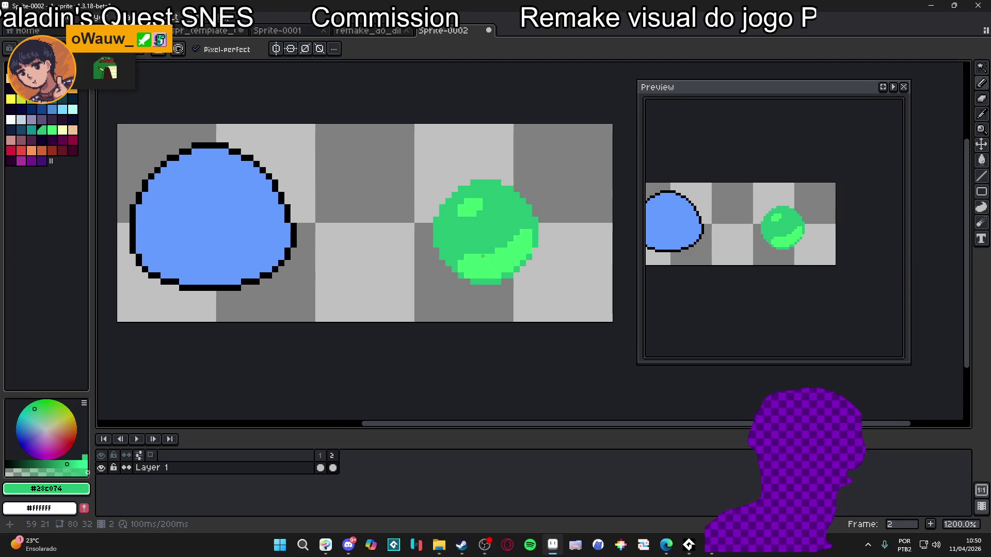
pyautogui.keyDown('alt'); pyautogui.click(467, 207); pyautogui.keyUp('alt')
pyautogui.moveTo(417, 146); pyautogui.dragTo(461, 191)
pyautogui.hotkey('ctrl', 'z')
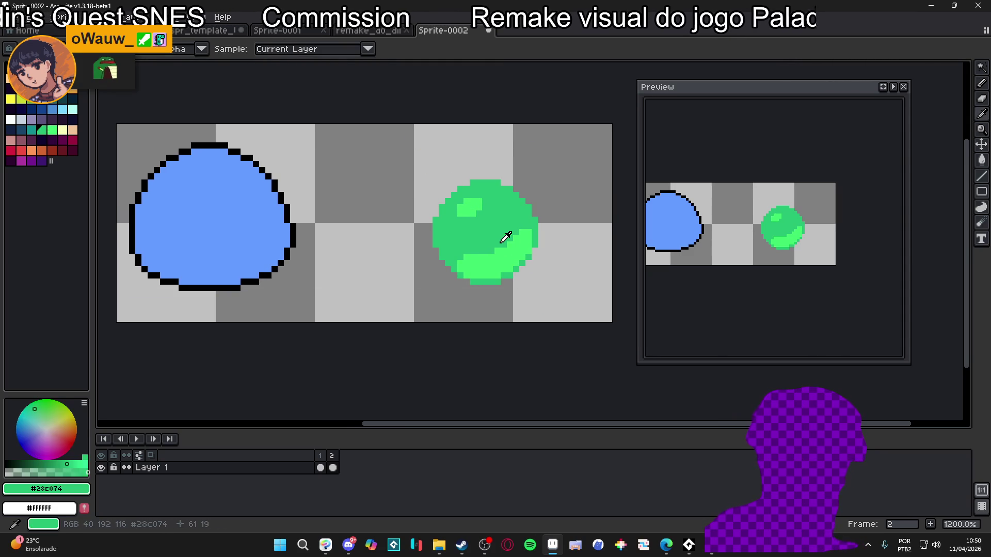
pyautogui.moveTo(547, 319); pyautogui.dragTo(512, 267)
pyautogui.hotkey('ctrl', 'z')
pyautogui.scroll(1, 497, 233)
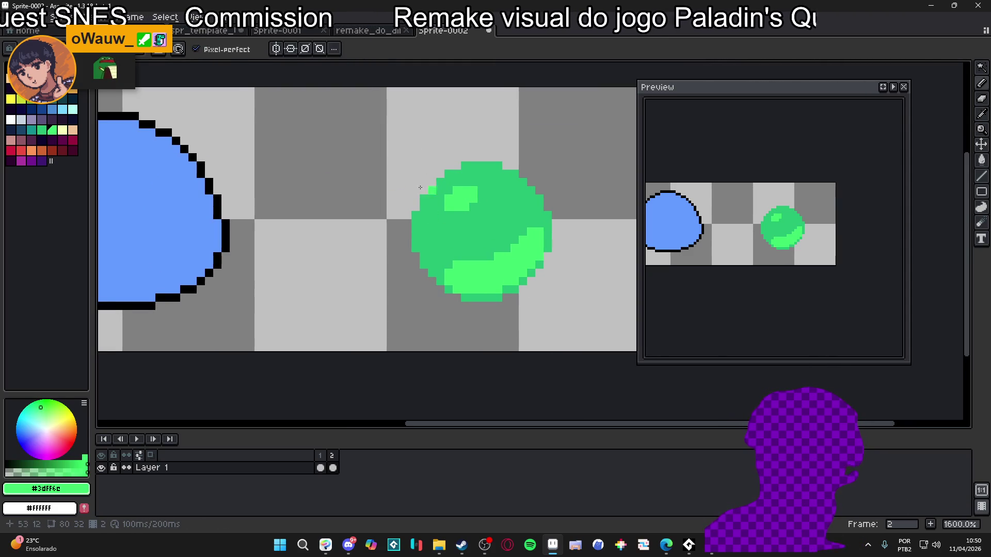
pyautogui.click(31, 130)
pyautogui.click(316, 166)
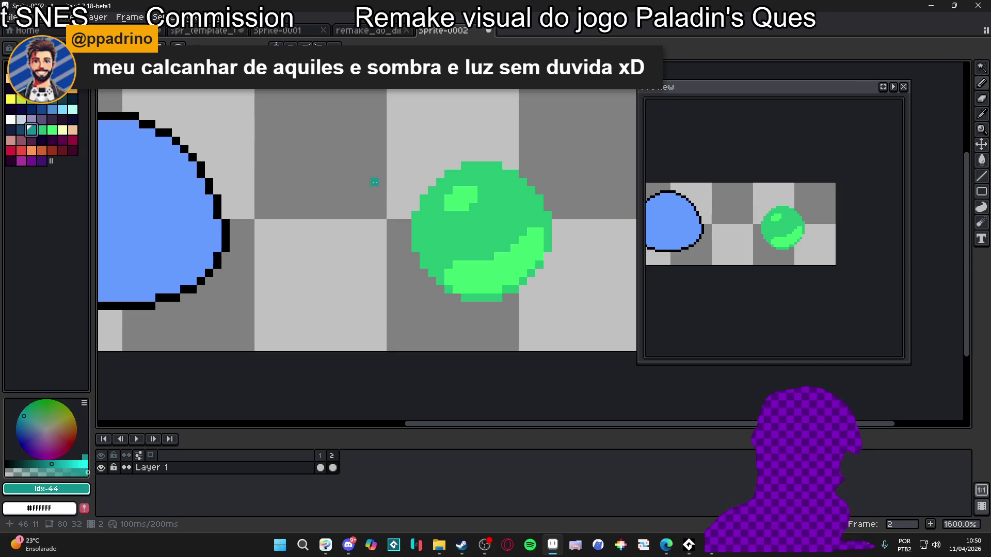
# Step: Paint a teal curve beneath the green ball's top-left highlight
pyautogui.moveTo(481, 216)
pyautogui.mouseDown()
pyautogui.moveTo(449, 220)
pyautogui.moveTo(489, 214)
pyautogui.moveTo(483, 199)
pyautogui.moveTo(498, 195)
pyautogui.moveTo(482, 190)
pyautogui.moveTo(487, 182)
pyautogui.moveTo(498, 215)
pyautogui.moveTo(482, 215)
pyautogui.moveTo(488, 223)
pyautogui.moveTo(429, 223)
pyautogui.mouseUp()
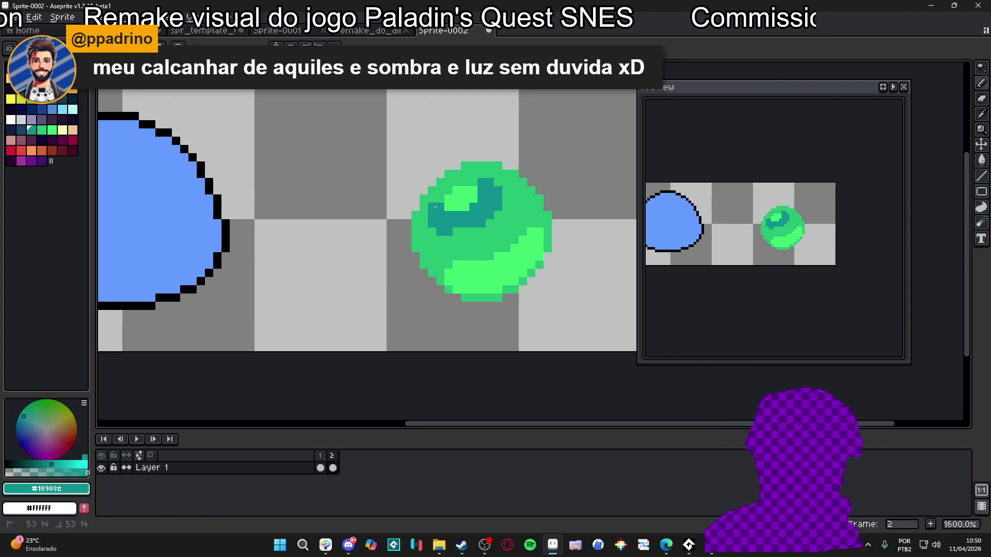
pyautogui.scroll(-3, 463, 230)
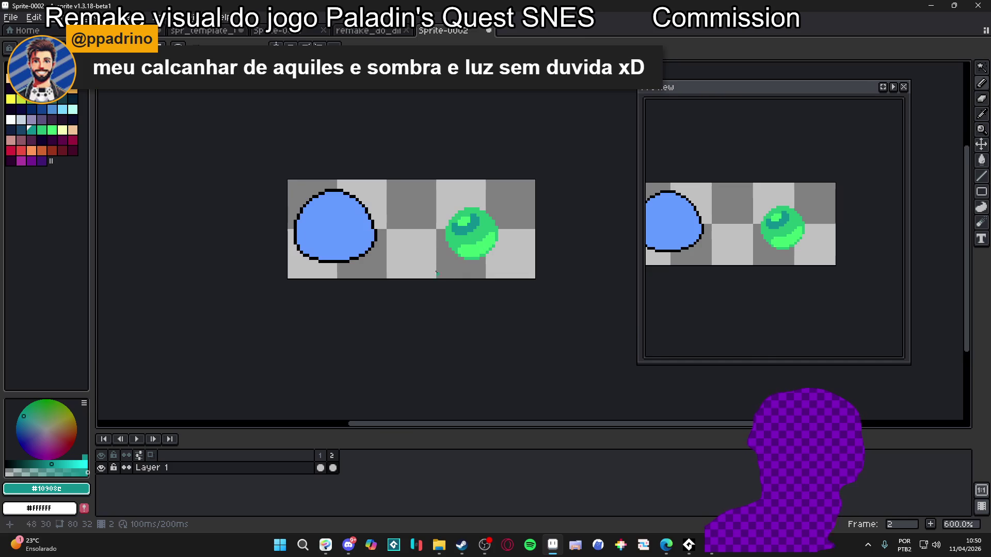
pyautogui.scroll(1, 439, 240)
pyautogui.scroll(-1, 432, 245)
pyautogui.scroll(3, 504, 234)
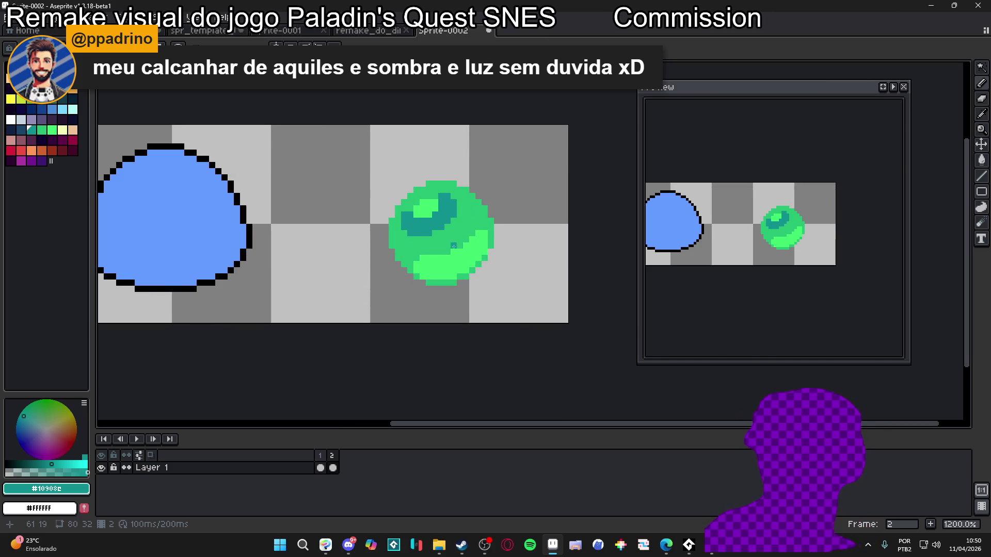
pyautogui.scroll(1, 504, 236)
# Step: Sample the ball's shading colours and test a teal stroke on empty canvas, then undo it
pyautogui.keyDown('alt'); pyautogui.click(494, 259); pyautogui.keyUp('alt')
pyautogui.scroll(-3, 494, 259)
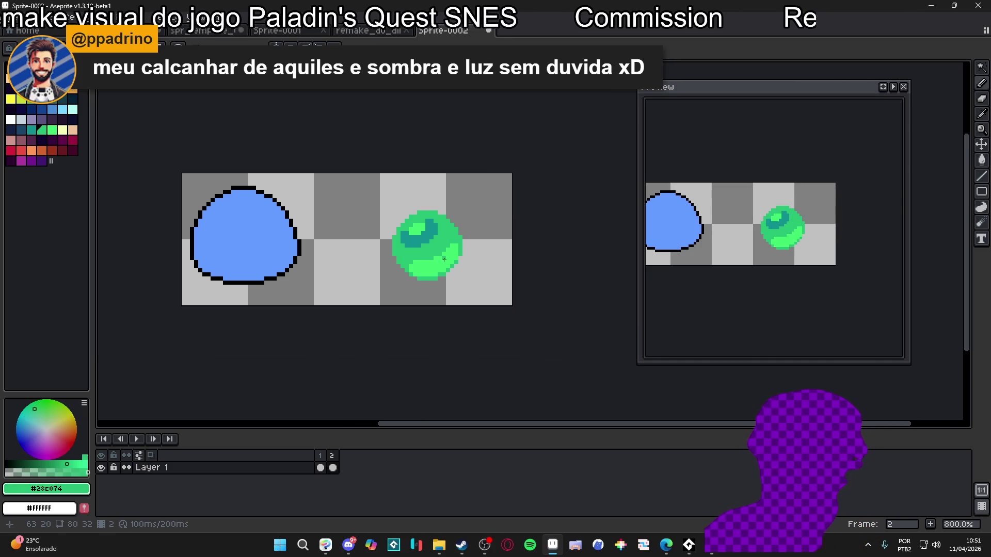
pyautogui.scroll(1, 408, 242)
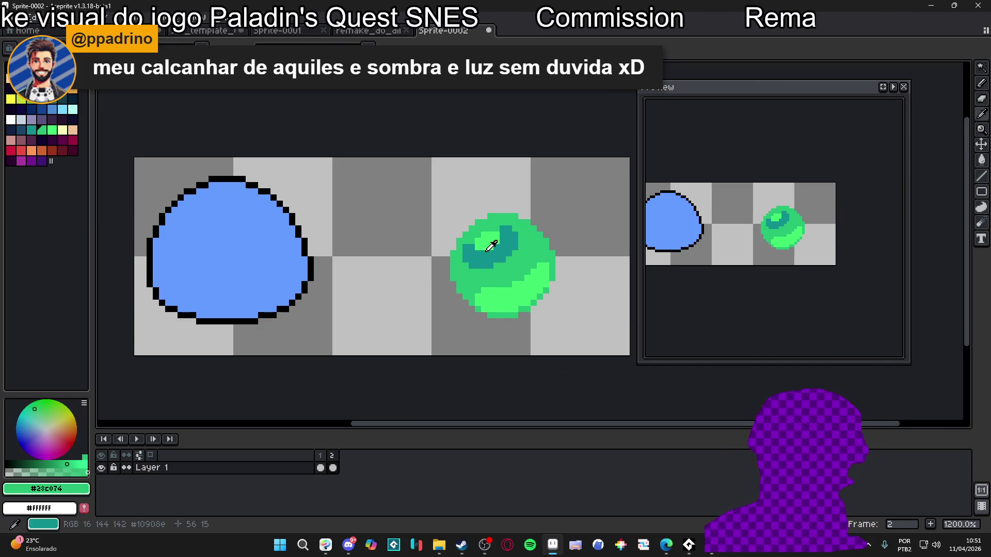
pyautogui.keyDown('alt'); pyautogui.click(488, 244); pyautogui.keyUp('alt')
pyautogui.keyDown('alt'); pyautogui.click(487, 258); pyautogui.keyUp('alt')
pyautogui.moveTo(360, 229); pyautogui.dragTo(361, 241)
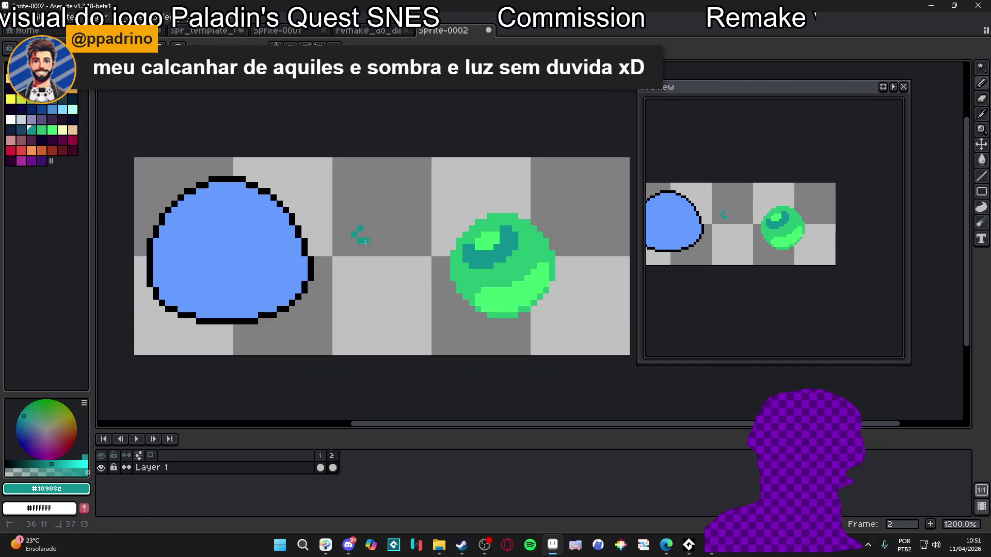
pyautogui.hotkey('ctrl', 'z')
pyautogui.moveTo(518, 285); pyautogui.dragTo(498, 264)
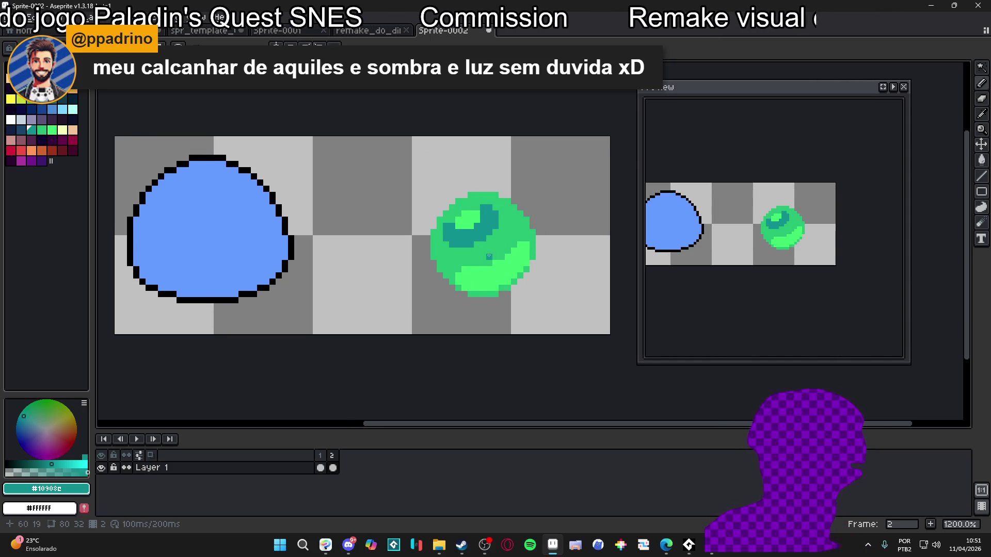
pyautogui.scroll(1, 477, 281)
pyautogui.scroll(-1, 479, 266)
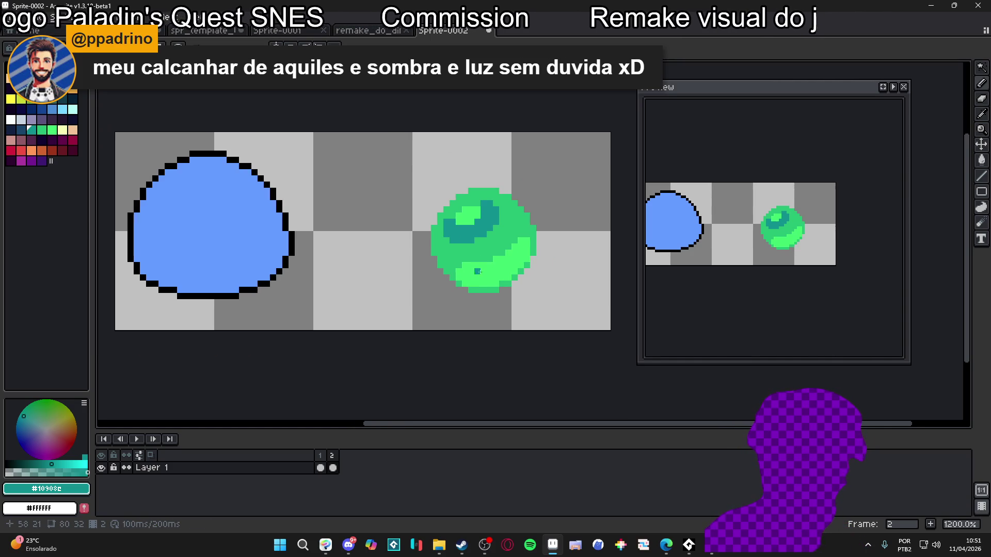
pyautogui.scroll(-4, 502, 265)
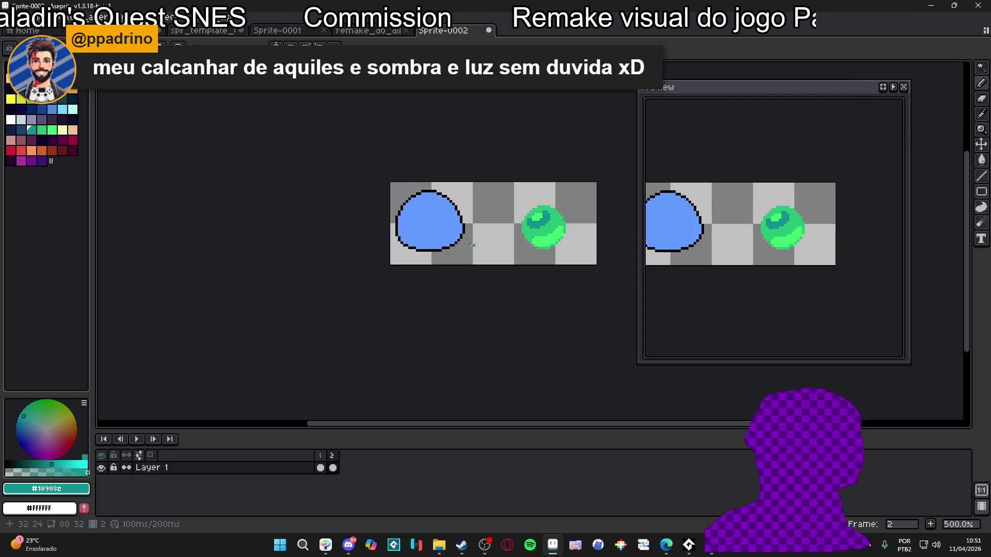
pyautogui.scroll(4, 427, 227)
# Step: Paint a pale blue (idx-33) highlight on the blue slime's upper-left
pyautogui.click(427, 227)
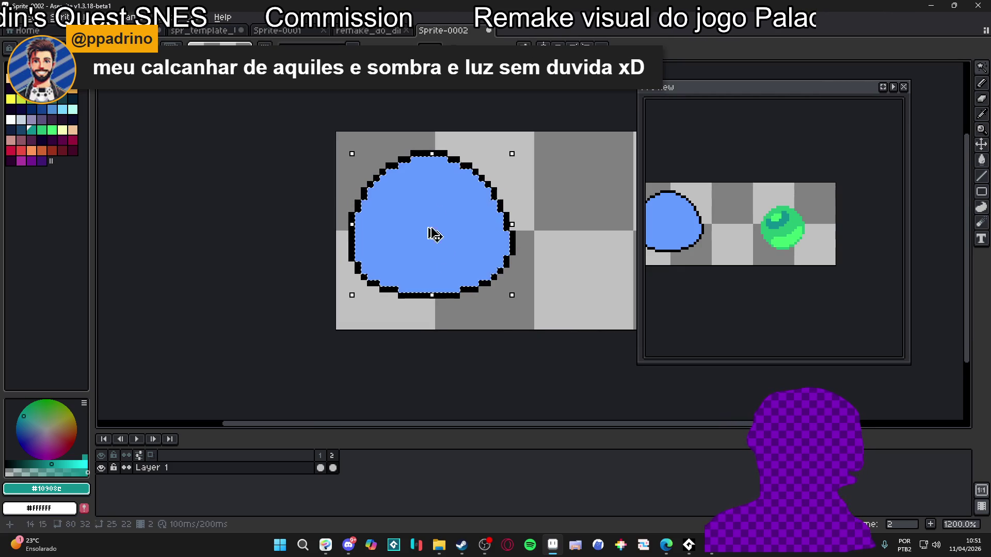
pyautogui.click(62, 110)
pyautogui.press('b')
pyautogui.moveTo(418, 173)
pyautogui.mouseDown()
pyautogui.moveTo(403, 206)
pyautogui.moveTo(439, 186)
pyautogui.mouseUp()
pyautogui.click(414, 214)
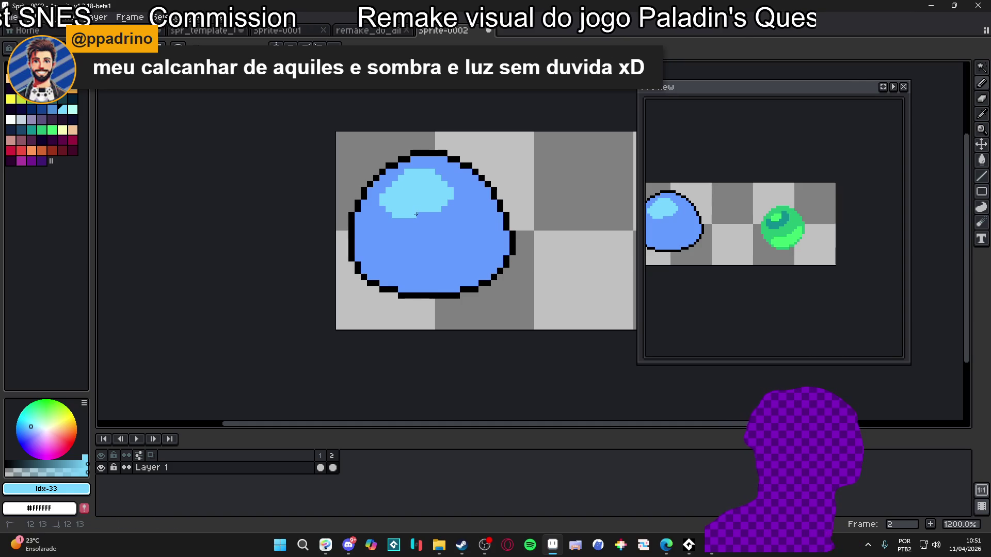
pyautogui.scroll(-1, 420, 213)
pyautogui.scroll(2, 420, 238)
# Step: Paint a lighter blue (#6bb3FF) patch across the blob's lower part
pyautogui.press('w')
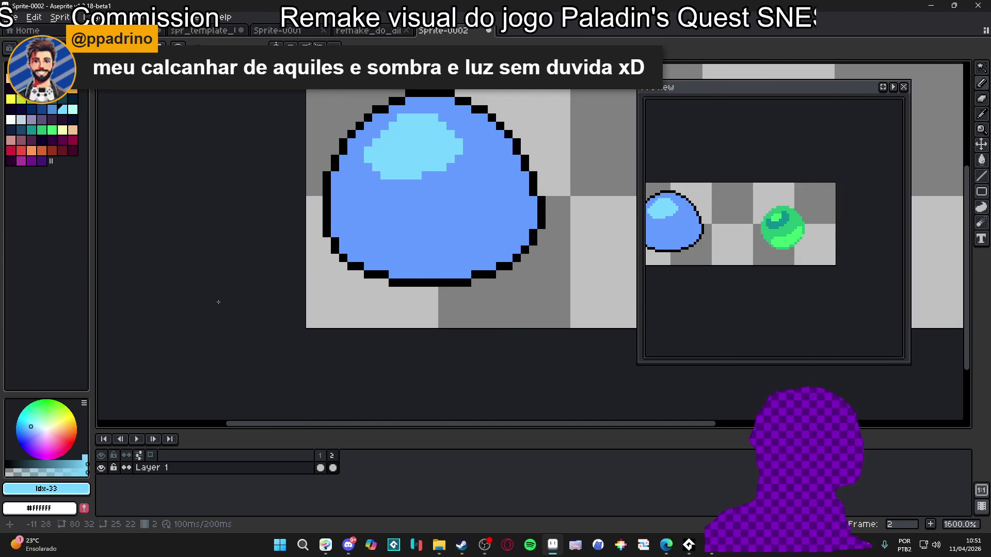
pyautogui.click(39, 472)
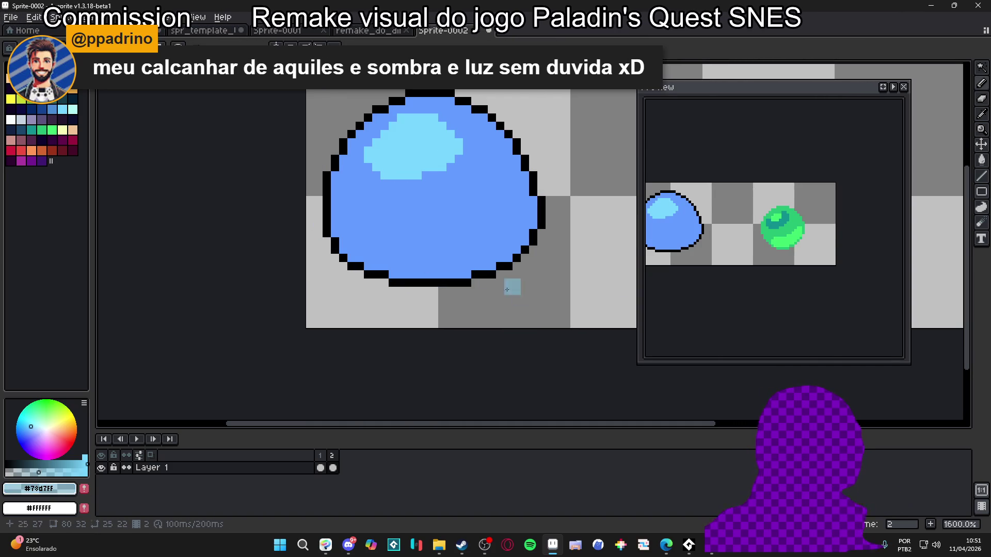
pyautogui.press('b')
pyautogui.moveTo(438, 275)
pyautogui.mouseDown()
pyautogui.moveTo(420, 262)
pyautogui.moveTo(516, 216)
pyautogui.moveTo(511, 236)
pyautogui.moveTo(415, 255)
pyautogui.moveTo(448, 235)
pyautogui.mouseUp()
pyautogui.keyDown('alt'); pyautogui.click(423, 264); pyautogui.keyUp('alt')
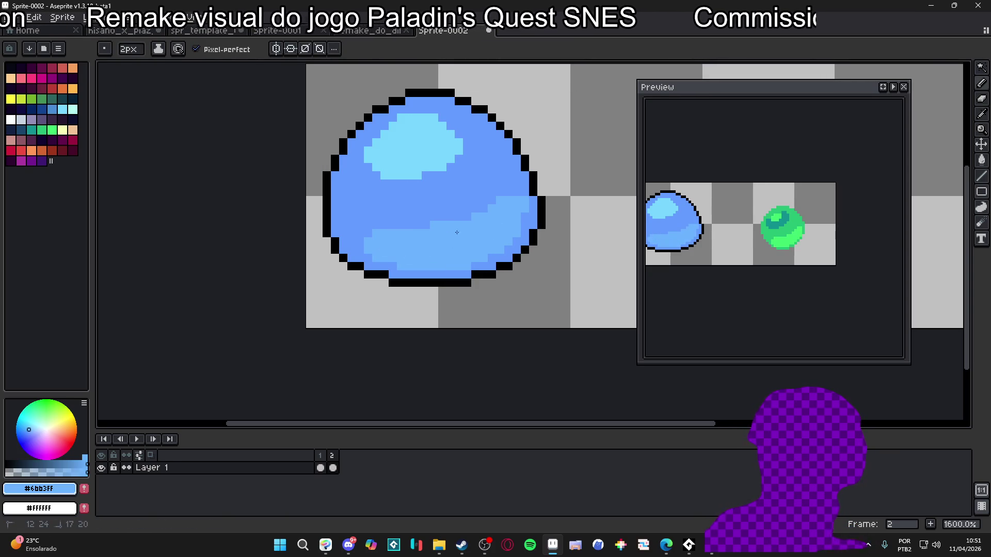
pyautogui.keyDown('alt'); pyautogui.click(515, 184); pyautogui.keyUp('alt')
# Step: Paint a dark-blue (#3f74cd) band beneath the slime's top highlight with a 1–2px pencil
pyautogui.click(528, 203)
pyautogui.press('-')
pyautogui.scroll(2, 415, 155)
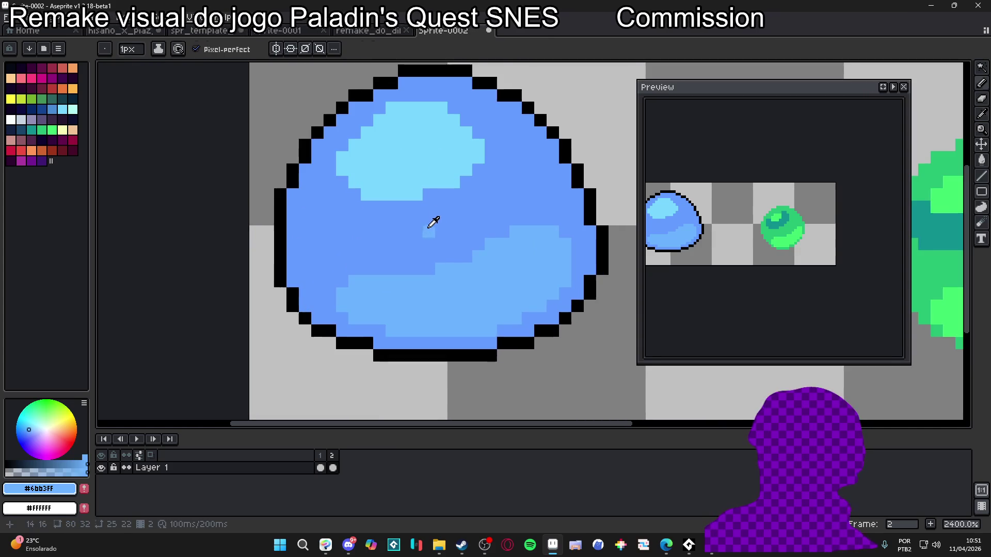
pyautogui.click(49, 114)
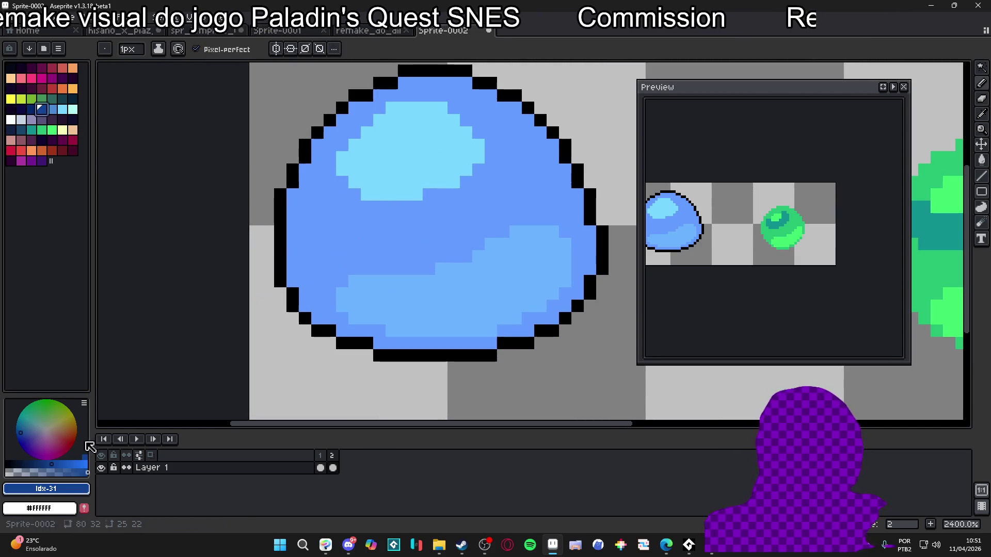
pyautogui.press('+')
pyautogui.press('0')
pyautogui.moveTo(441, 206)
pyautogui.mouseDown()
pyautogui.moveTo(498, 186)
pyautogui.moveTo(501, 170)
pyautogui.mouseUp()
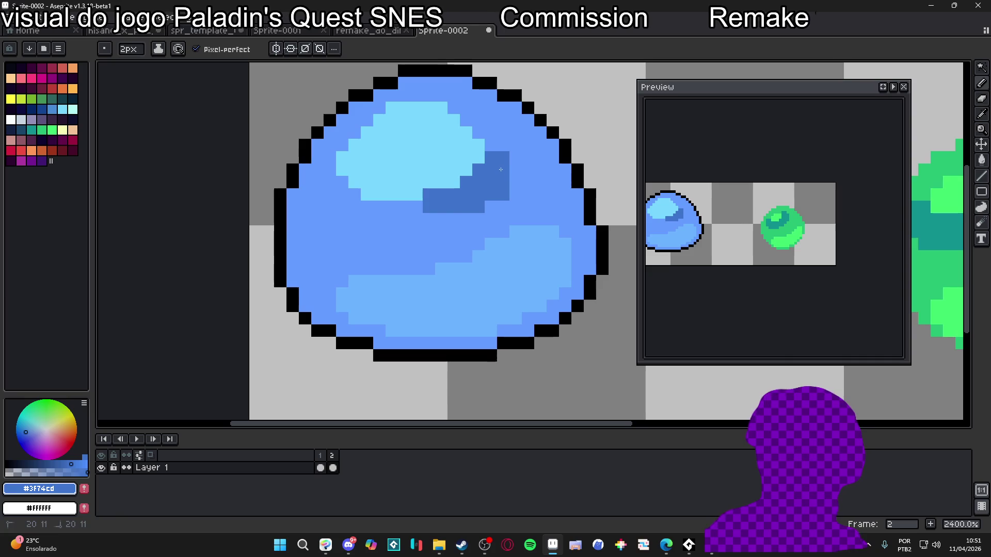
pyautogui.moveTo(433, 221); pyautogui.dragTo(393, 217)
pyautogui.press('-')
pyautogui.click(367, 207)
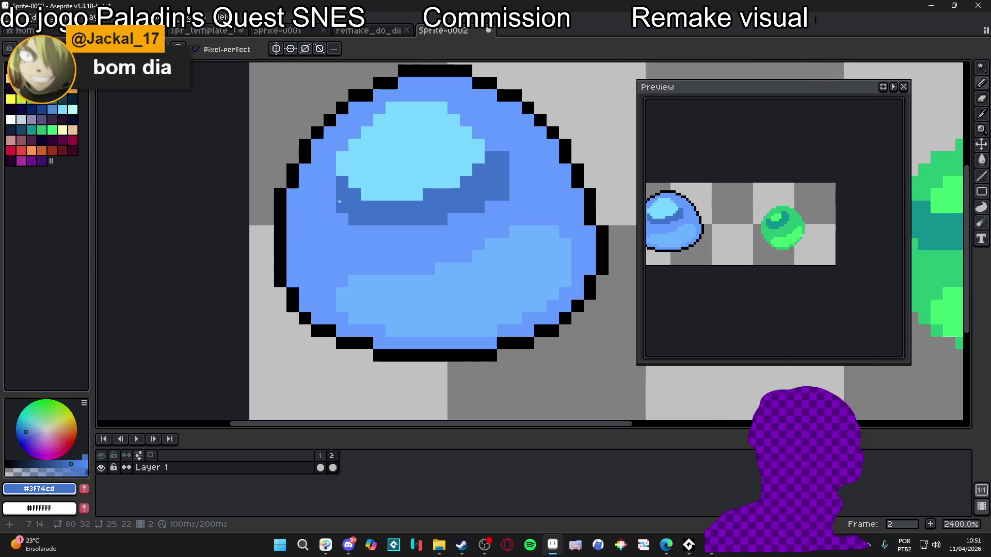
pyautogui.click(492, 143)
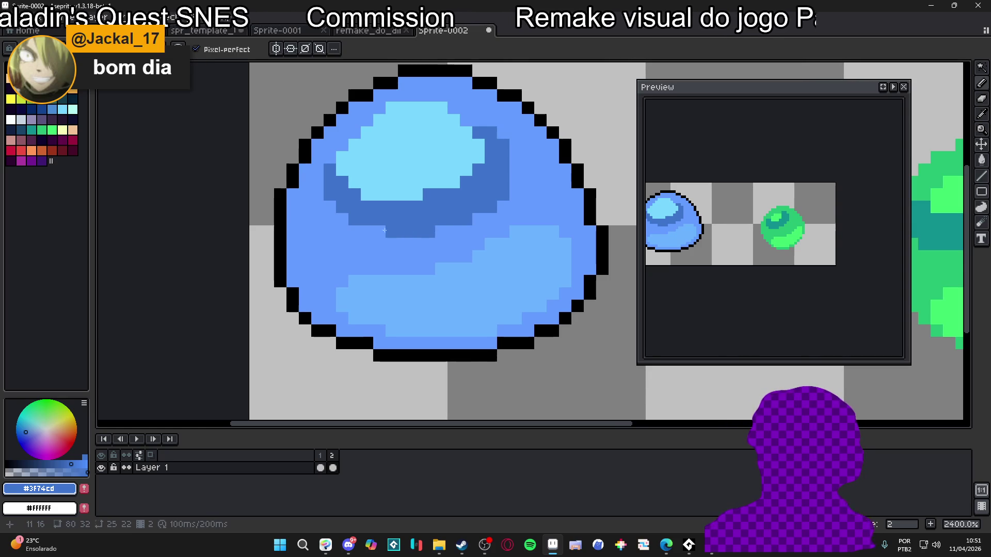
# Step: Paint a light-blue (#78d7ff) highlight along the slime's lower-right body and bottom edge
pyautogui.scroll(-5, 389, 230)
pyautogui.keyDown('alt'); pyautogui.click(454, 230); pyautogui.keyUp('alt')
pyautogui.scroll(5, 454, 230)
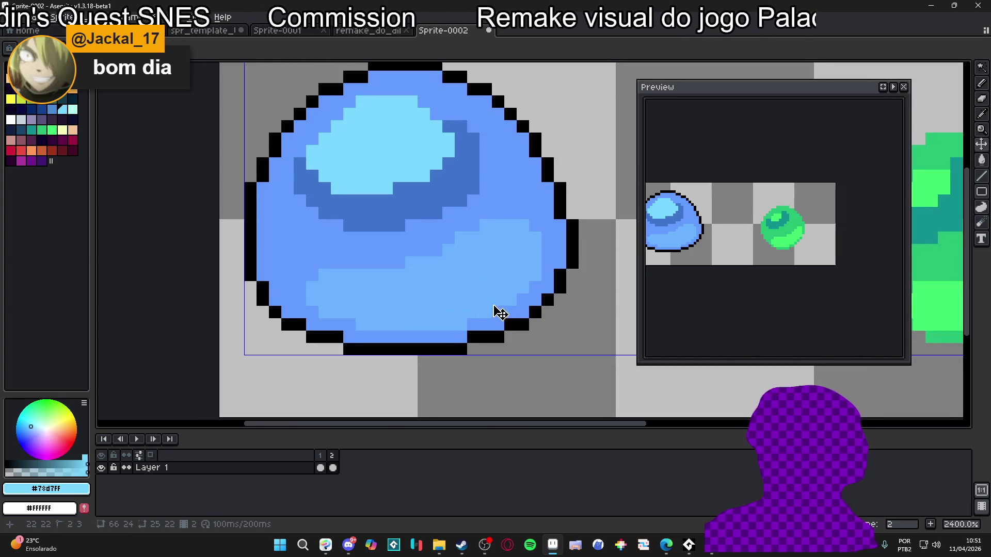
pyautogui.moveTo(480, 287)
pyautogui.mouseDown()
pyautogui.moveTo(456, 313)
pyautogui.moveTo(387, 323)
pyautogui.mouseUp()
pyautogui.click(498, 287)
pyautogui.click(436, 300)
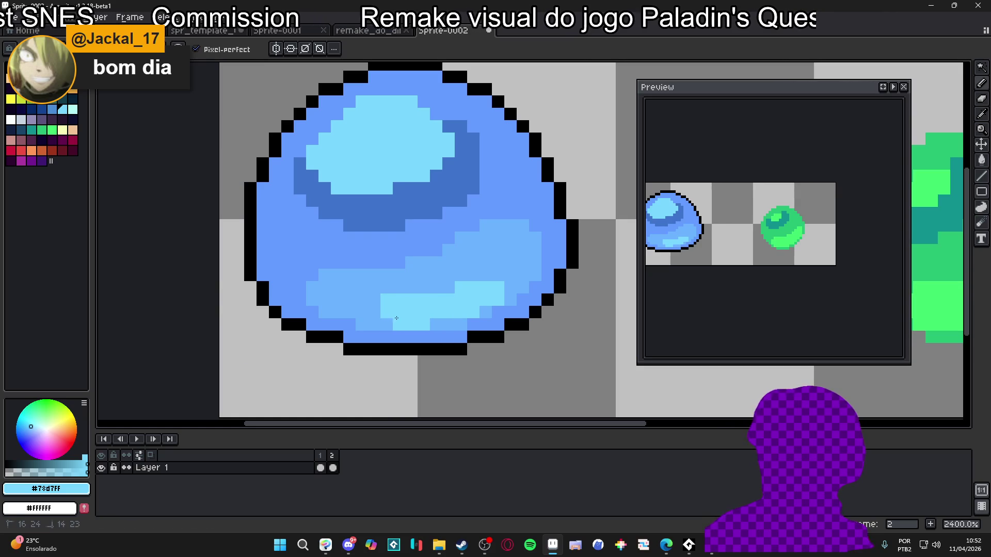
pyautogui.click(436, 324)
# Step: Repaint stray highlight pixels in sampled mid-blue, add more light-blue pixels, then show frame 1
pyautogui.scroll(-2, 428, 289)
pyautogui.scroll(2, 427, 289)
pyautogui.press('alt')
pyautogui.click(422, 295)
pyautogui.moveTo(432, 300); pyautogui.dragTo(432, 313)
pyautogui.click(451, 305)
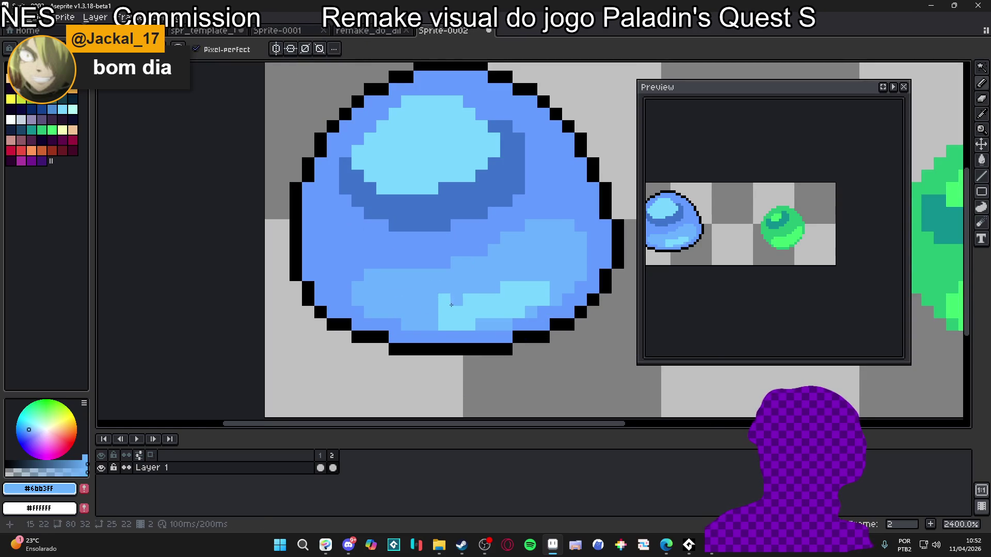
pyautogui.keyDown('alt'); pyautogui.click(540, 283); pyautogui.keyUp('alt')
pyautogui.moveTo(556, 276); pyautogui.dragTo(531, 275)
pyautogui.scroll(-5, 536, 315)
pyautogui.scroll(1, 537, 317)
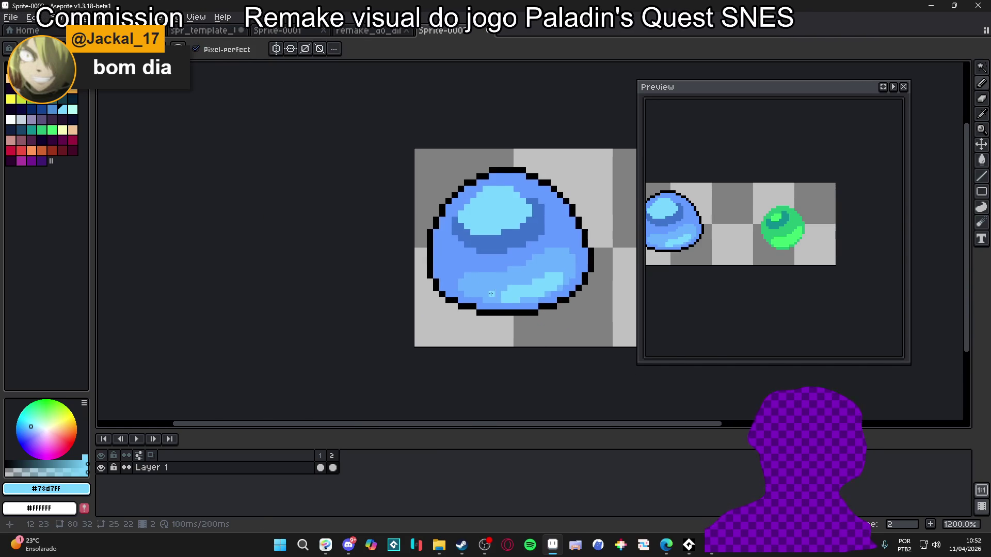
pyautogui.scroll(-2, 464, 299)
pyautogui.scroll(2, 440, 290)
pyautogui.scroll(1, 440, 290)
pyautogui.keyDown('alt'); pyautogui.click(440, 290); pyautogui.keyUp('alt')
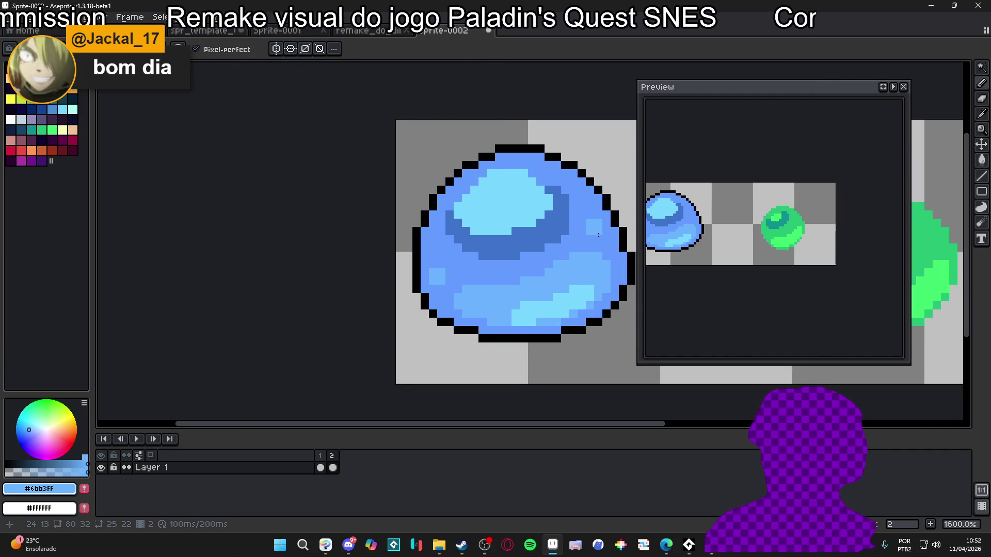
pyautogui.scroll(-2, 599, 240)
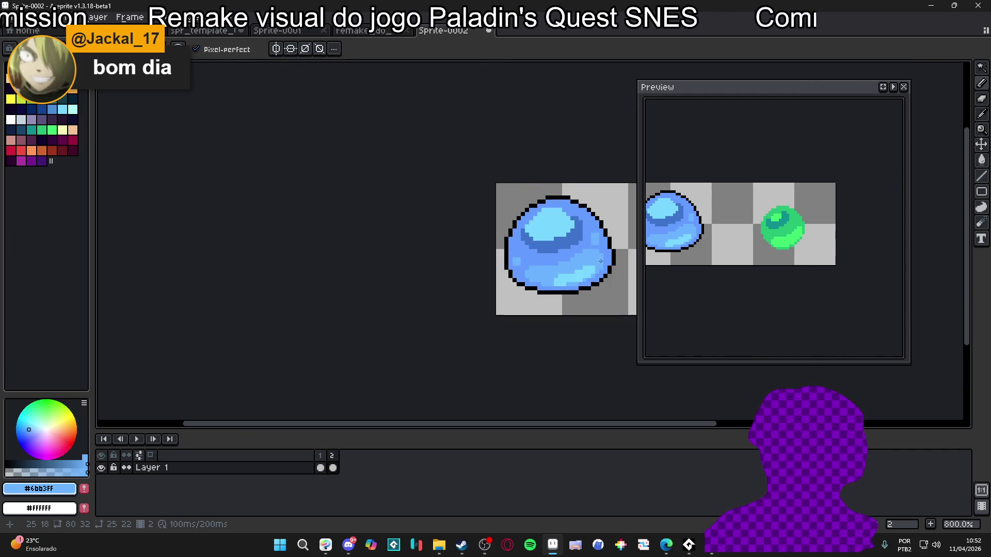
pyautogui.click(321, 455)
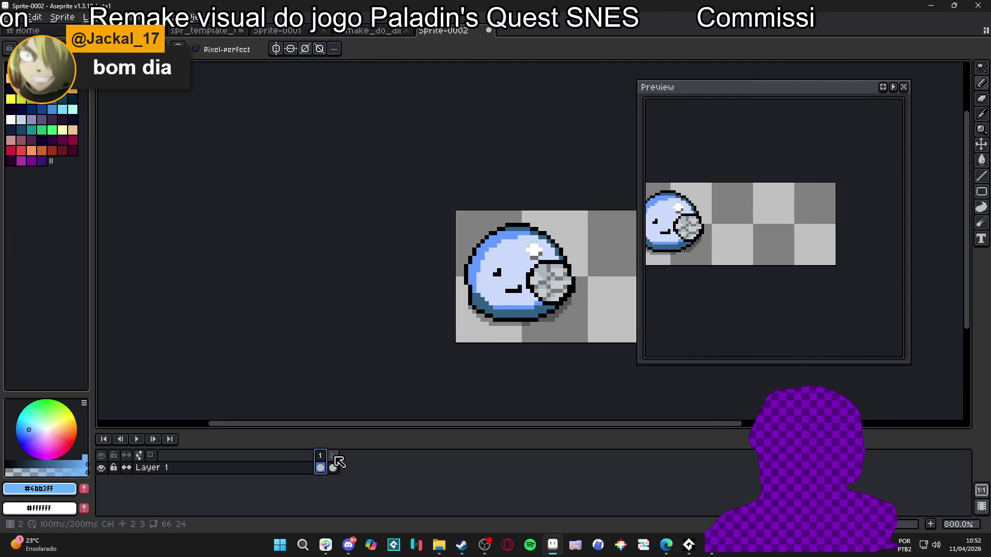
# Step: Back on frame 2, add a new layer for the face and select black
pyautogui.click(333, 467)
pyautogui.moveTo(471, 303); pyautogui.dragTo(431, 308)
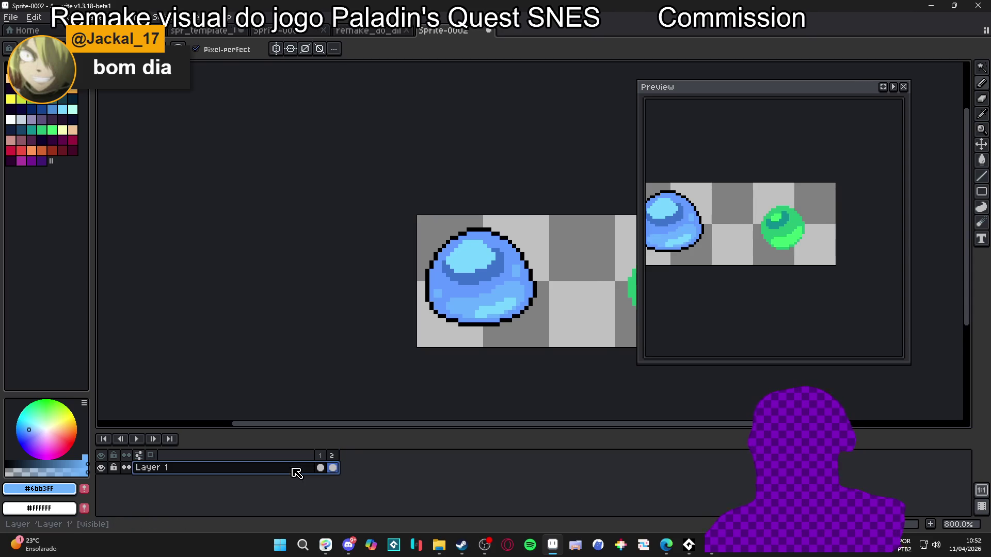
pyautogui.hotkey('shift', 'n')
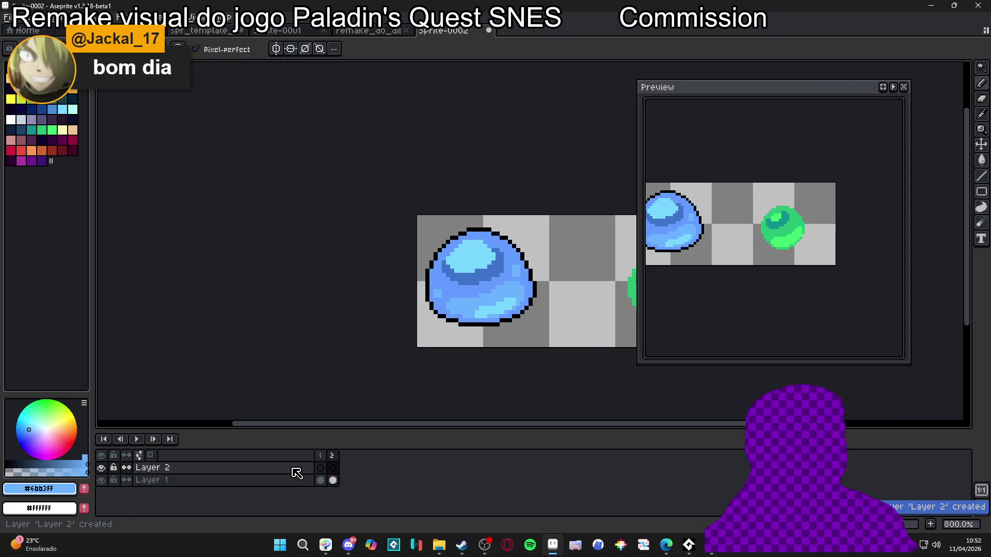
pyautogui.click(333, 467)
pyautogui.scroll(2, 436, 346)
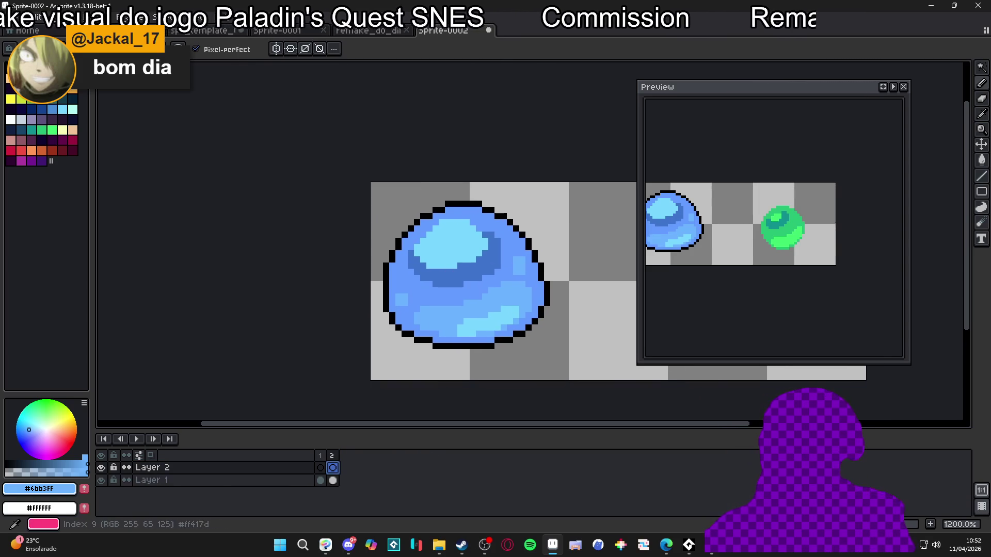
pyautogui.click(10, 78)
# Step: Draw two tall dark-bar eyes and a small smile on the blue slime
pyautogui.scroll(1, 425, 312)
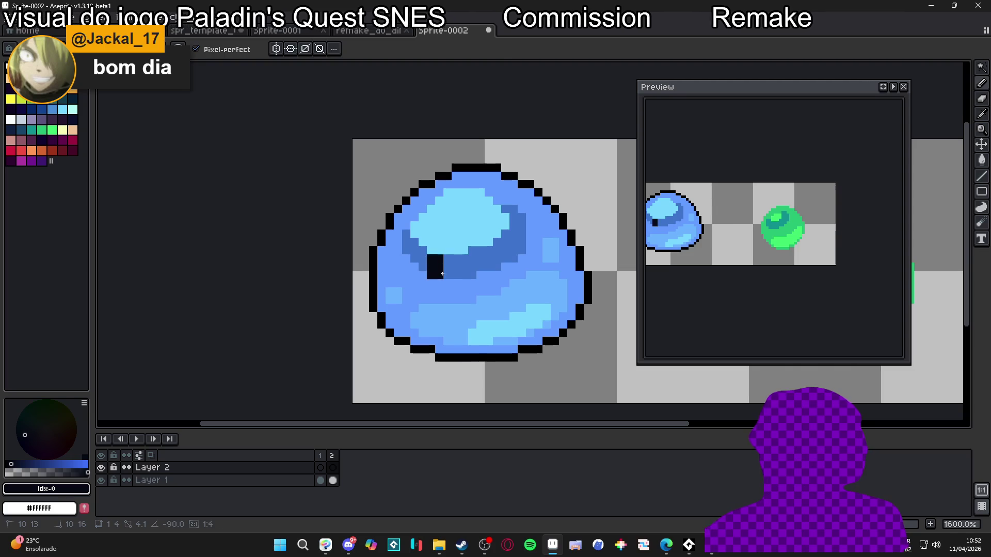
pyautogui.moveTo(435, 242); pyautogui.dragTo(435, 274)
pyautogui.click(476, 246)
pyautogui.hotkey('ctrl', 'z')
pyautogui.moveTo(484, 243)
pyautogui.mouseDown()
pyautogui.moveTo(490, 310)
pyautogui.moveTo(508, 298)
pyautogui.mouseUp()
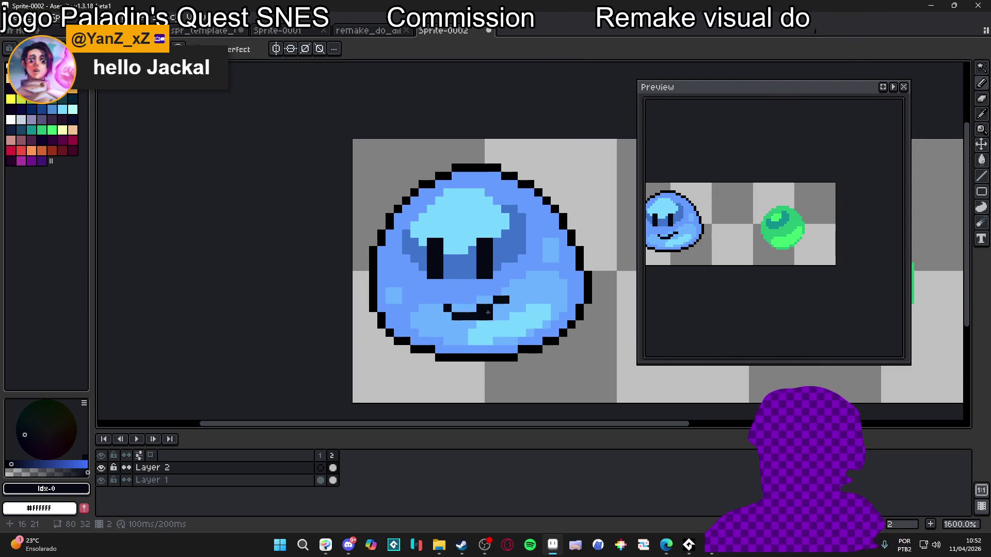
pyautogui.keyDown('alt'); pyautogui.click(481, 308); pyautogui.keyUp('alt')
pyautogui.click(489, 309)
pyautogui.scroll(-2, 497, 300)
pyautogui.scroll(2, 464, 284)
pyautogui.scroll(-1, 437, 268)
pyautogui.scroll(-3, 437, 268)
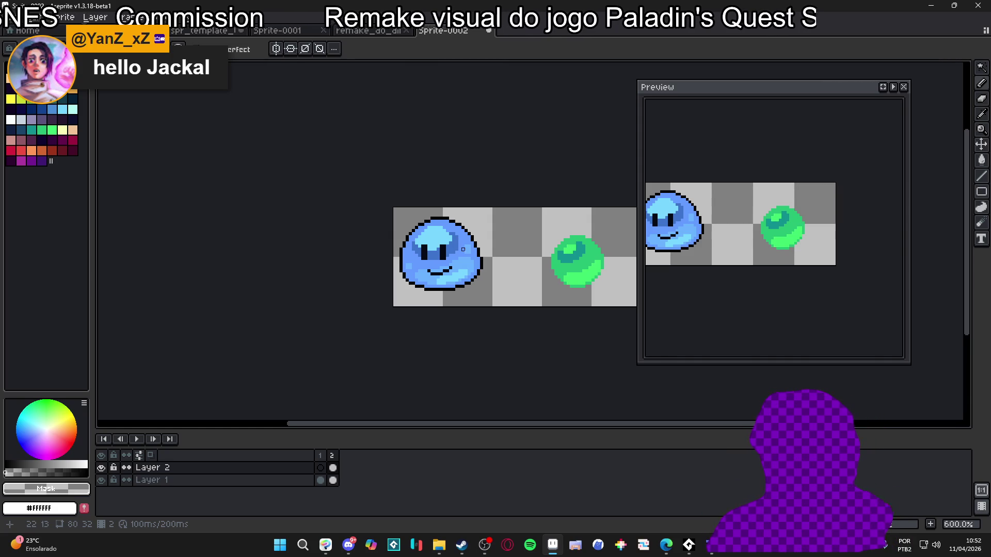
# Step: On the base layer, sample the slime's blues and erase a stray light-blue highlight pixel
pyautogui.scroll(3, 463, 249)
pyautogui.press('Down')
pyautogui.scroll(3, 441, 233)
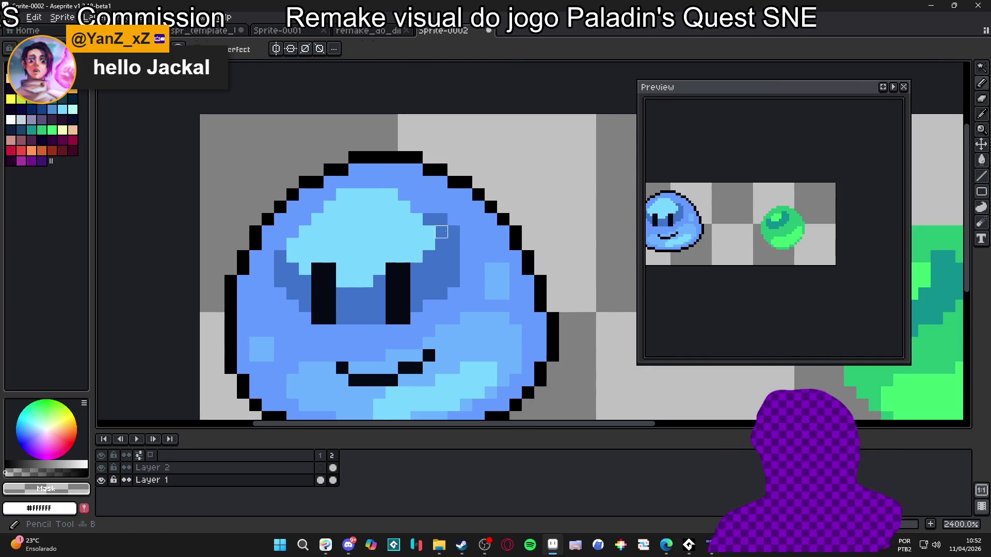
pyautogui.keyDown('alt'); pyautogui.click(441, 233); pyautogui.keyUp('alt')
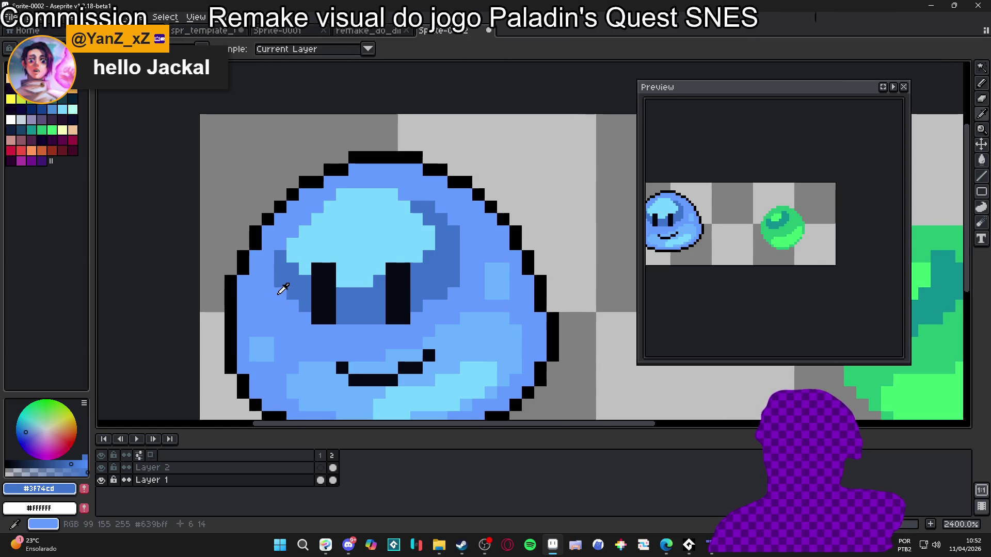
pyautogui.keyDown('alt'); pyautogui.click(278, 279); pyautogui.keyUp('alt')
pyautogui.scroll(-3, 320, 296)
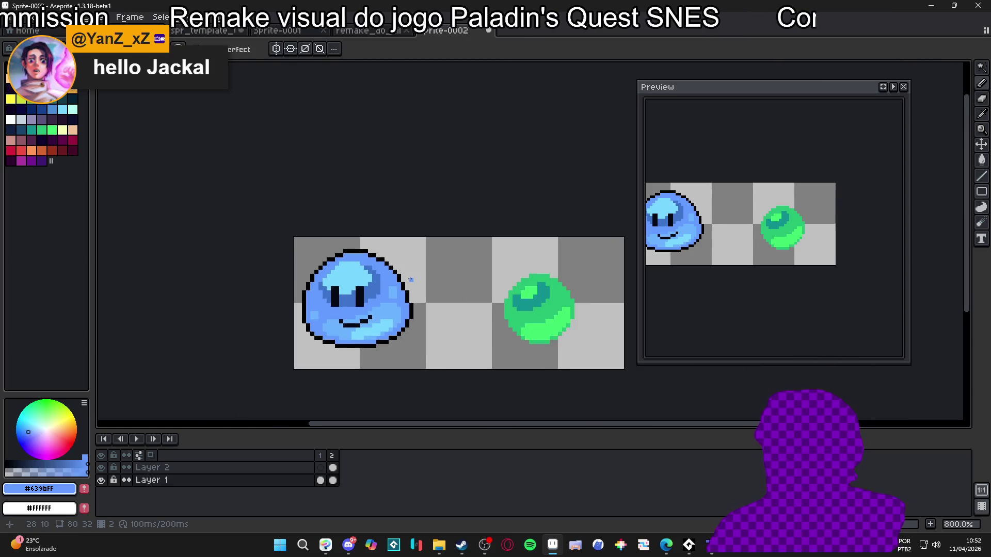
pyautogui.scroll(2, 364, 302)
pyautogui.scroll(-1, 401, 323)
pyautogui.scroll(-1, 315, 322)
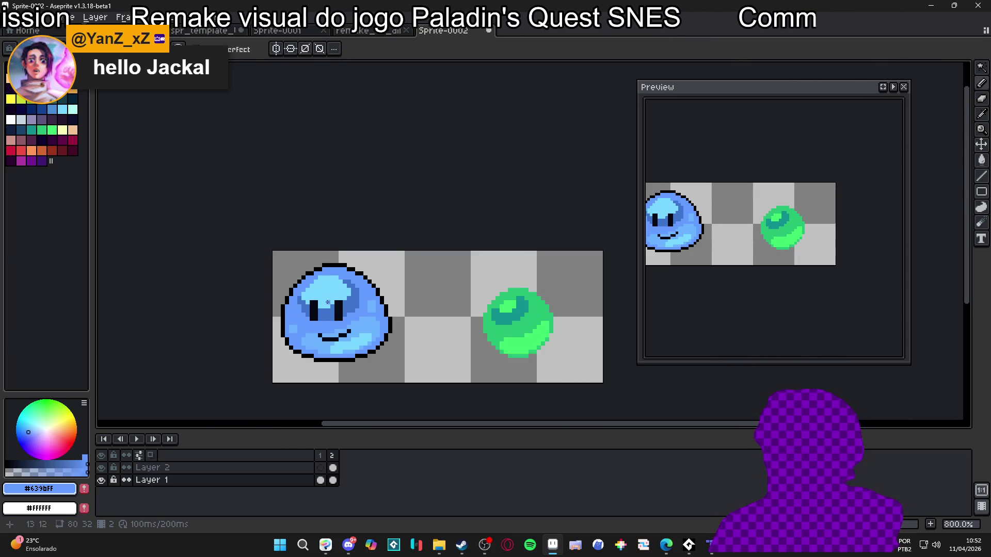
pyautogui.scroll(3, 330, 317)
pyautogui.keyDown('alt'); pyautogui.click(350, 303); pyautogui.keyUp('alt')
pyautogui.press('e')
pyautogui.click(349, 239)
pyautogui.press('b')
pyautogui.keyDown('alt'); pyautogui.click(368, 235); pyautogui.keyUp('alt')
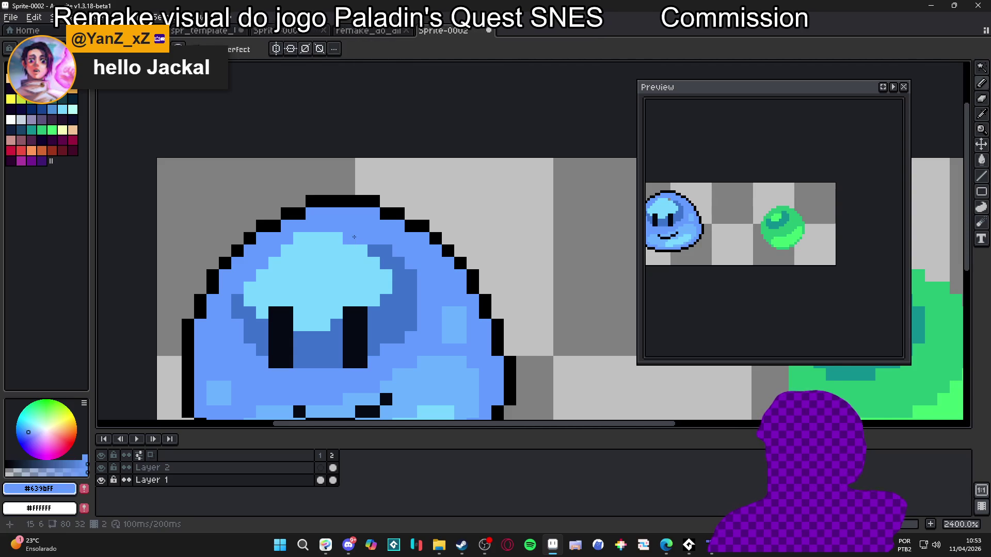
pyautogui.scroll(-4, 296, 238)
pyautogui.scroll(2, 297, 263)
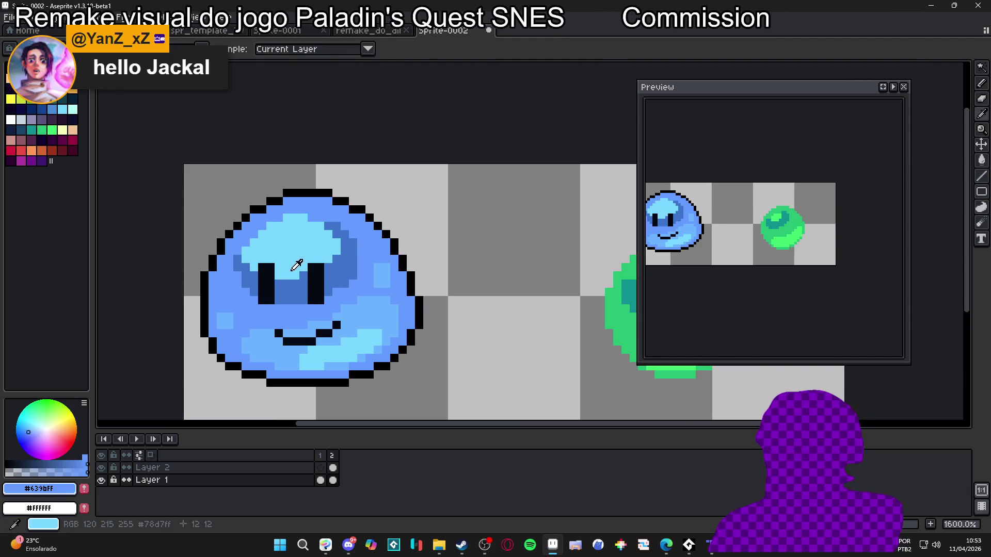
pyautogui.keyDown('alt'); pyautogui.click(300, 276); pyautogui.keyUp('alt')
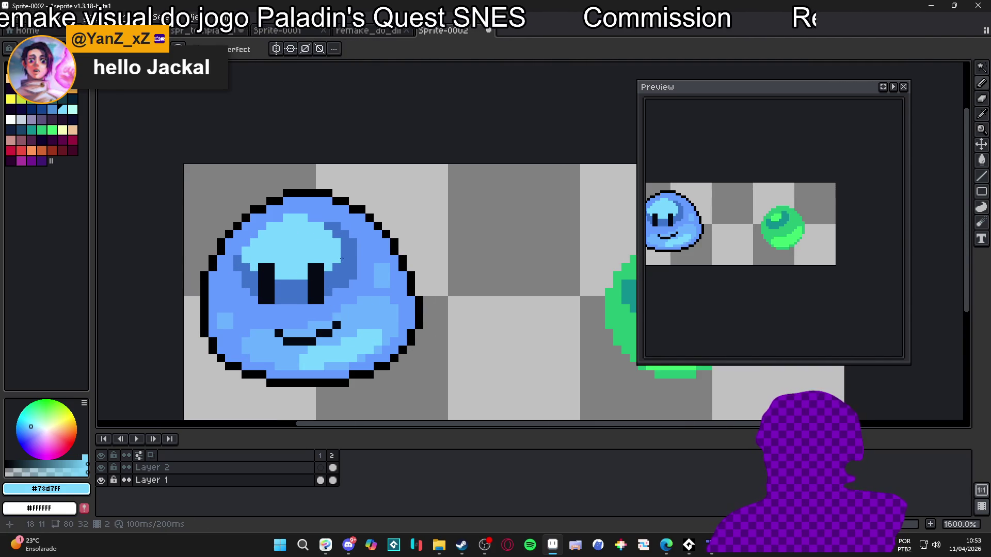
pyautogui.scroll(-1, 364, 295)
# Step: On the face layer, pick near-black, undo a stray stroke, and recentre the slime
pyautogui.press('Up')
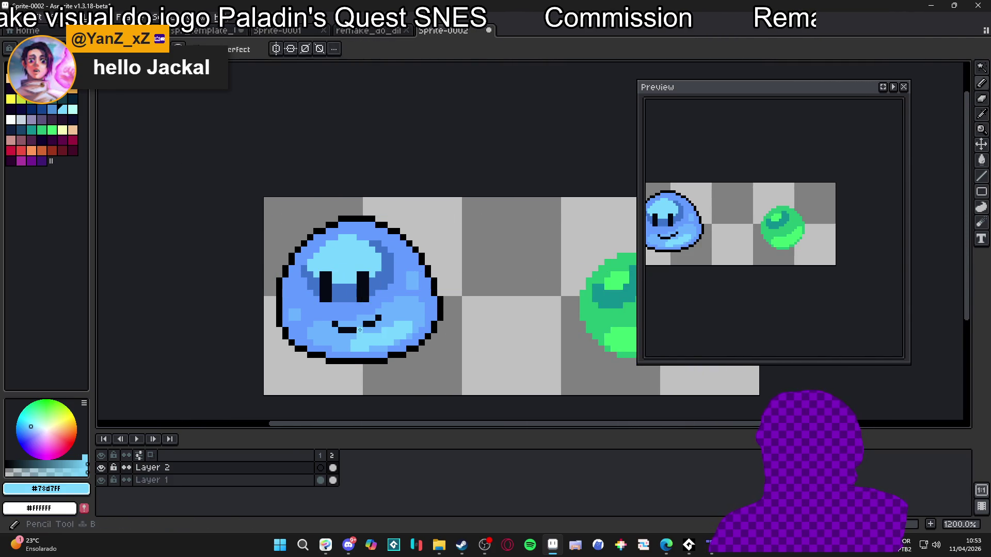
pyautogui.scroll(1, 371, 294)
pyautogui.keyDown('alt'); pyautogui.click(384, 297); pyautogui.keyUp('alt')
pyautogui.moveTo(484, 246); pyautogui.dragTo(552, 196)
pyautogui.hotkey('ctrl', 'z')
pyautogui.moveTo(360, 283); pyautogui.dragTo(420, 301)
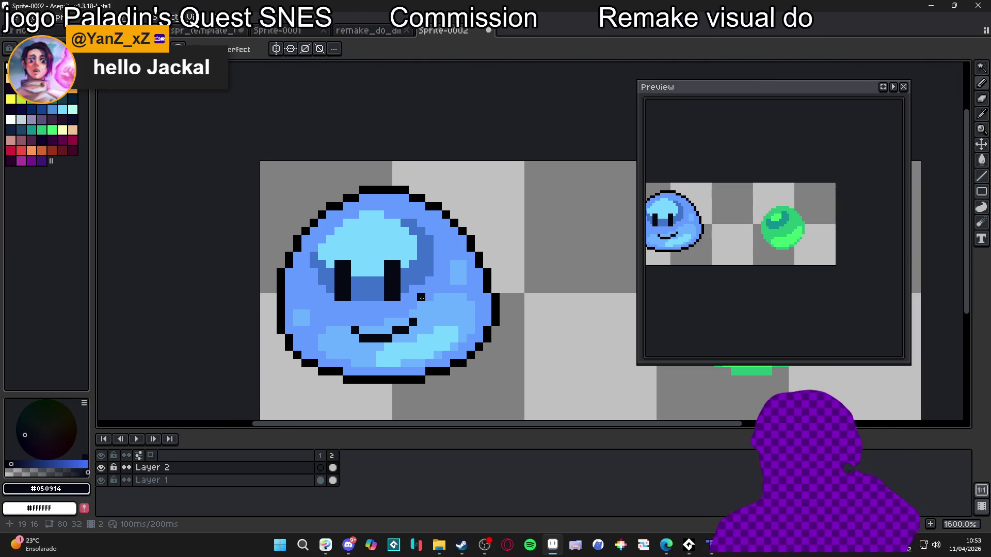
pyautogui.scroll(-3, 422, 298)
pyautogui.scroll(2, 415, 302)
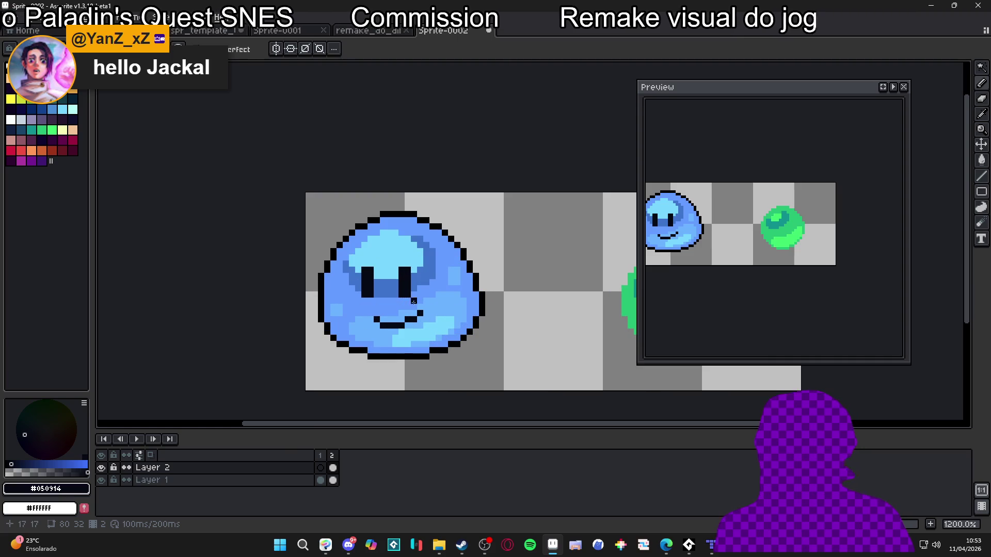
pyautogui.scroll(-2, 436, 281)
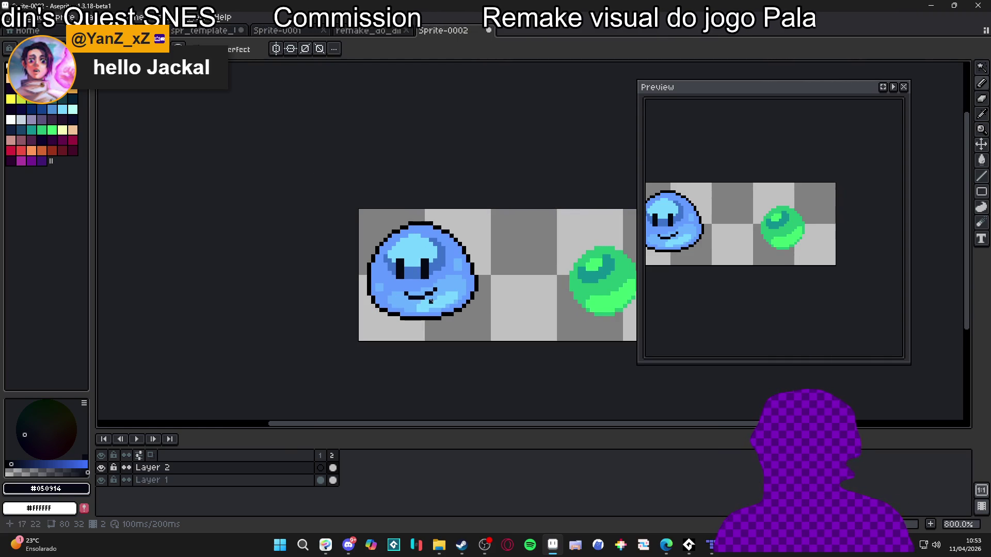
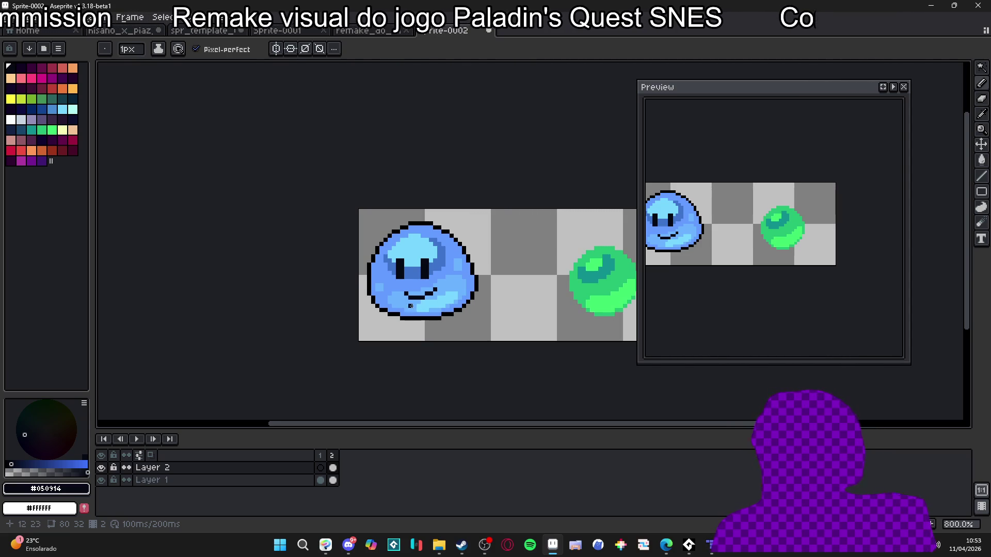
# Step: Clean up the stray pixels beside the slime's mouth
pyautogui.scroll(5, 410, 306)
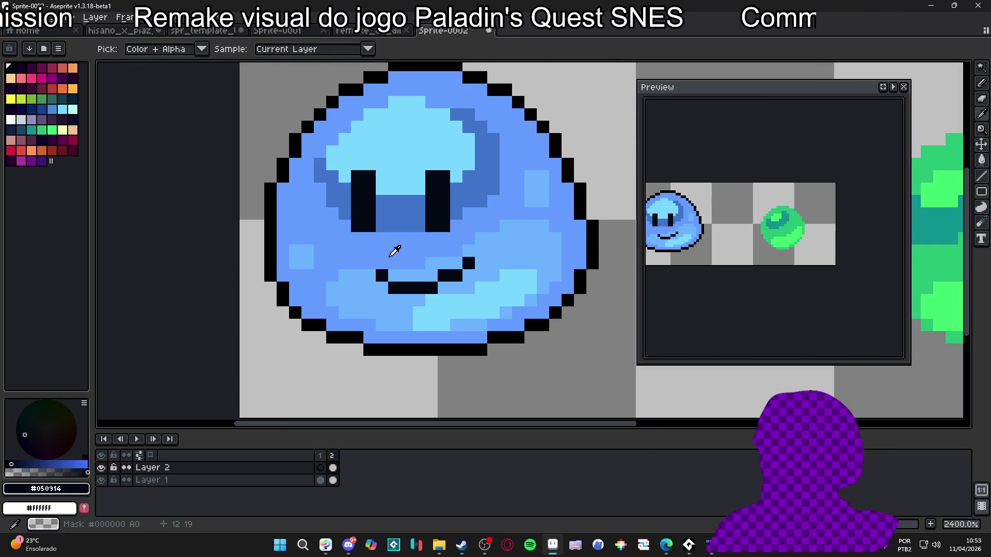
pyautogui.click(394, 262)
pyautogui.keyDown('alt'); pyautogui.click(394, 253); pyautogui.keyUp('alt')
pyautogui.click(394, 263)
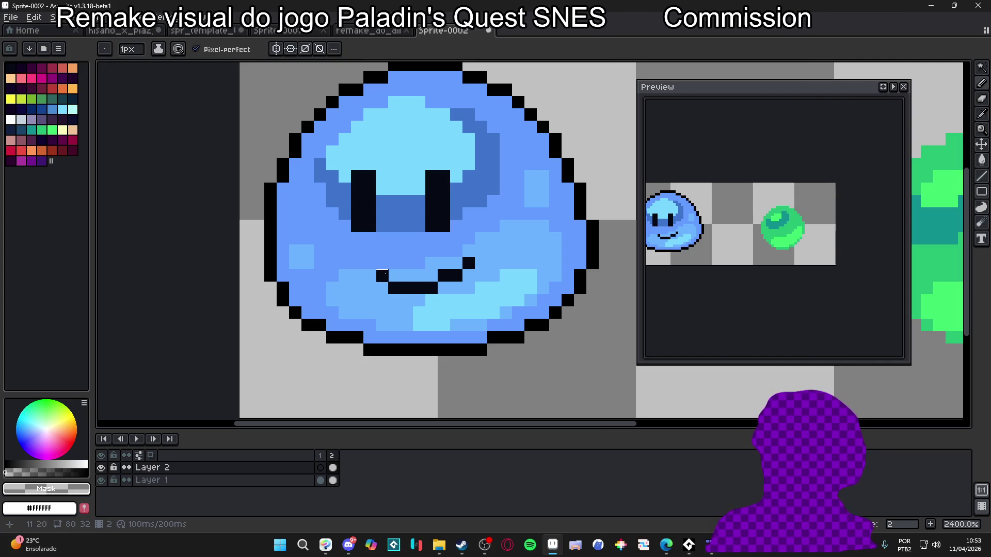
# Step: Repaint the black mouth line in dark blue #2d4779 on Layer 2
pyautogui.click(333, 480)
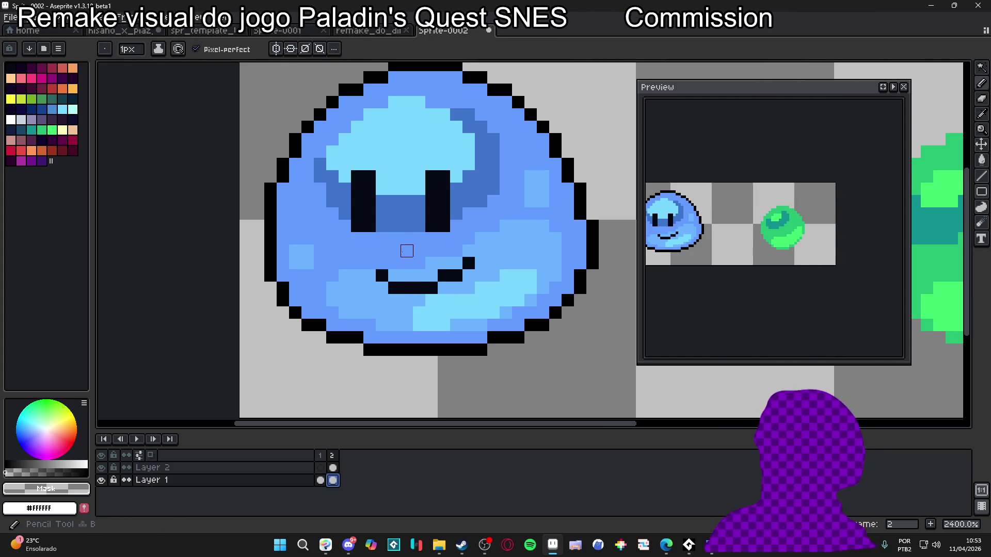
pyautogui.keyDown('alt'); pyautogui.click(404, 247); pyautogui.keyUp('alt')
pyautogui.hotkey('alt', 'Up')
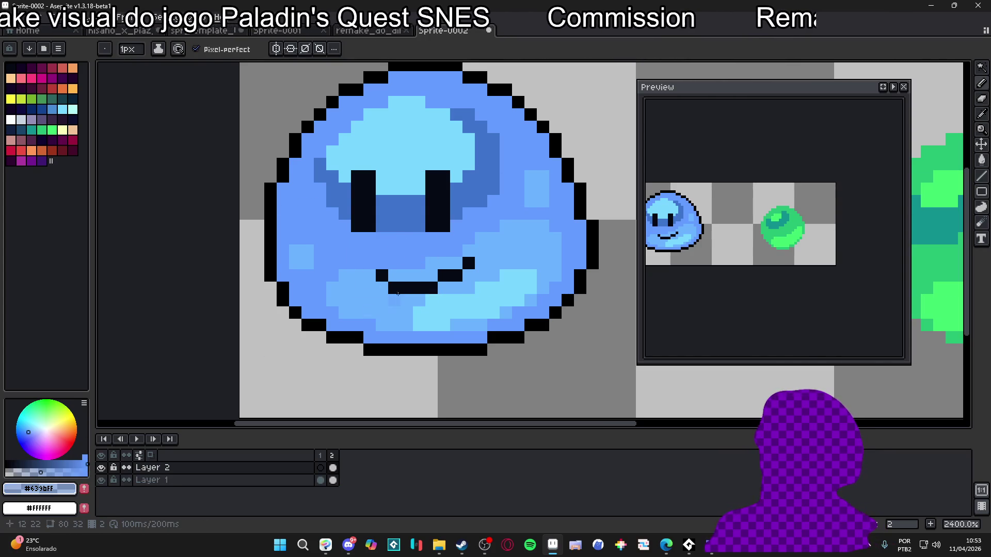
pyautogui.keyDown('alt'); pyautogui.click(394, 288); pyautogui.keyUp('alt')
pyautogui.moveTo(401, 288)
pyautogui.mouseDown()
pyautogui.moveTo(436, 285)
pyautogui.moveTo(474, 261)
pyautogui.mouseUp()
pyautogui.click(405, 285)
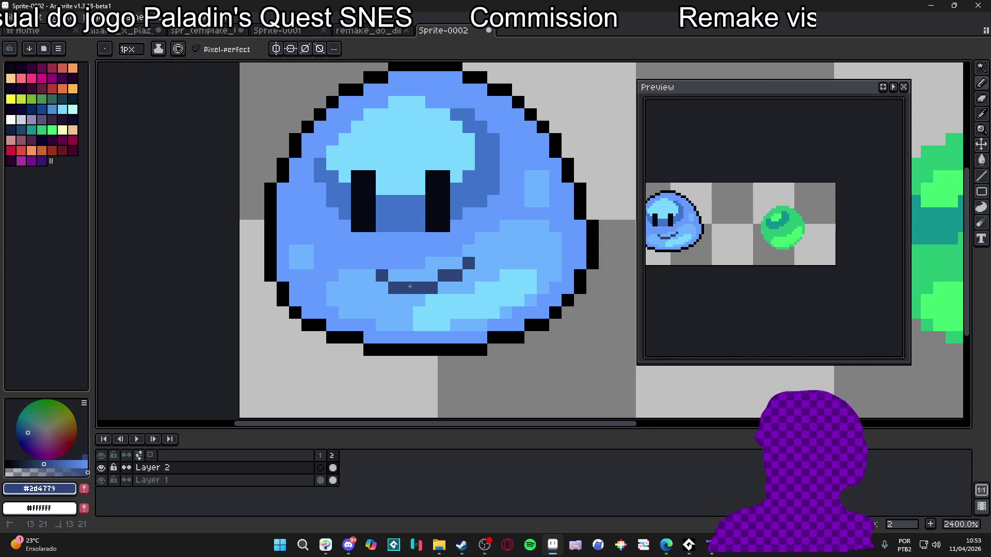
pyautogui.scroll(-4, 451, 278)
pyautogui.scroll(2, 401, 287)
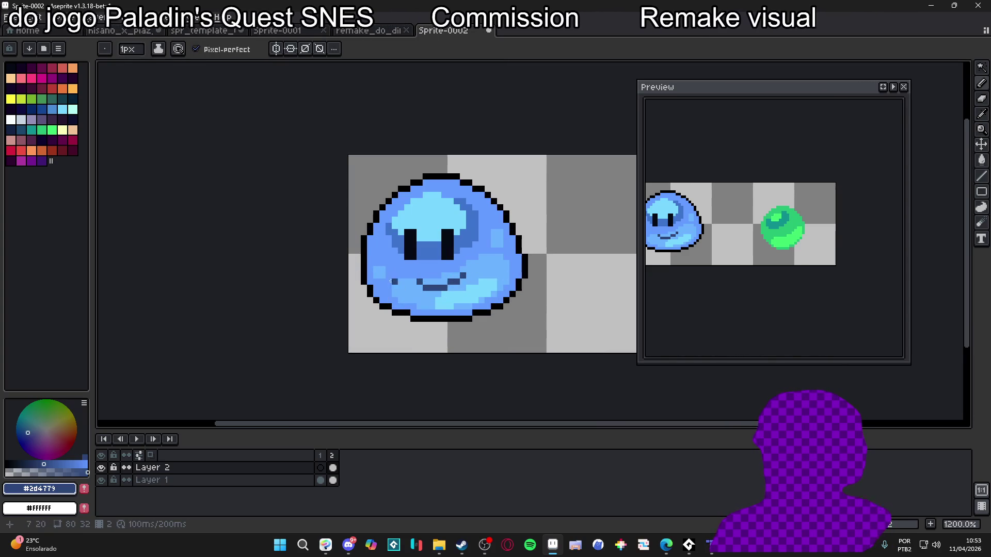
pyautogui.scroll(1, 444, 289)
# Step: Set the eyedropper to sample all layers and pick the slime's body blue
pyautogui.keyDown('alt'); pyautogui.click(434, 307); pyautogui.keyUp('alt')
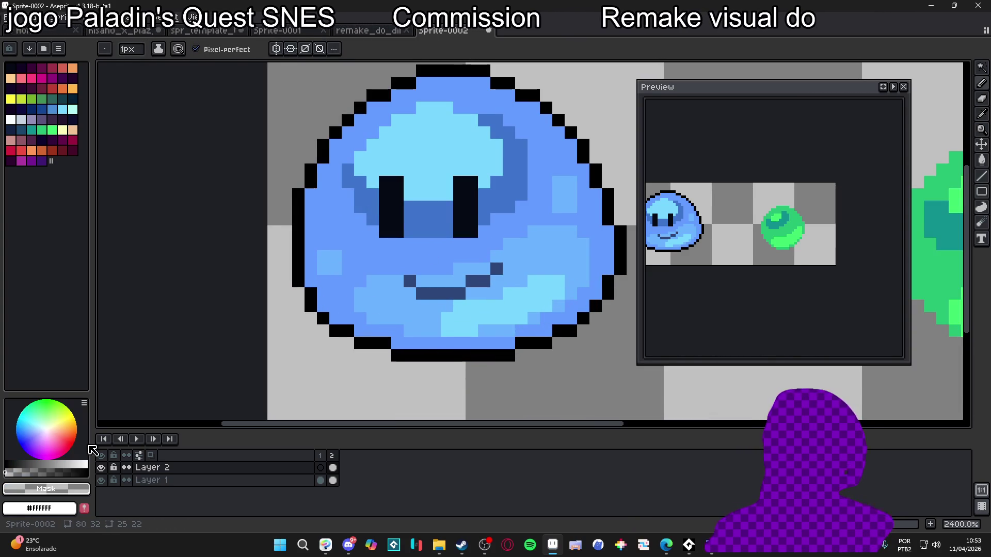
pyautogui.press('i')
pyautogui.click(308, 50)
pyautogui.click(277, 65)
pyautogui.click(449, 260)
# Step: Try lightening one mouth pixel, then undo it
pyautogui.press('b')
pyautogui.click(424, 294)
pyautogui.hotkey('ctrl', 'z')
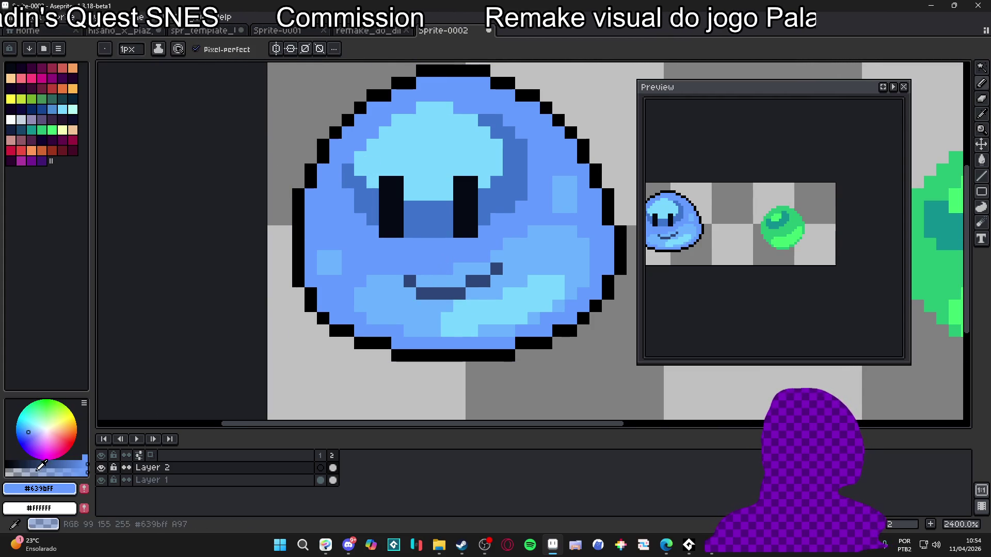
# Step: Lower the drawing colour's opacity and re-pick the mouth's dark blue from the canvas
pyautogui.click(36, 458)
pyautogui.keyDown('alt'); pyautogui.click(435, 246); pyautogui.keyUp('alt')
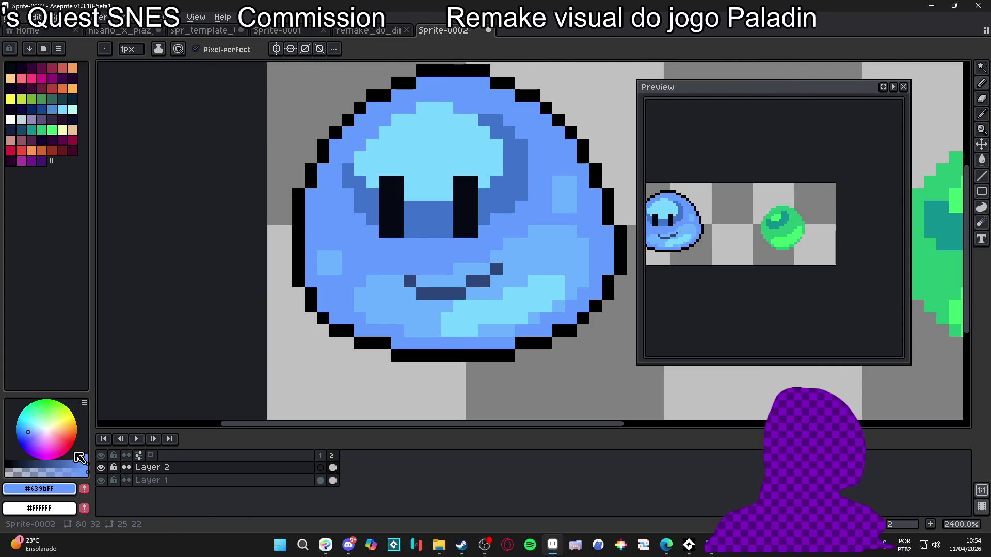
pyautogui.click(30, 471)
pyautogui.keyDown('alt'); pyautogui.click(426, 295); pyautogui.keyUp('alt')
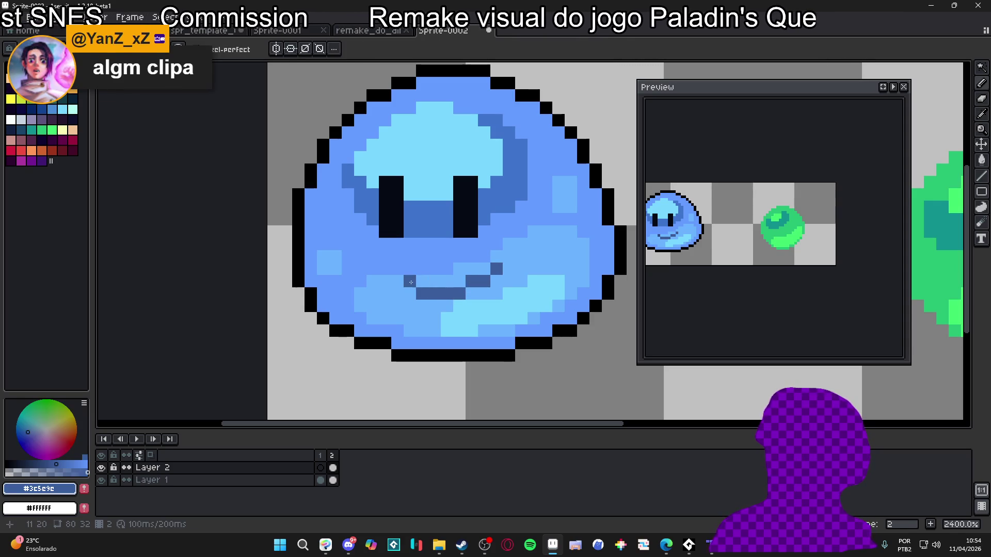
pyautogui.scroll(-5, 412, 284)
pyautogui.scroll(-1, 471, 294)
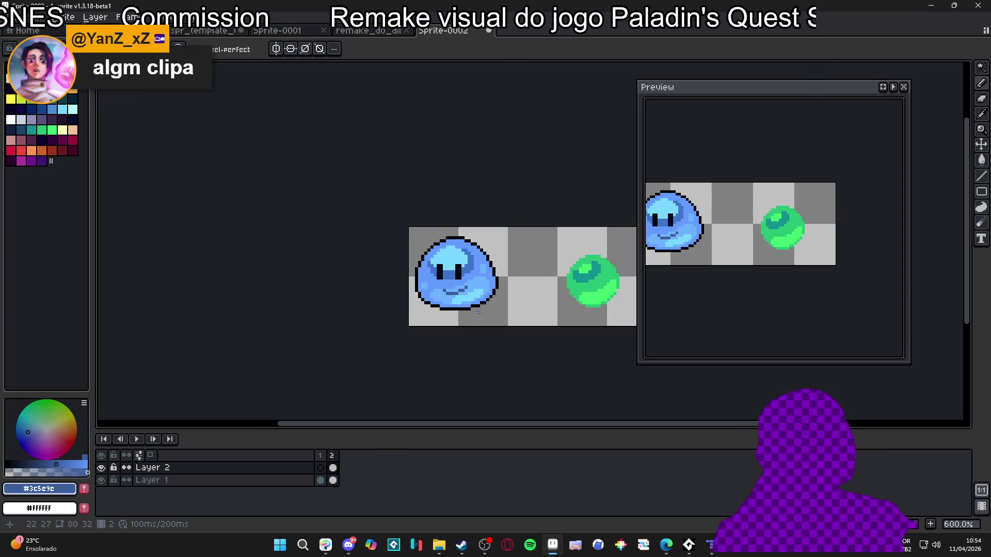
pyautogui.scroll(3, 451, 259)
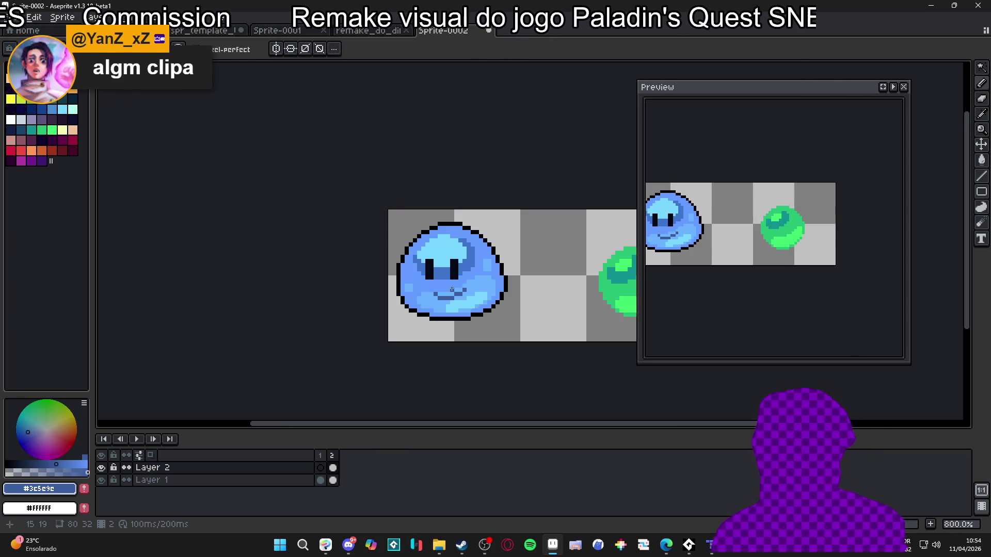
pyautogui.scroll(2, 460, 273)
pyautogui.scroll(-3, 465, 281)
pyautogui.scroll(3, 469, 289)
pyautogui.scroll(-3, 477, 300)
pyautogui.scroll(1, 477, 300)
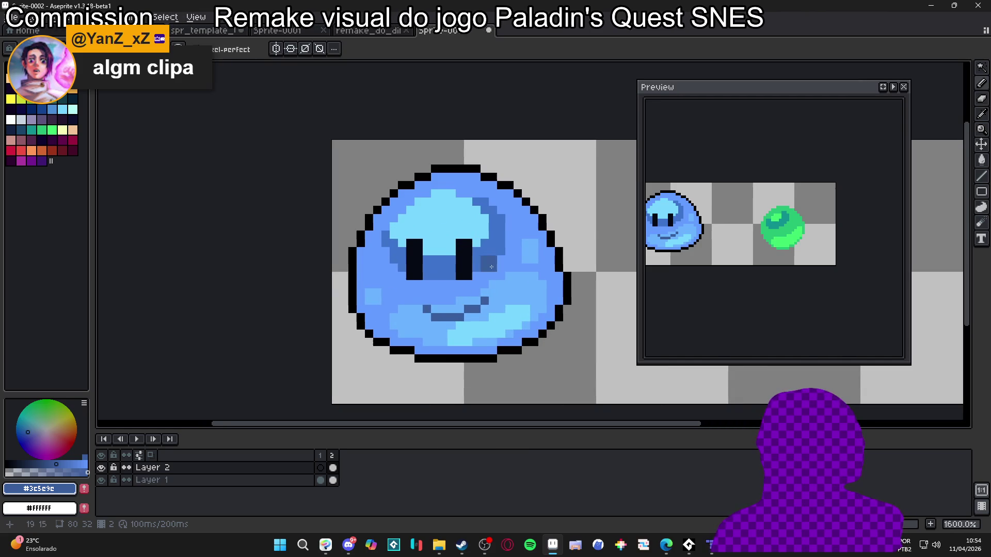
# Step: Darken the lower pixels of both slime eyes to navy, then select light cyan
pyautogui.keyDown('alt'); pyautogui.click(488, 272); pyautogui.keyUp('alt')
pyautogui.scroll(2, 490, 272)
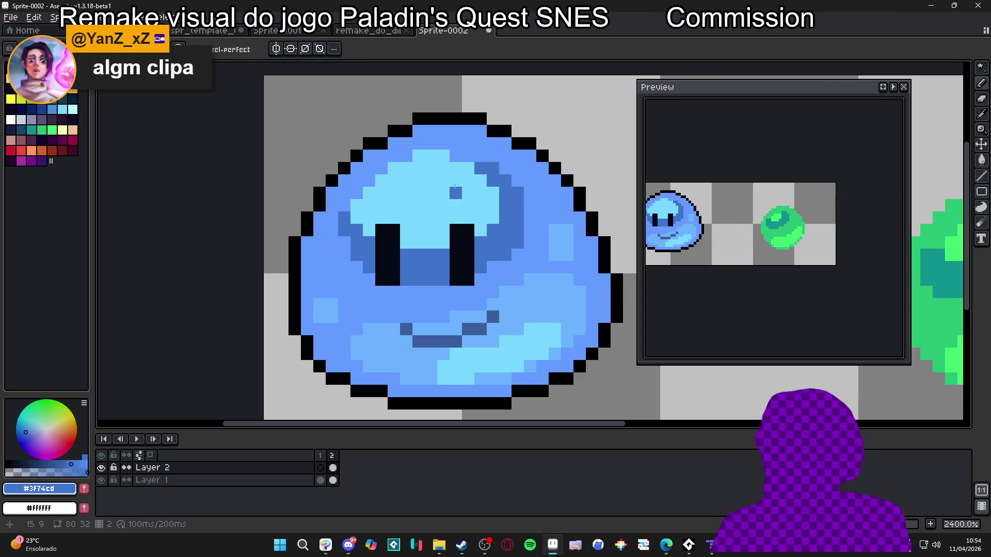
pyautogui.scroll(-3, 430, 193)
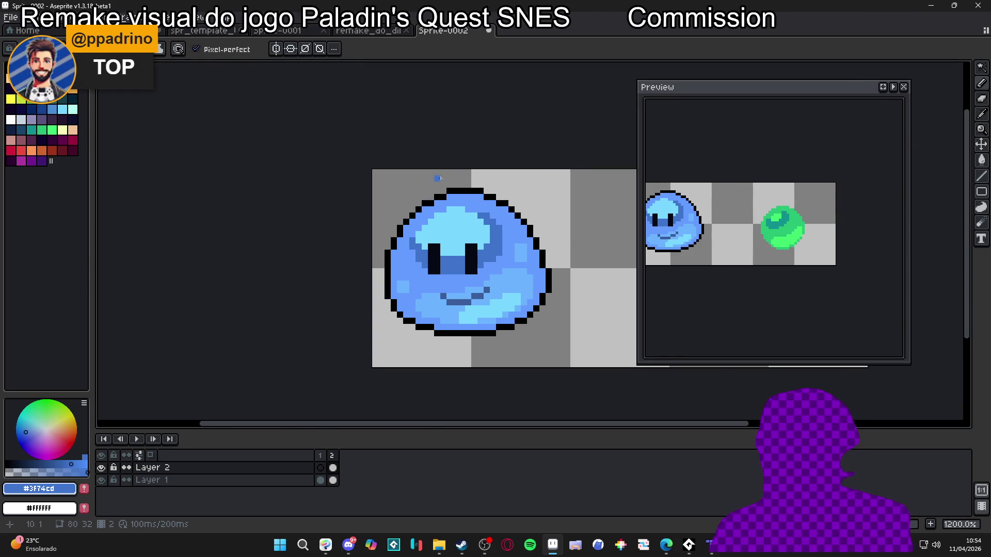
pyautogui.scroll(3, 480, 261)
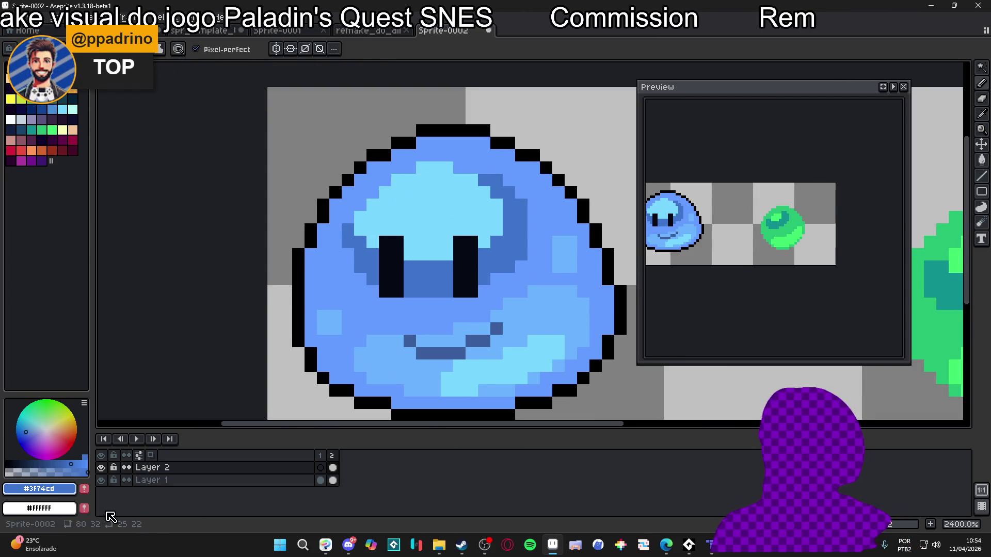
pyautogui.scroll(1, 444, 305)
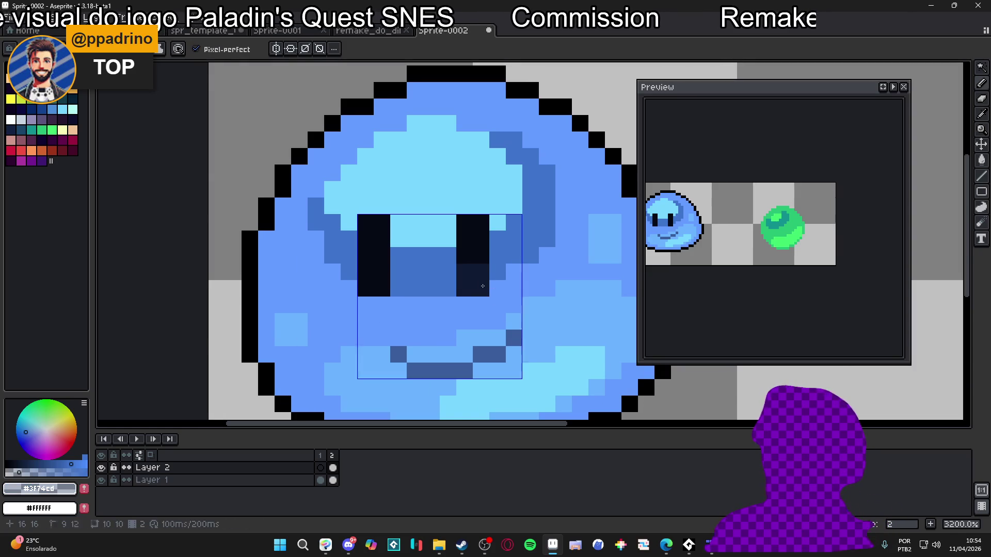
pyautogui.click(381, 282)
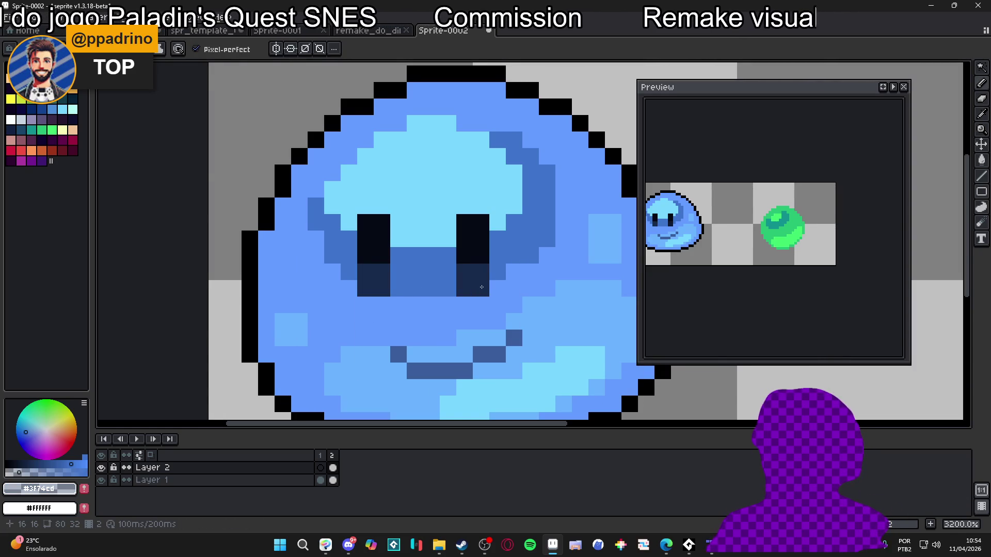
pyautogui.scroll(-4, 484, 287)
pyautogui.scroll(2, 484, 288)
pyautogui.scroll(2, 484, 287)
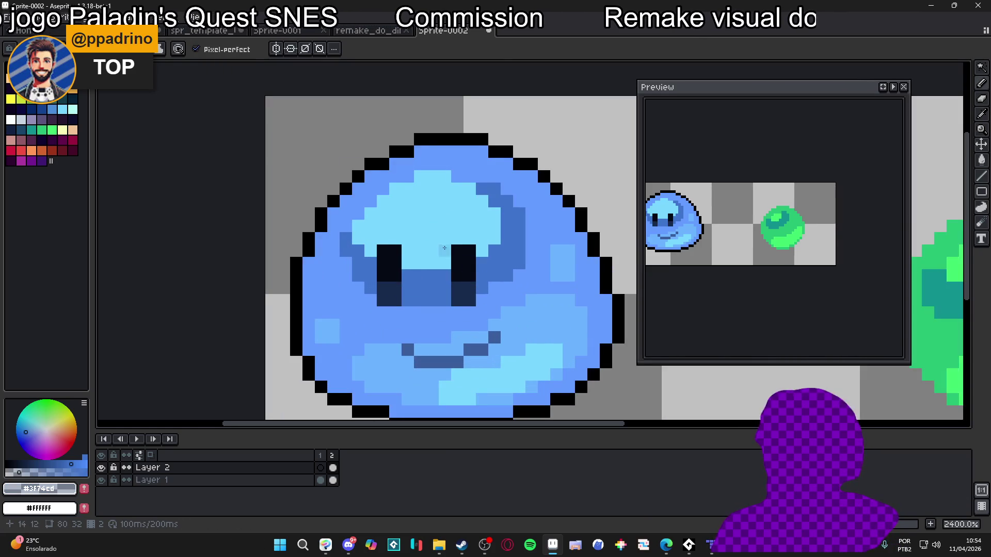
pyautogui.click(63, 110)
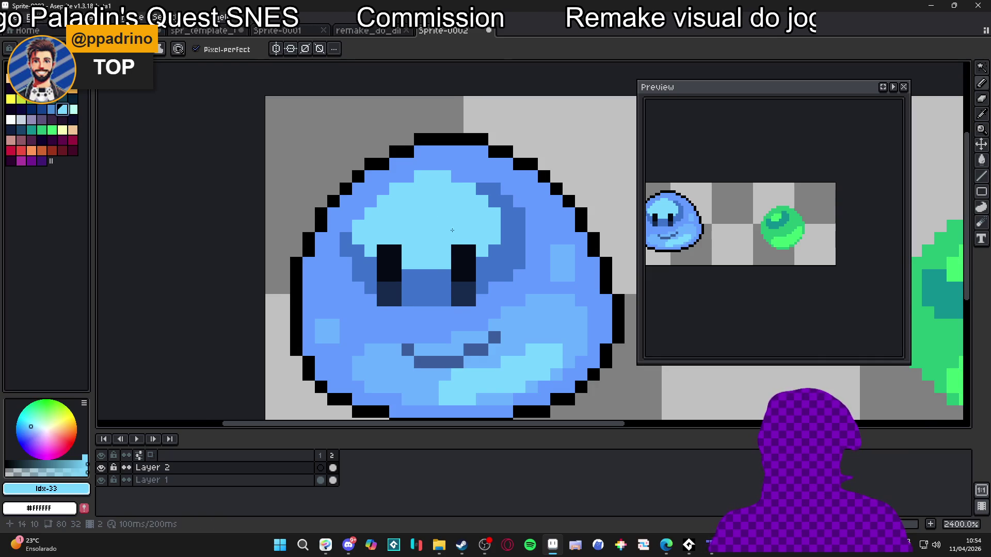
pyautogui.scroll(1, 449, 266)
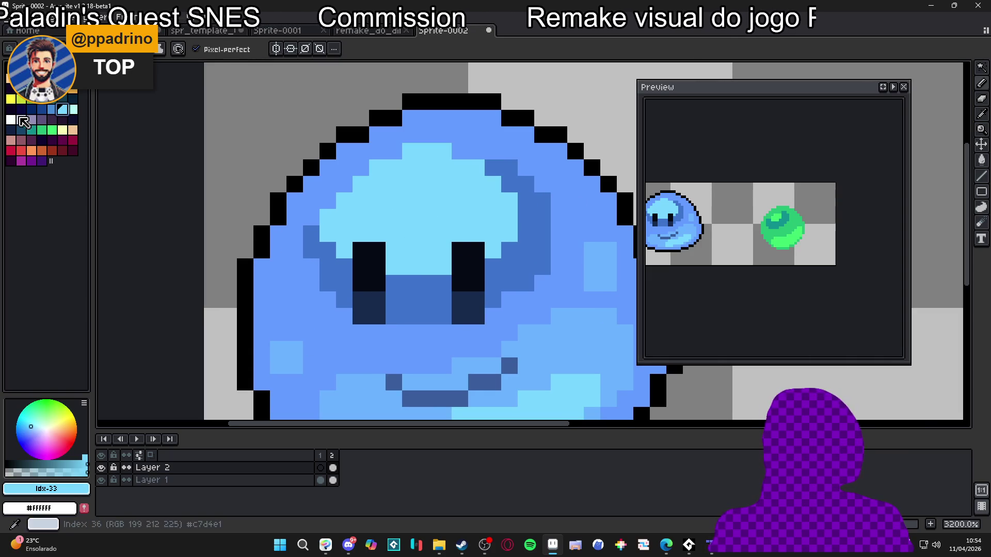
# Step: Try a white highlight strip on the left eye and undo it
pyautogui.click(10, 120)
pyautogui.click(457, 267)
pyautogui.click(443, 267)
pyautogui.moveTo(377, 267); pyautogui.dragTo(344, 267)
pyautogui.scroll(-1, 386, 270)
pyautogui.scroll(-2, 386, 270)
pyautogui.scroll(1, 446, 266)
pyautogui.scroll(-1, 452, 276)
pyautogui.scroll(-1, 457, 286)
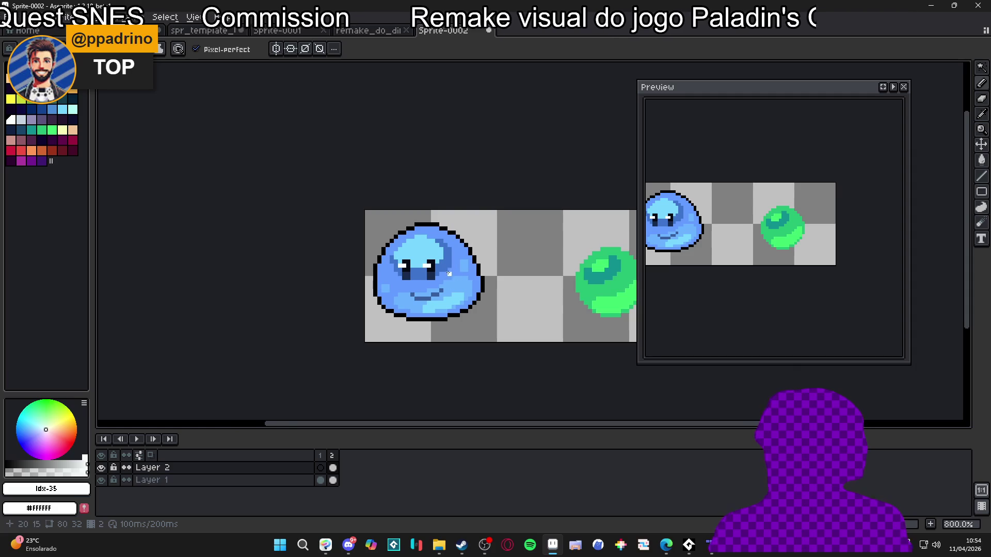
pyautogui.scroll(-1, 457, 290)
pyautogui.scroll(4, 441, 283)
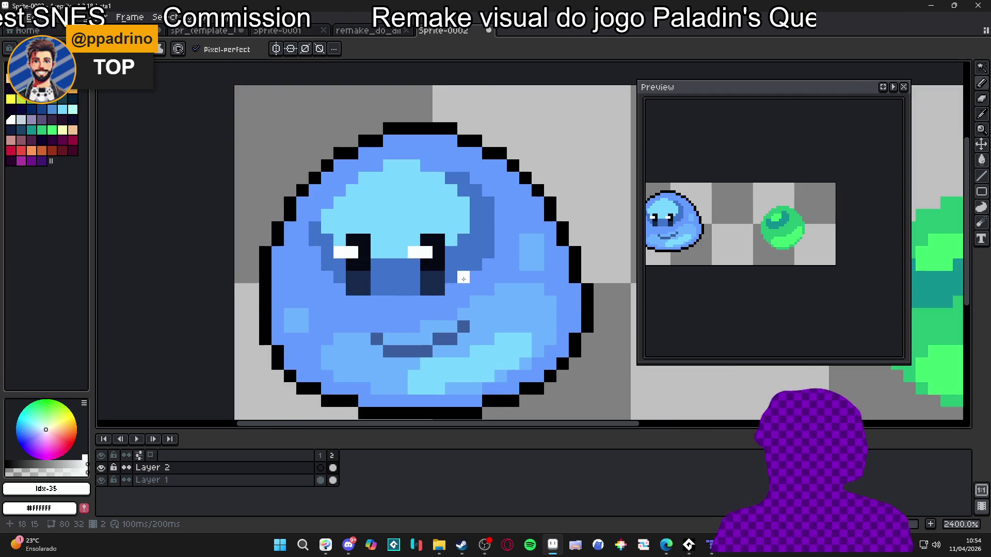
pyautogui.scroll(-2, 449, 287)
pyautogui.hotkey('ctrl', 'z')
pyautogui.scroll(2, 477, 293)
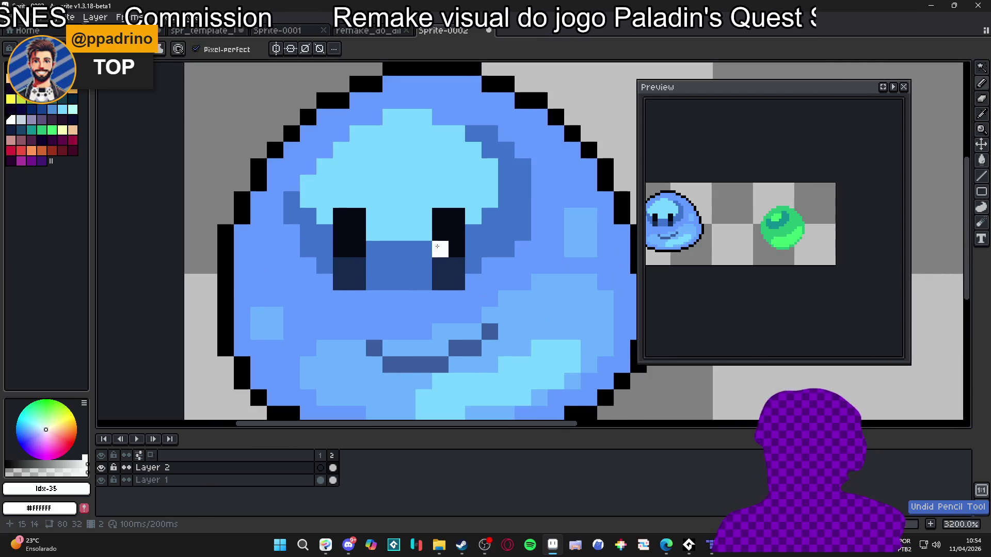
# Step: Place white catch-light pixels along the top of the eyes
pyautogui.click(441, 233)
pyautogui.click(423, 233)
pyautogui.click(342, 232)
pyautogui.click(332, 233)
# Step: Recolour the eye highlight pixels light mint
pyautogui.click(72, 109)
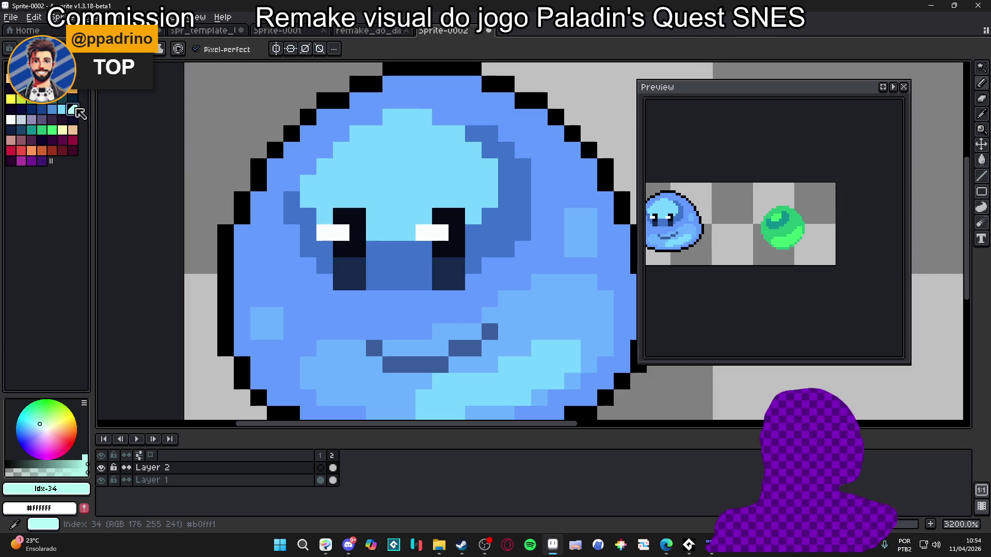
pyautogui.click(325, 233)
pyautogui.click(424, 233)
pyautogui.click(440, 233)
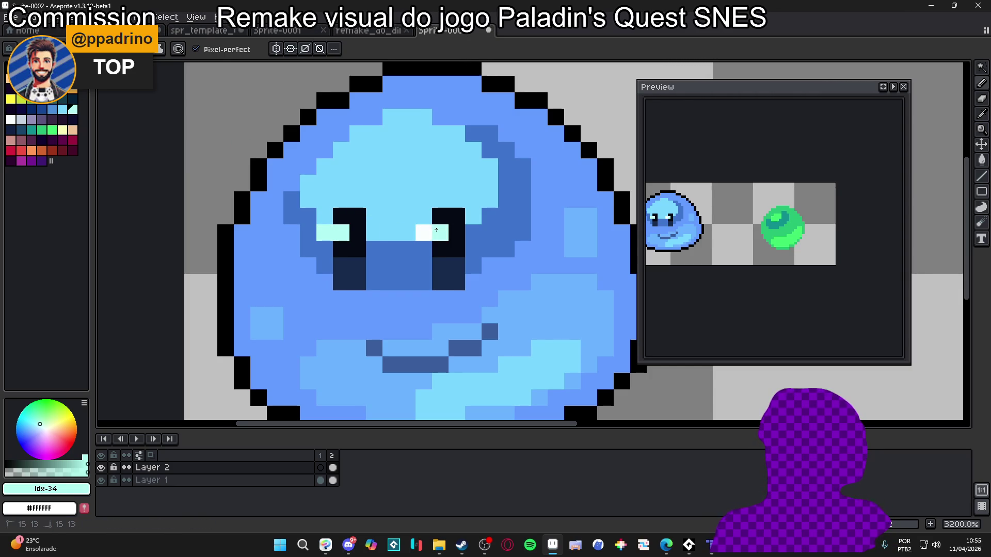
# Step: Eyedrop the slime's body blue #639bFF as the drawing colour
pyautogui.scroll(-5, 447, 288)
pyautogui.scroll(-3, 447, 288)
pyautogui.scroll(1, 501, 280)
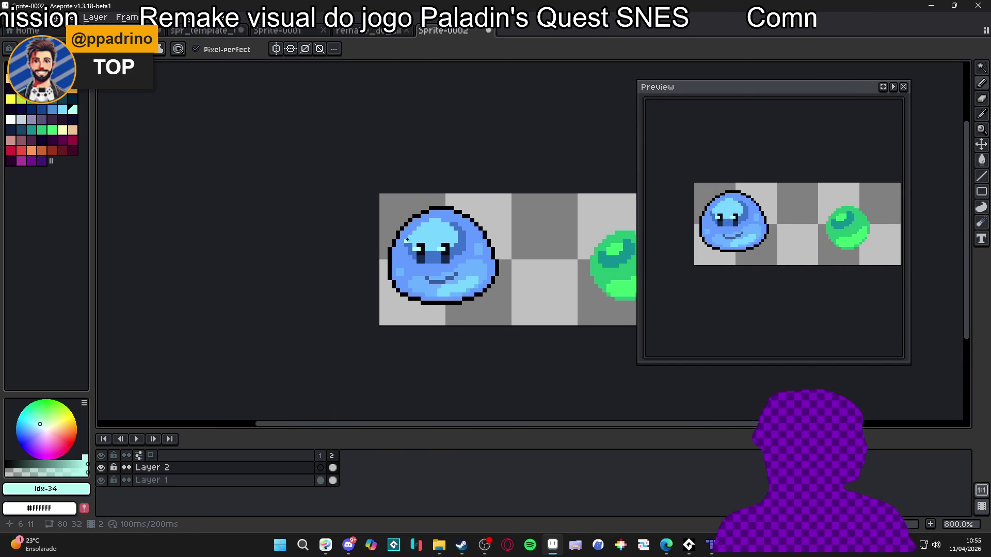
pyautogui.scroll(3, 429, 252)
pyautogui.scroll(1, 406, 292)
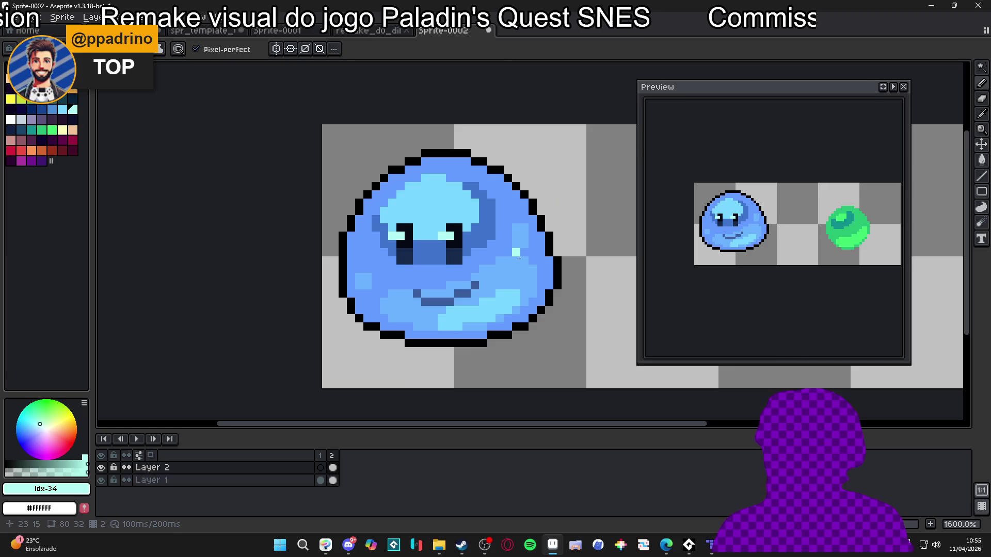
pyautogui.scroll(-3, 508, 294)
pyautogui.scroll(1, 499, 264)
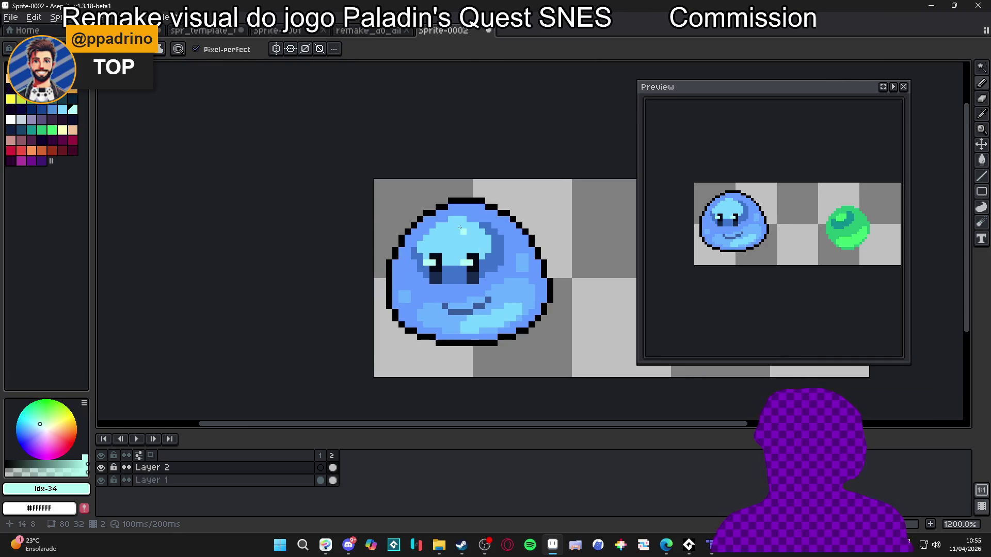
pyautogui.scroll(2, 469, 260)
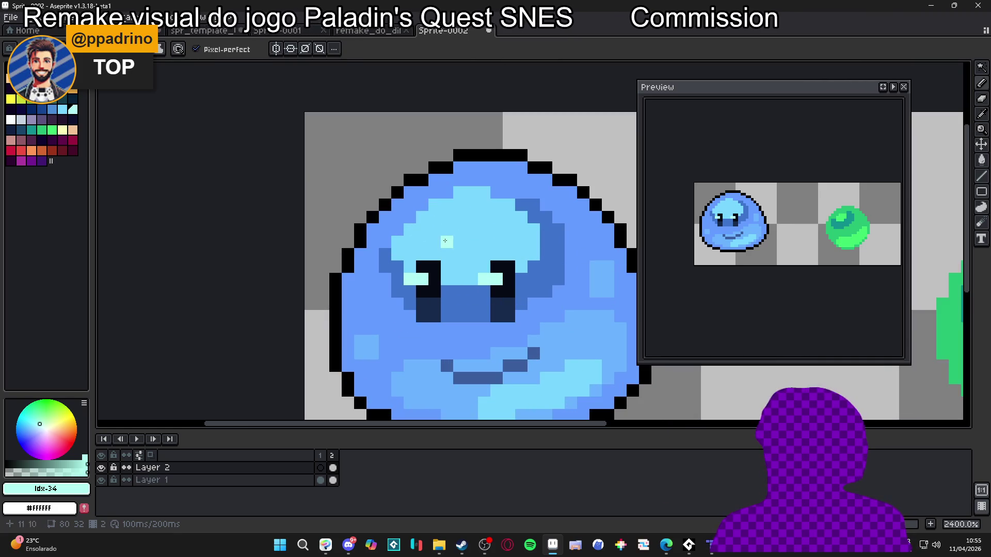
pyautogui.scroll(-2, 454, 268)
pyautogui.scroll(1, 440, 278)
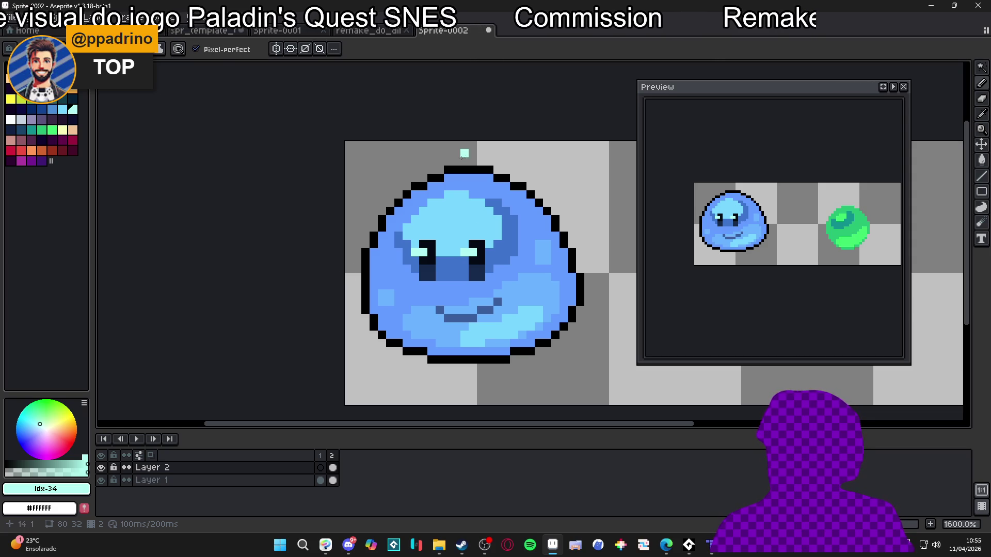
pyautogui.keyDown('alt'); pyautogui.click(398, 269); pyautogui.keyUp('alt')
pyautogui.scroll(-1, 387, 271)
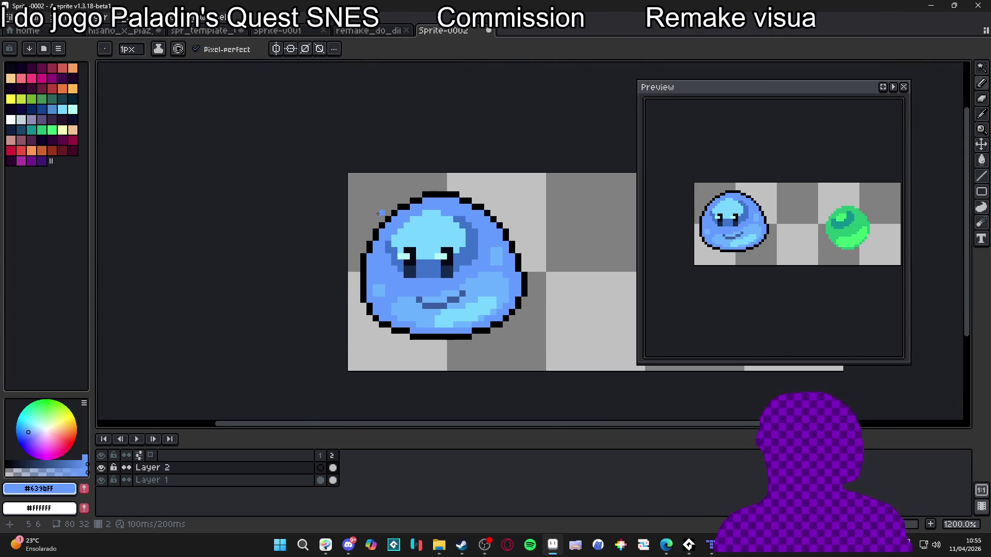
# Step: Pencil the slime's top-left and top-right outline in dark blue #3F74cd
pyautogui.scroll(3, 393, 250)
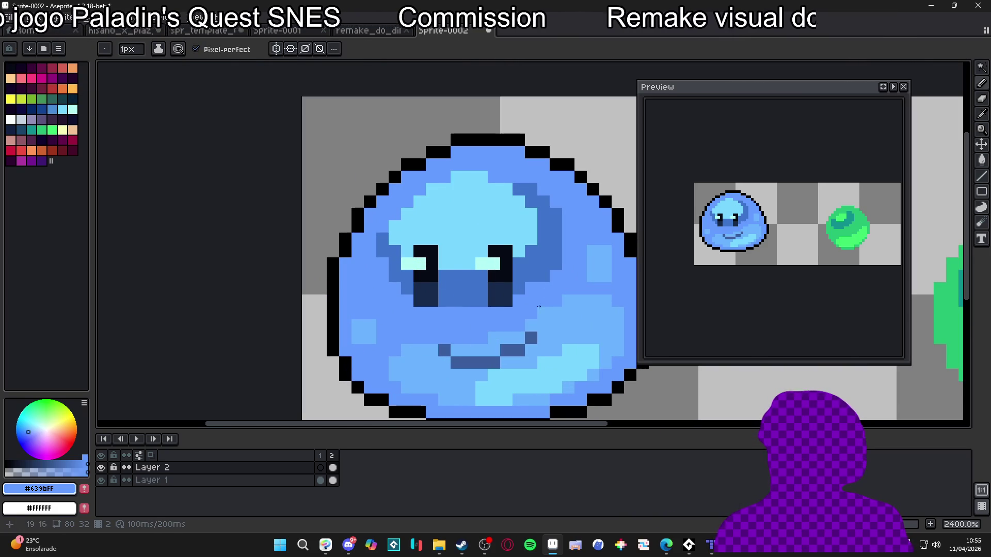
pyautogui.keyDown('alt'); pyautogui.click(465, 270); pyautogui.keyUp('alt')
pyautogui.moveTo(365, 221)
pyautogui.mouseDown()
pyautogui.moveTo(358, 211)
pyautogui.moveTo(382, 189)
pyautogui.moveTo(447, 150)
pyautogui.moveTo(516, 140)
pyautogui.moveTo(543, 152)
pyautogui.mouseUp()
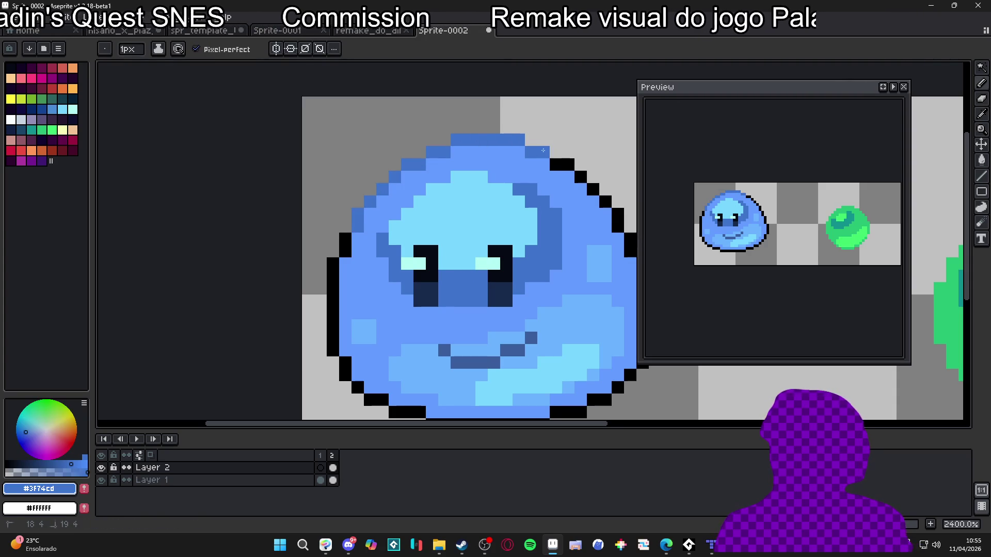
pyautogui.scroll(-5, 364, 257)
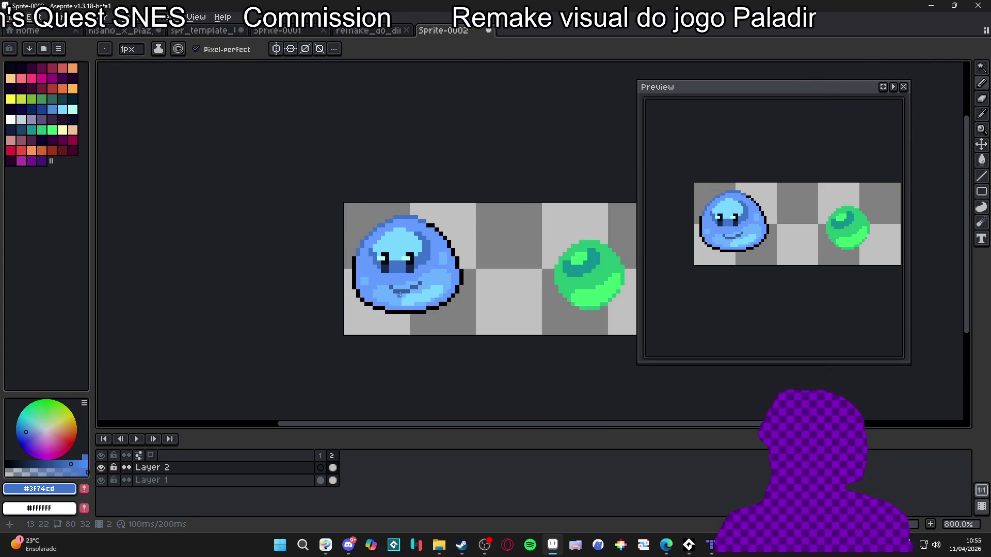
pyautogui.scroll(1, 350, 250)
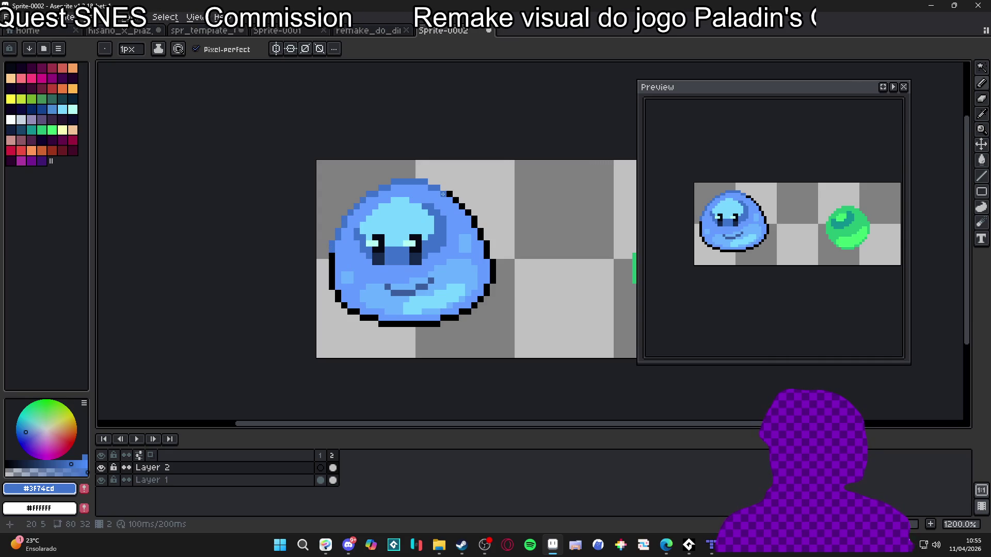
pyautogui.moveTo(442, 194)
pyautogui.mouseDown()
pyautogui.moveTo(454, 195)
pyautogui.moveTo(427, 210)
pyautogui.moveTo(493, 245)
pyautogui.mouseUp()
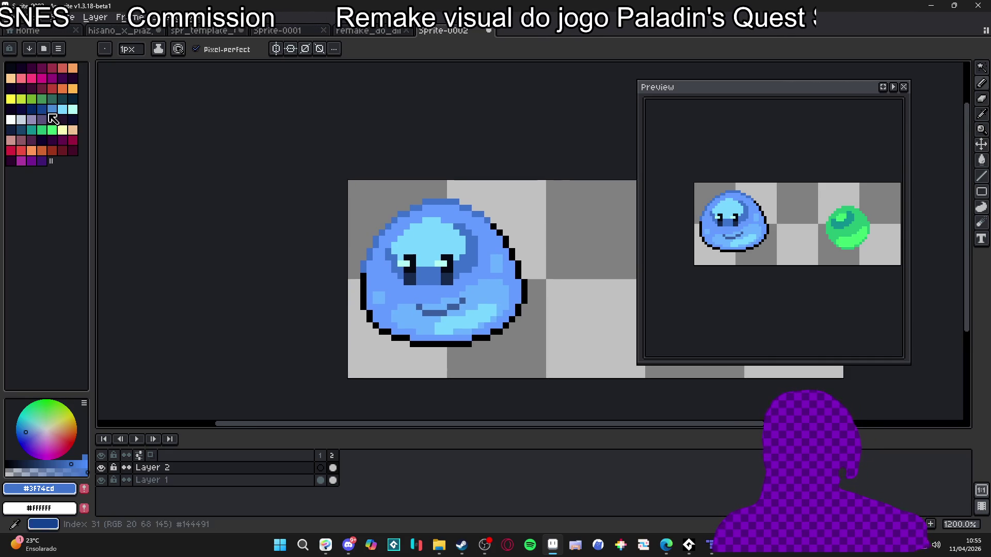
# Step: Bucket-fill the top outline row with palette blue Idx-31, undoing the canvas flood
pyautogui.click(41, 109)
pyautogui.scroll(1, 408, 239)
pyautogui.press('g')
pyautogui.click(402, 206)
pyautogui.click(423, 198)
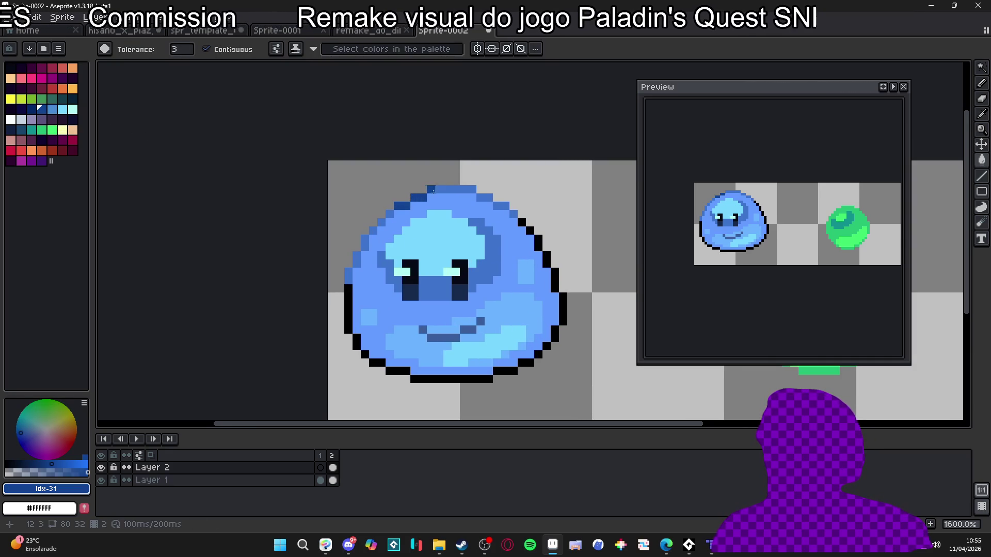
pyautogui.click(430, 190)
pyautogui.click(483, 198)
pyautogui.click(382, 214)
pyautogui.hotkey('ctrl', 'z')
# Step: Fill the upper-left and left-edge outline pixels dark blue
pyautogui.click(382, 223)
pyautogui.click(365, 239)
pyautogui.click(357, 260)
pyautogui.click(349, 272)
pyautogui.click(349, 281)
pyautogui.scroll(-1, 421, 249)
pyautogui.press('b')
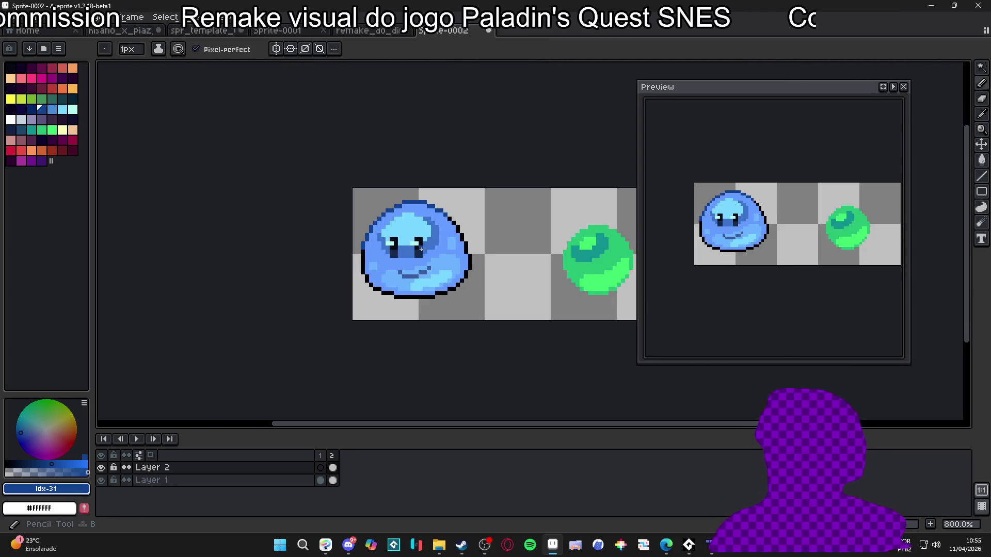
# Step: Erase the stair-step outline pixels along the slime's lower sides on Layer 1
pyautogui.scroll(-1, 418, 255)
pyautogui.scroll(1, 429, 265)
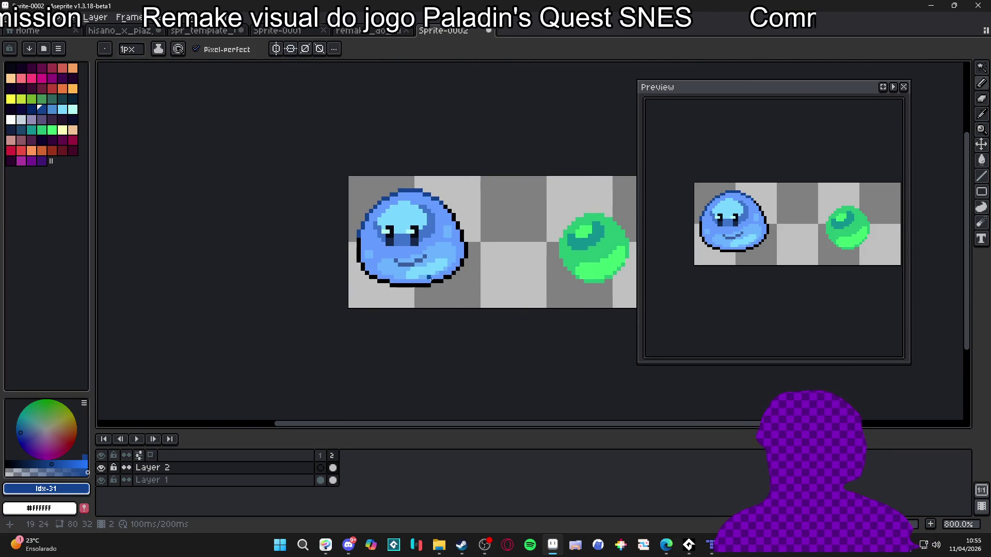
pyautogui.scroll(1, 469, 261)
pyautogui.scroll(-2, 469, 260)
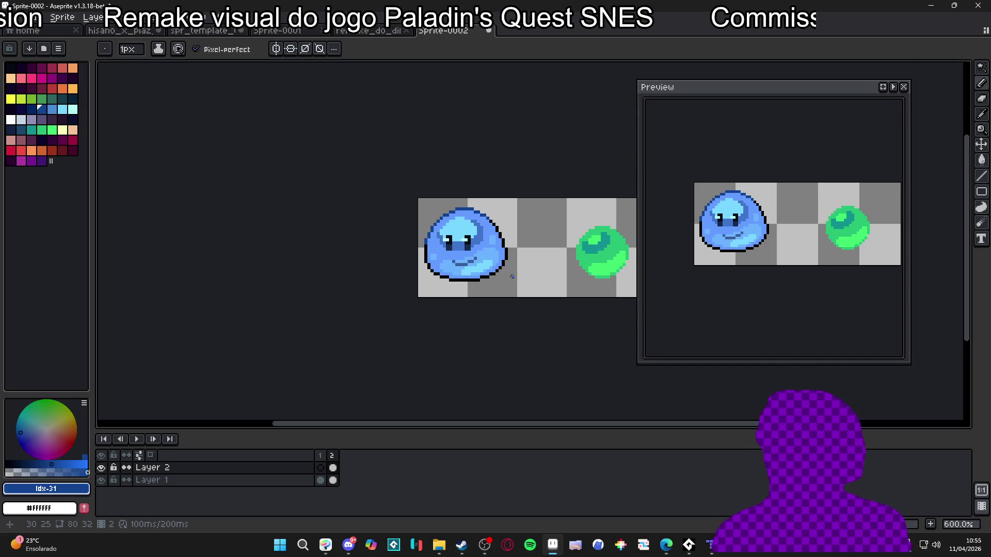
pyautogui.scroll(1, 511, 262)
pyautogui.scroll(1, 532, 266)
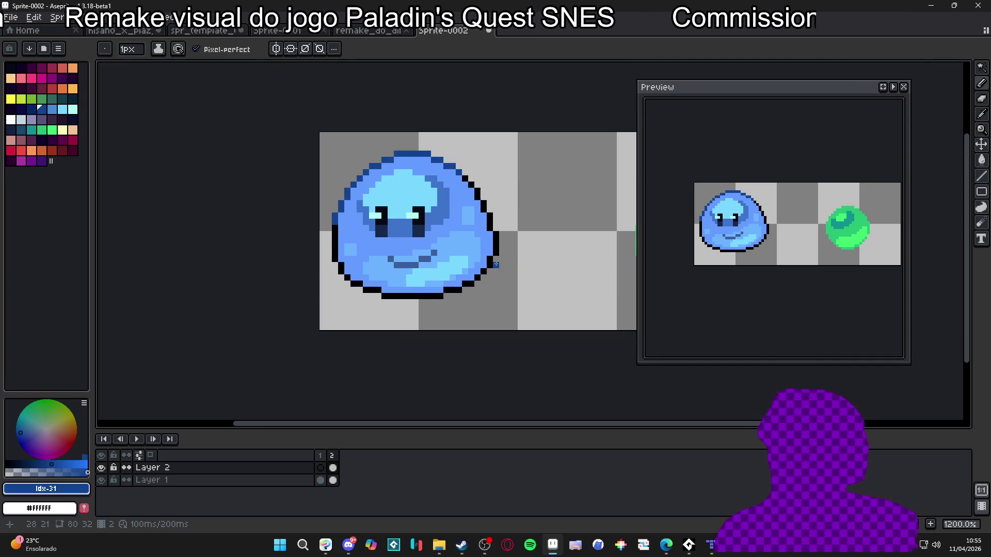
pyautogui.scroll(1, 516, 264)
pyautogui.press('e')
pyautogui.scroll(-1, 487, 258)
pyautogui.scroll(1, 487, 261)
pyautogui.hotkey('alt', 'Down')
pyautogui.moveTo(488, 256)
pyautogui.mouseDown()
pyautogui.moveTo(446, 298)
pyautogui.moveTo(414, 307)
pyautogui.moveTo(327, 303)
pyautogui.moveTo(336, 305)
pyautogui.moveTo(288, 281)
pyautogui.moveTo(286, 265)
pyautogui.mouseUp()
pyautogui.click(281, 257)
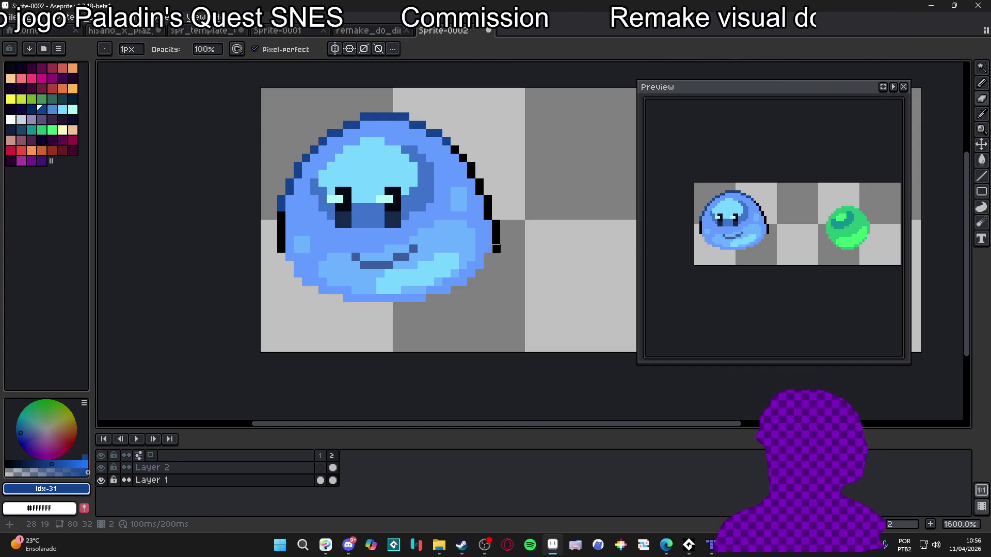
# Step: Redraw black pixels on the slime's lower-left outline
pyautogui.press('b')
pyautogui.scroll(1, 496, 249)
pyautogui.keyDown('alt'); pyautogui.click(281, 249); pyautogui.keyUp('alt')
pyautogui.moveTo(281, 257); pyautogui.dragTo(290, 265)
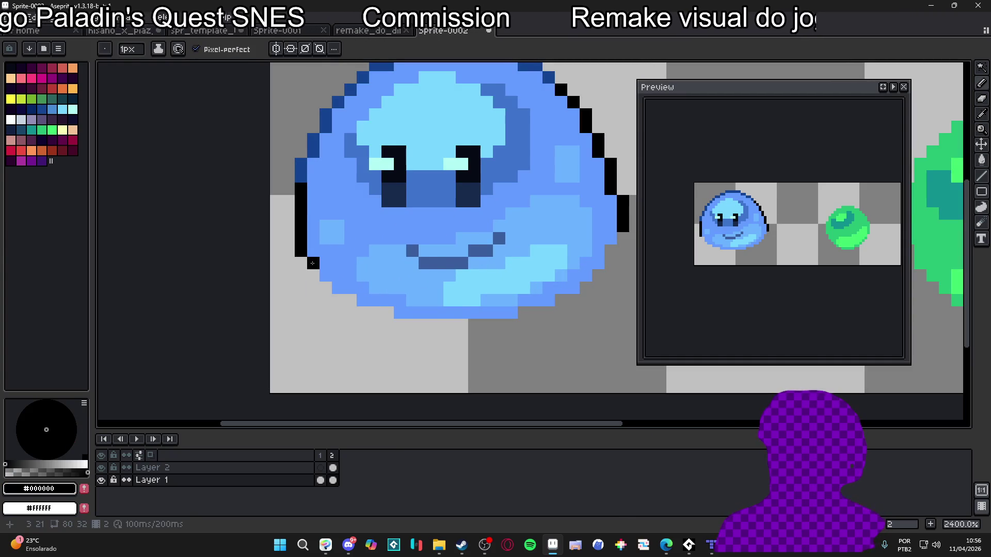
pyautogui.scroll(-1, 470, 261)
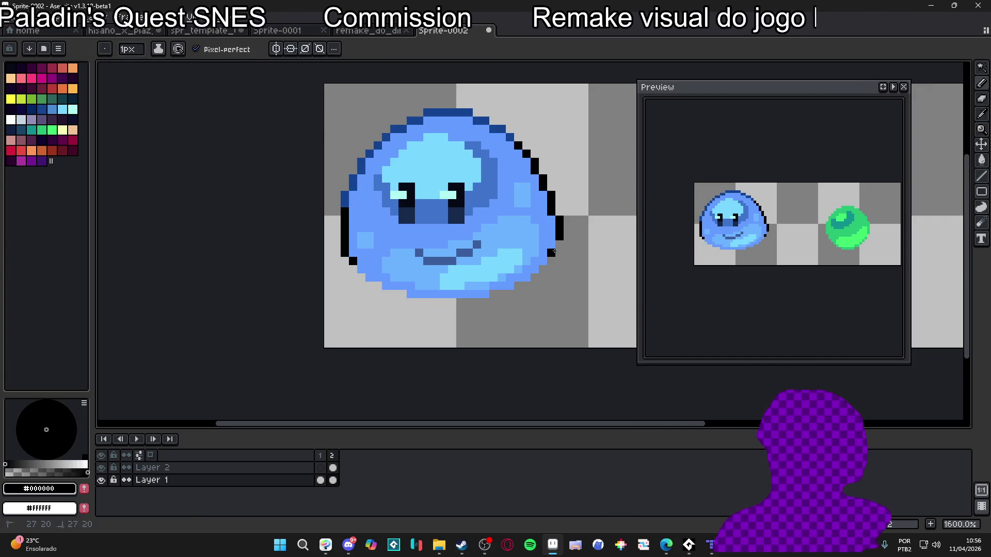
pyautogui.scroll(-4, 560, 247)
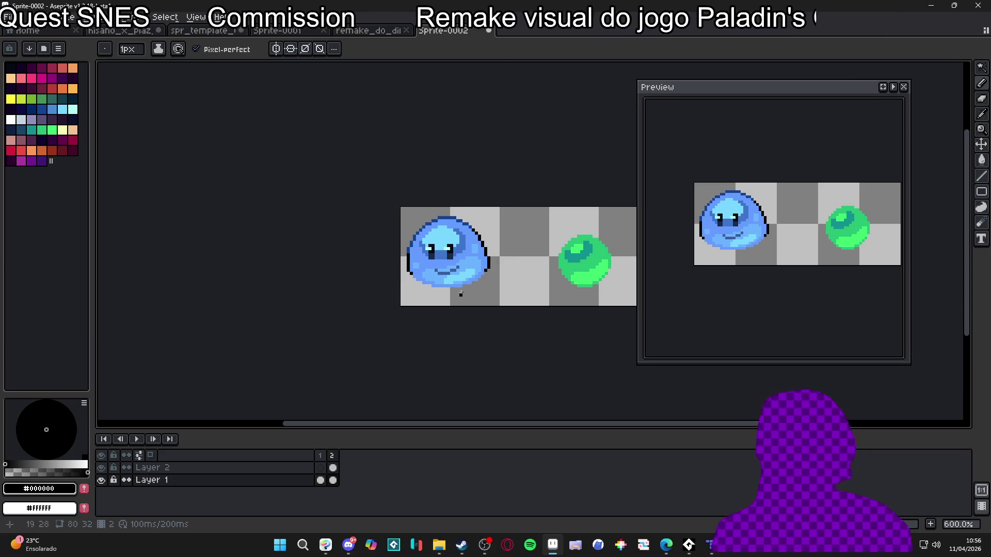
# Step: Recentre the sprite and narrow the palette panel to widen the canvas
pyautogui.scroll(1, 464, 288)
pyautogui.scroll(2, 450, 252)
pyautogui.scroll(-2, 480, 300)
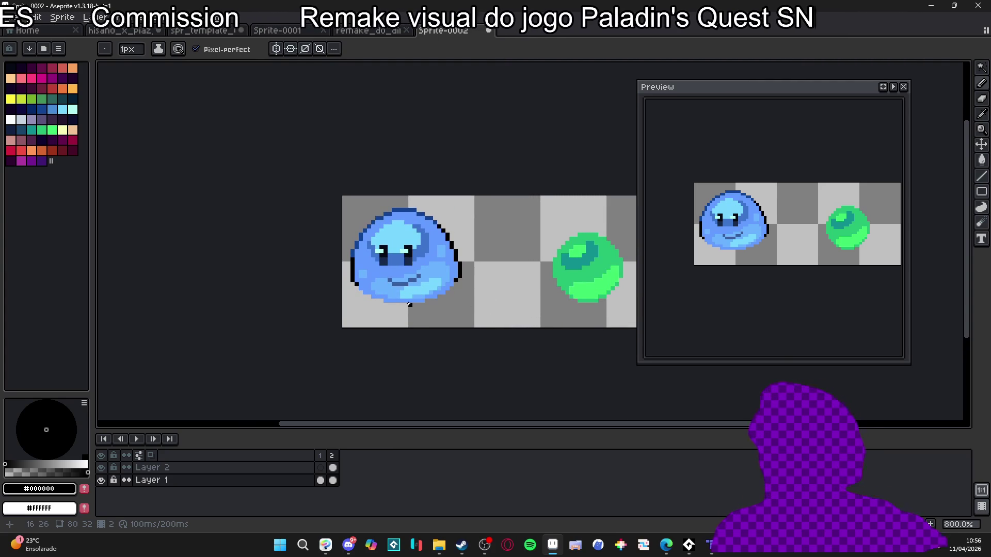
pyautogui.moveTo(414, 258); pyautogui.dragTo(315, 232)
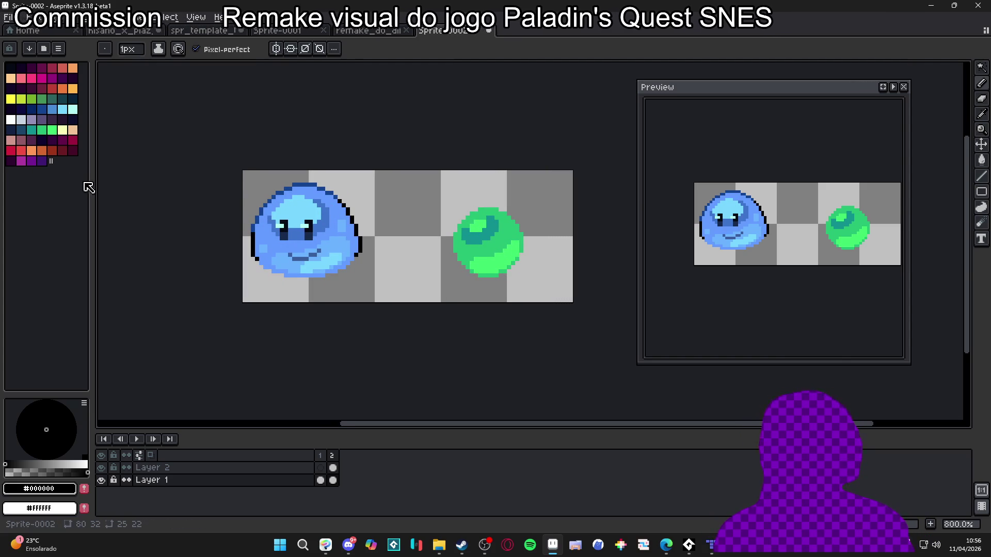
pyautogui.moveTo(91, 185)
pyautogui.mouseDown()
pyautogui.moveTo(65, 173)
pyautogui.moveTo(83, 173)
pyautogui.mouseUp()
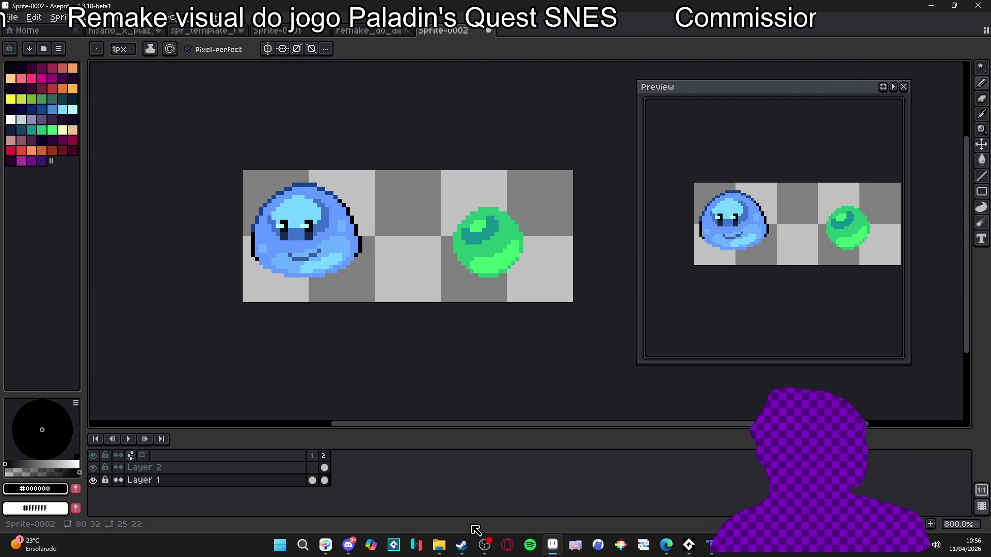
# Step: Browse the palette presets list and close it without choosing one
pyautogui.click(30, 49)
pyautogui.scroll(-2, 189, 184)
pyautogui.scroll(-10, 188, 184)
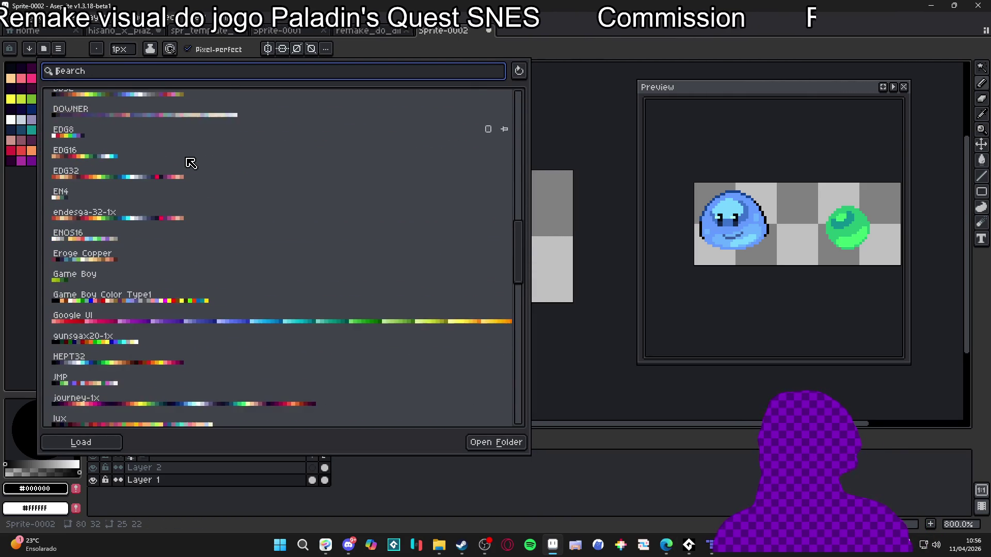
pyautogui.scroll(-5, 191, 163)
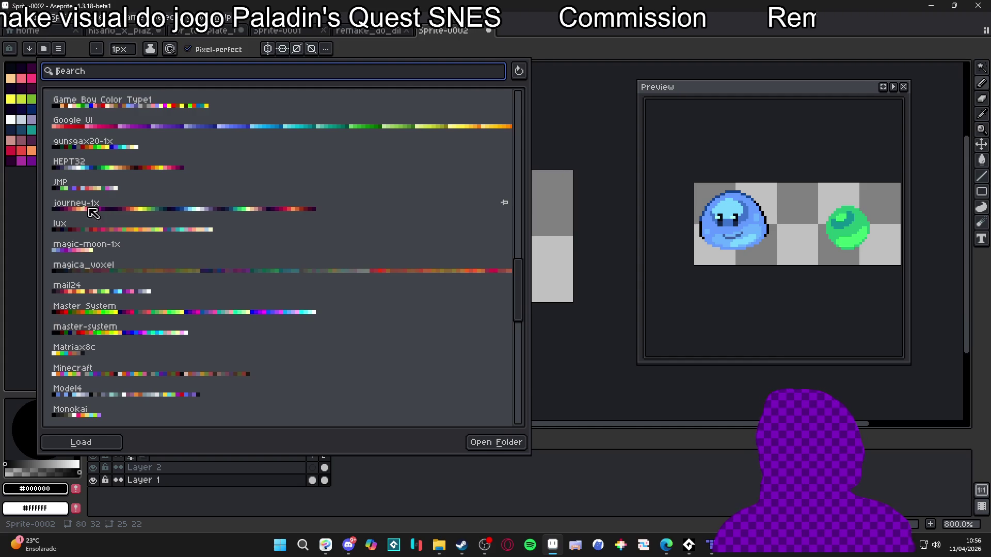
pyautogui.scroll(-8, 128, 206)
pyautogui.click(25, 289)
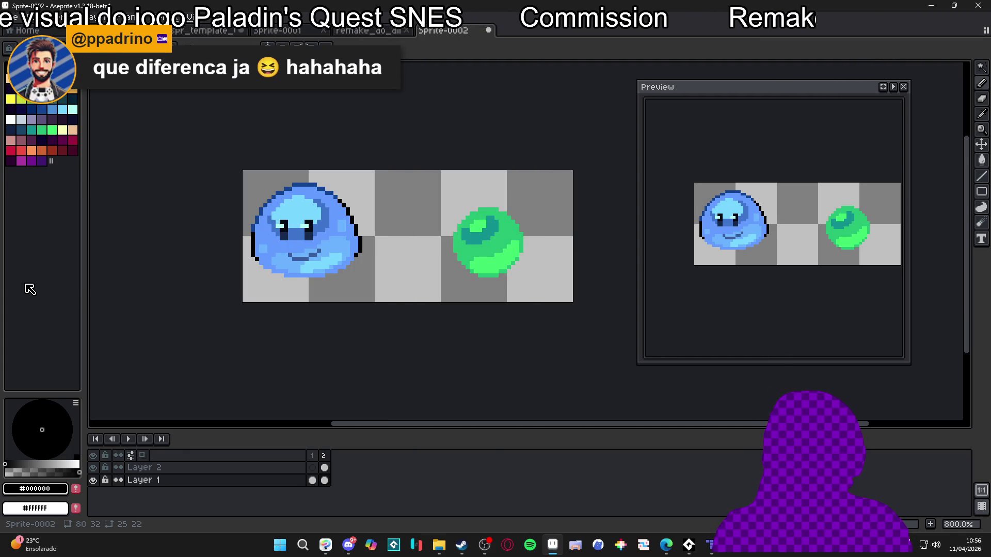
# Step: Leave Aseprite for Edge and load the localhost page
pyautogui.moveTo(666, 545)
pyautogui.click(534, 458)
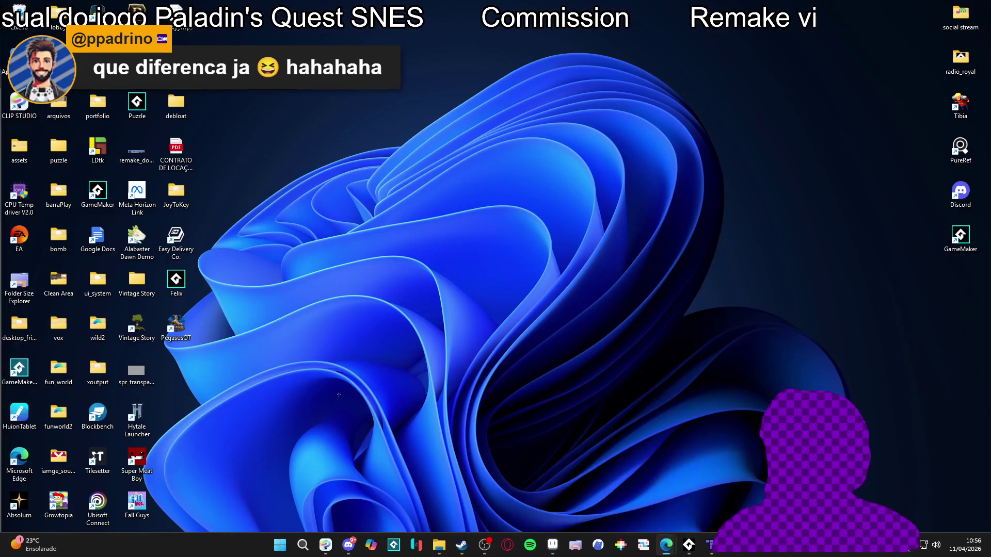
pyautogui.hotkey('alt', 'Tab')
pyautogui.hotkey('alt', 'Tab')
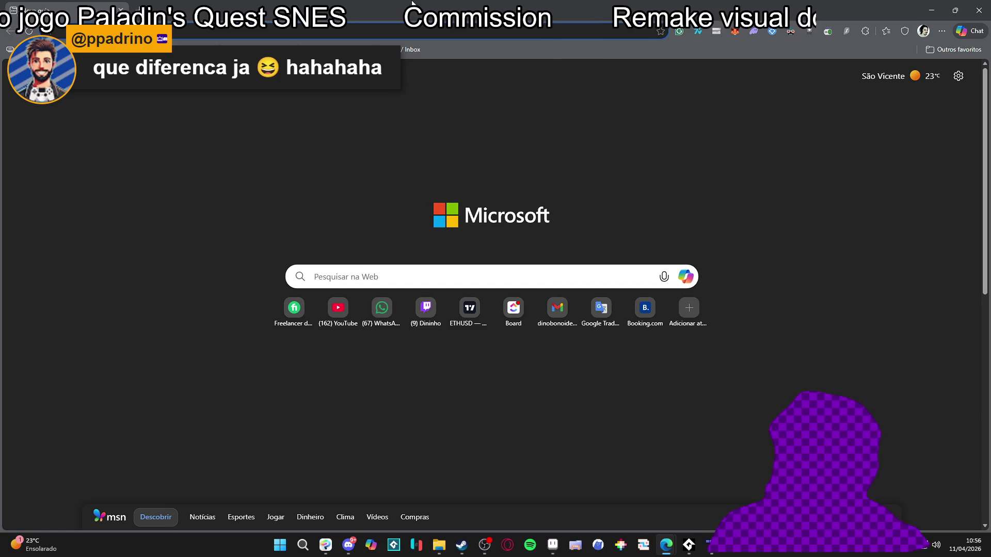
pyautogui.write('localhost')
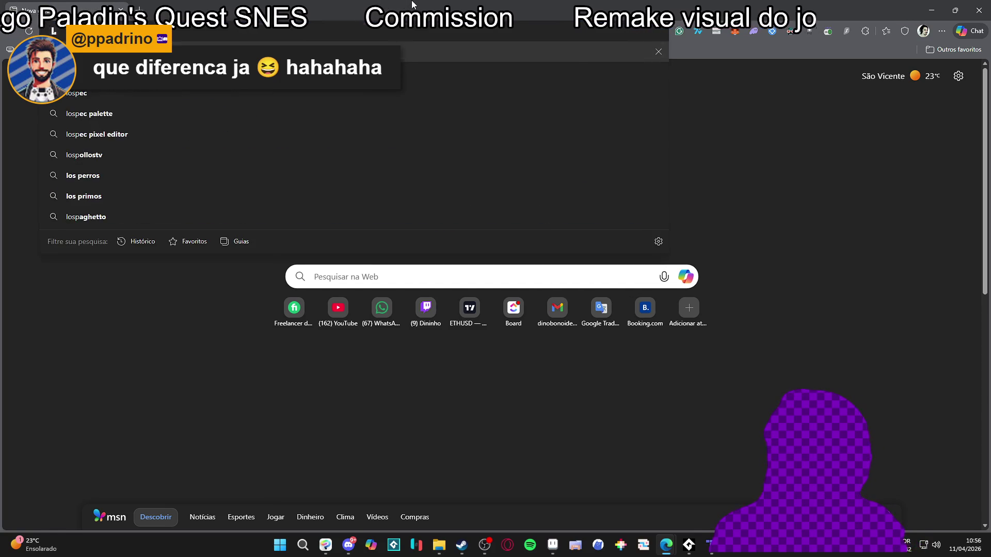
pyautogui.press('Return')
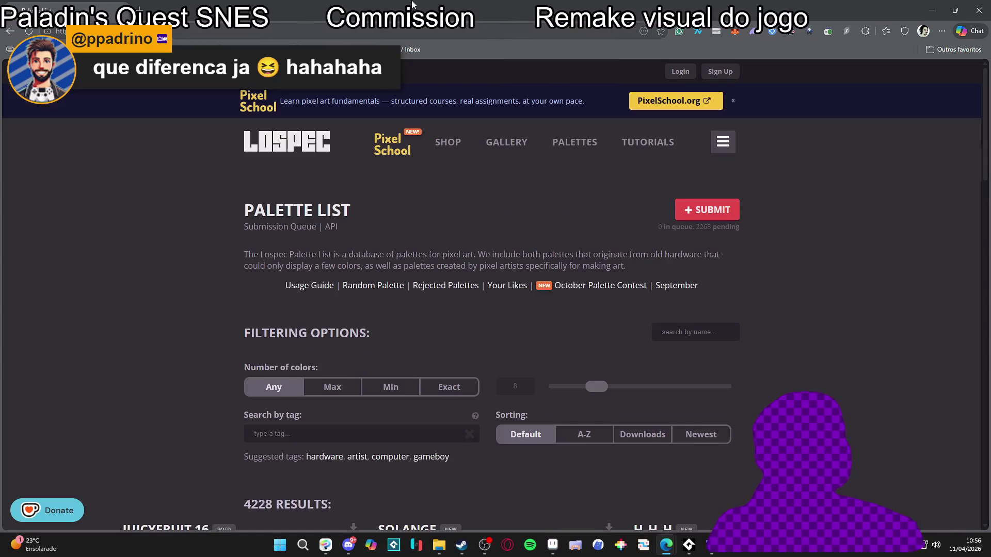
# Step: Scroll down the Lospec palette list, then close Edge to return to Aseprite
pyautogui.scroll(-8, 314, 264)
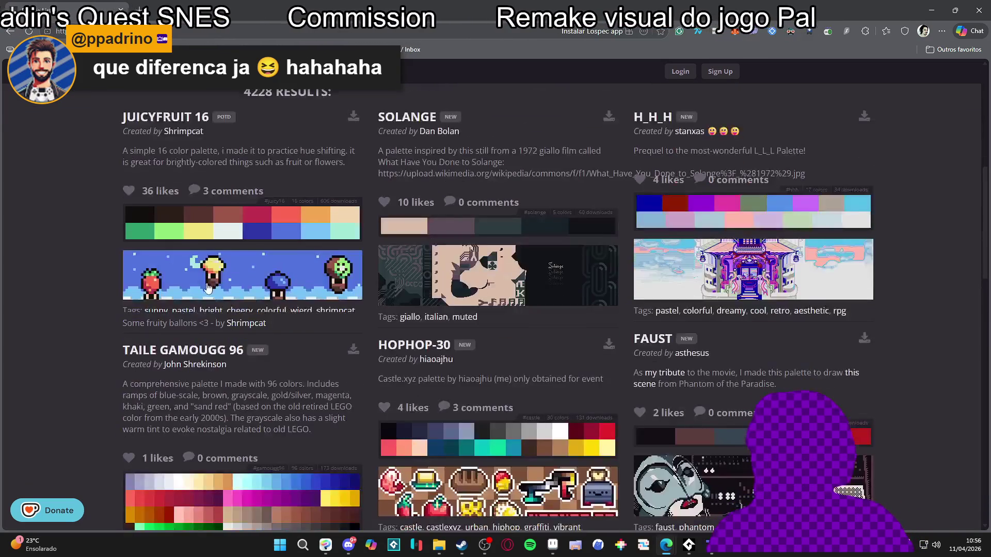
pyautogui.scroll(-6, 242, 240)
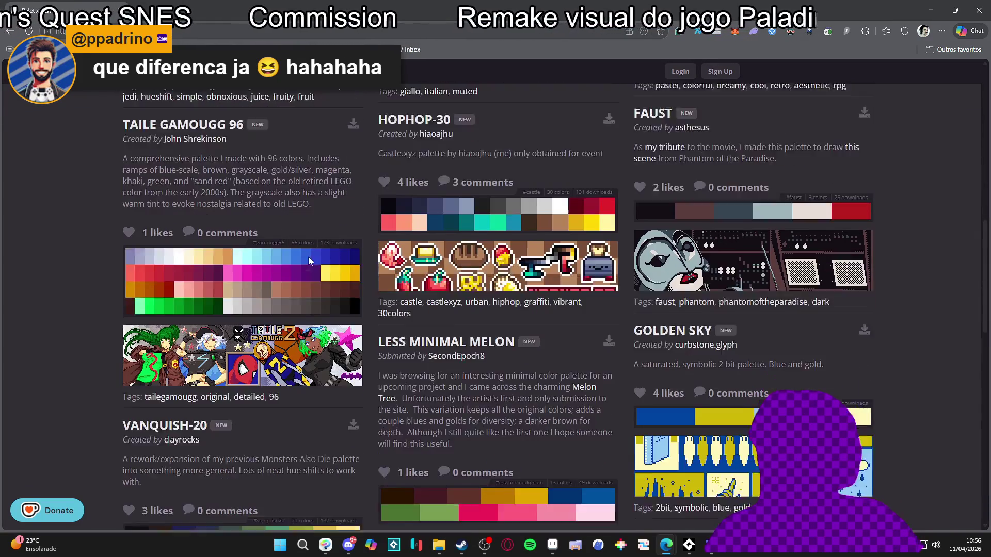
pyautogui.scroll(-5, 570, 253)
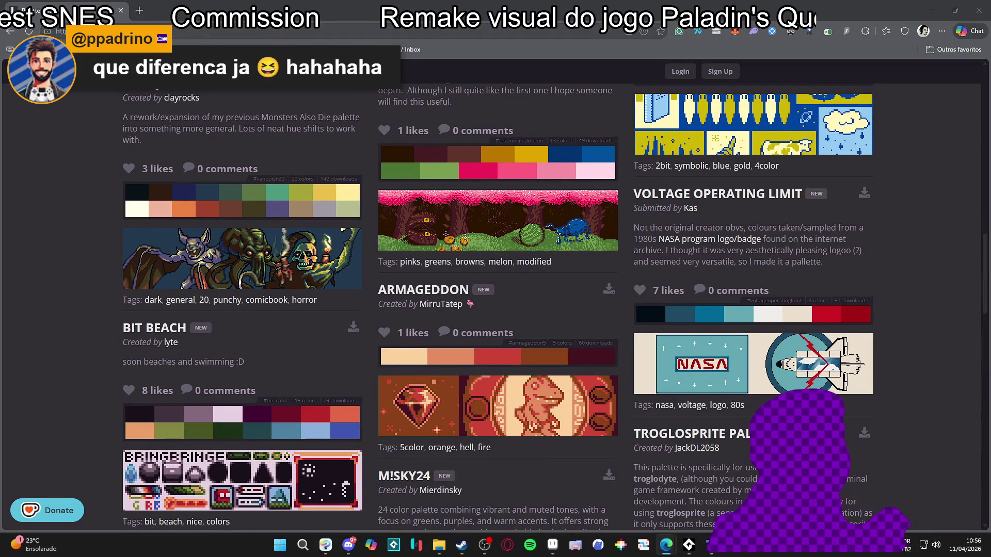
pyautogui.scroll(-3, 545, 266)
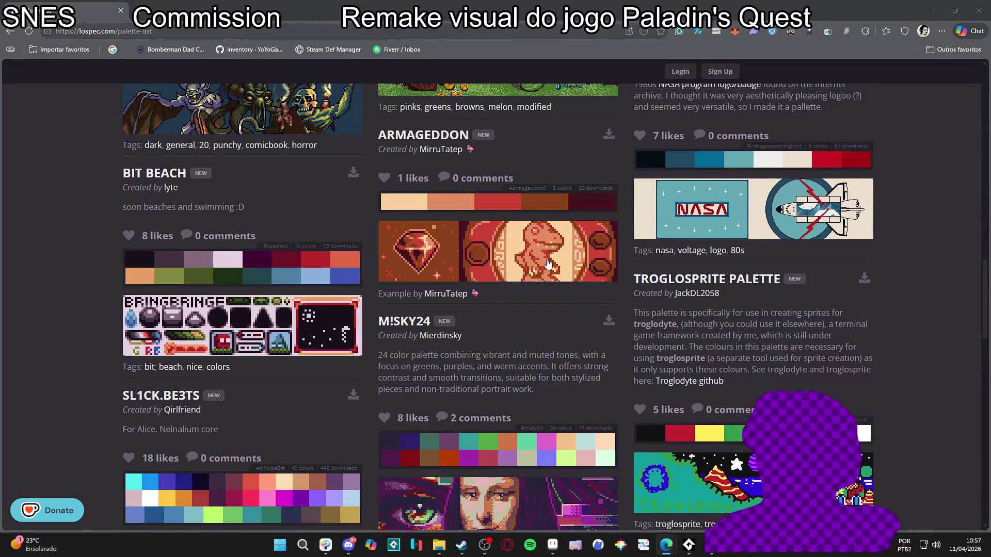
pyautogui.scroll(-2, 545, 266)
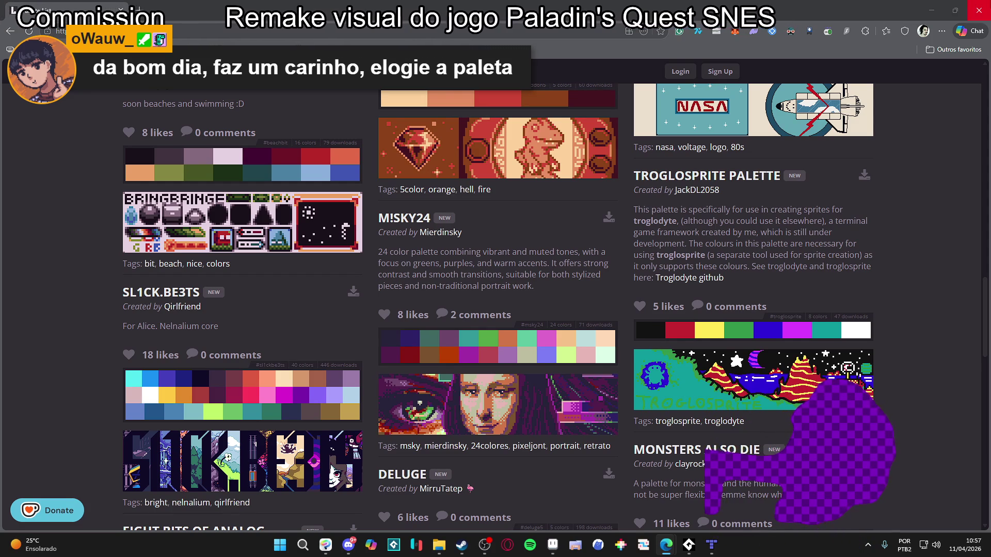
pyautogui.click(978, 10)
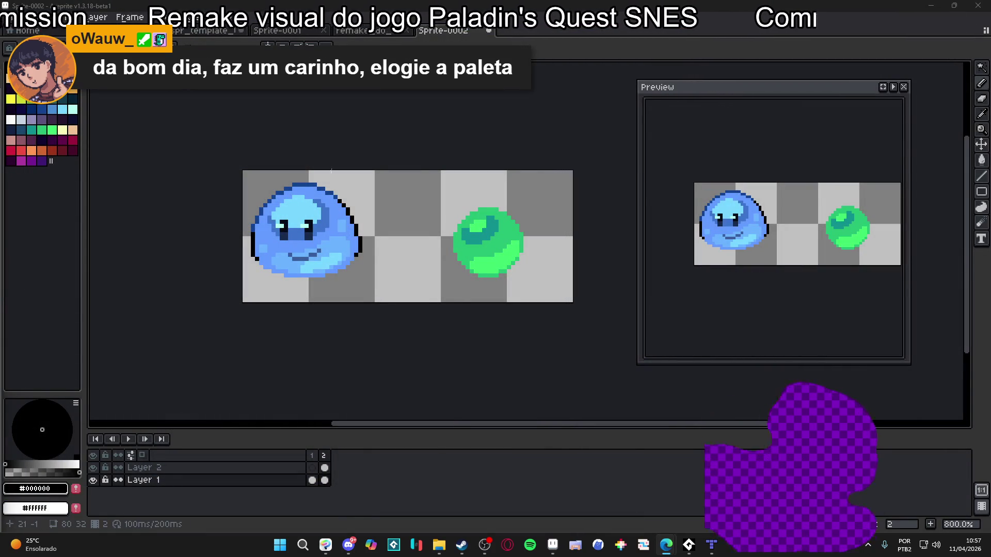
# Step: Zoom in to 1600%, frame both sprites and eyedrop the slime's medium blue #639bff
pyautogui.scroll(1, 361, 196)
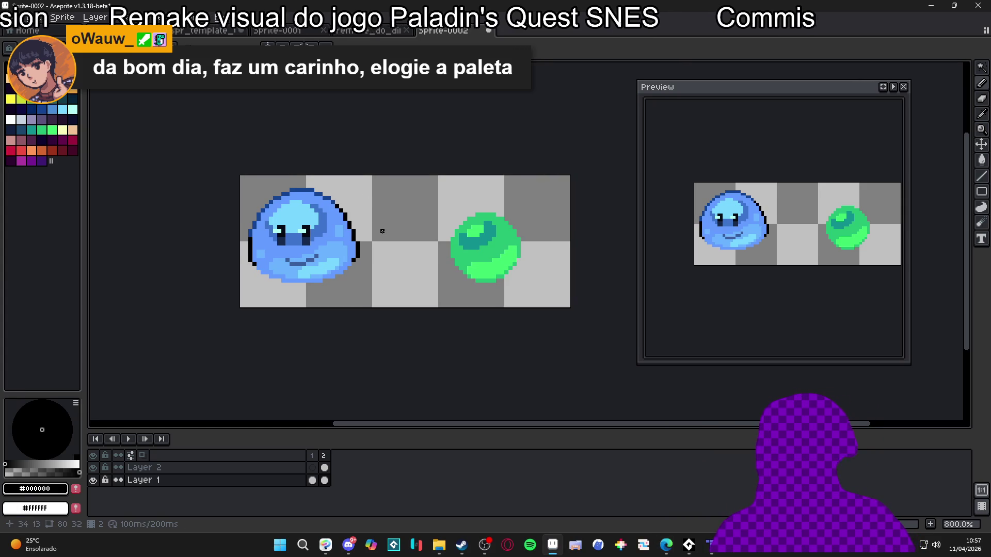
pyautogui.scroll(2, 380, 228)
pyautogui.scroll(1, 394, 210)
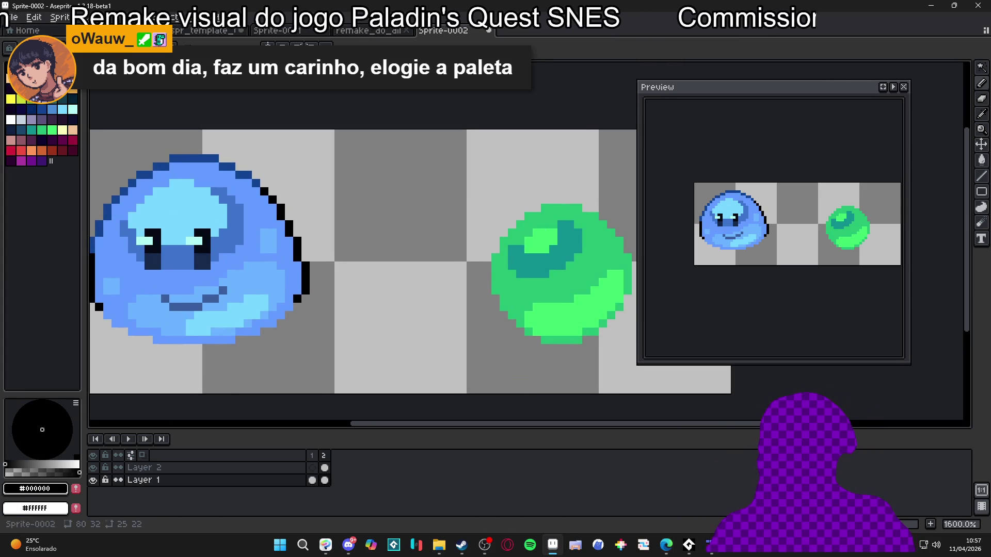
pyautogui.moveTo(354, 191)
pyautogui.mouseDown()
pyautogui.moveTo(323, 157)
pyautogui.moveTo(348, 175)
pyautogui.moveTo(317, 184)
pyautogui.mouseUp()
pyautogui.keyDown('alt'); pyautogui.click(286, 196); pyautogui.keyUp('alt')
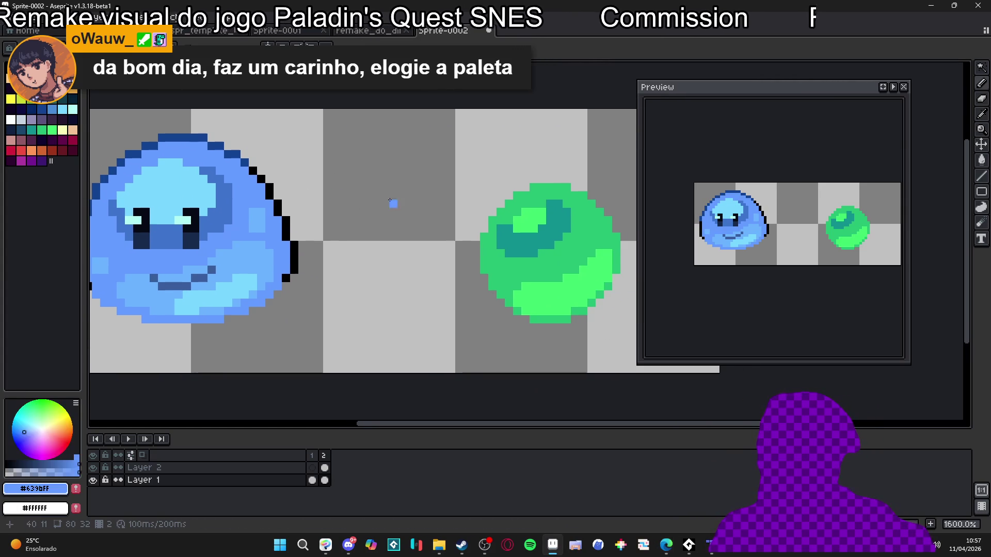
# Step: Pencil a small 3x3 blue square between the sprites, undoing stray pixels
pyautogui.scroll(1, 339, 199)
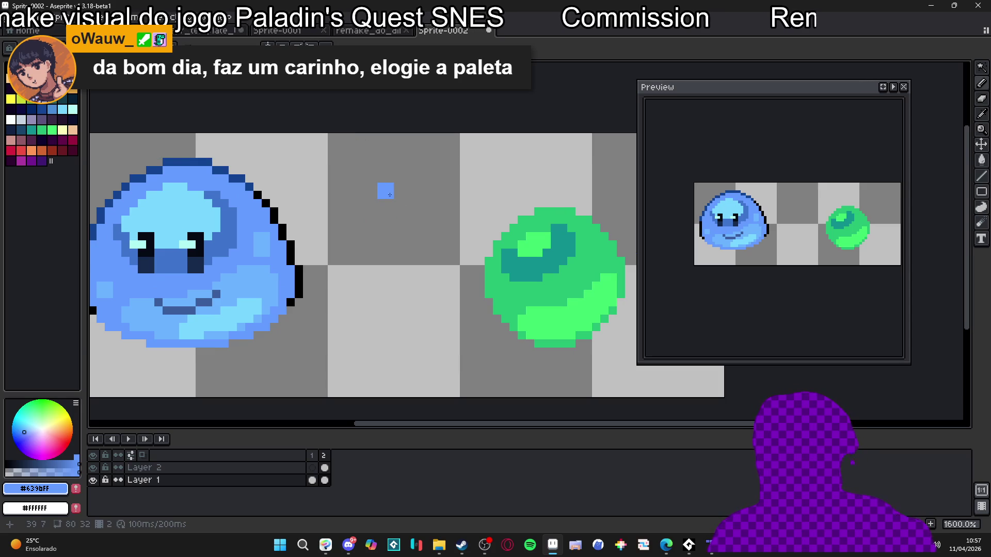
pyautogui.moveTo(380, 212); pyautogui.dragTo(405, 190)
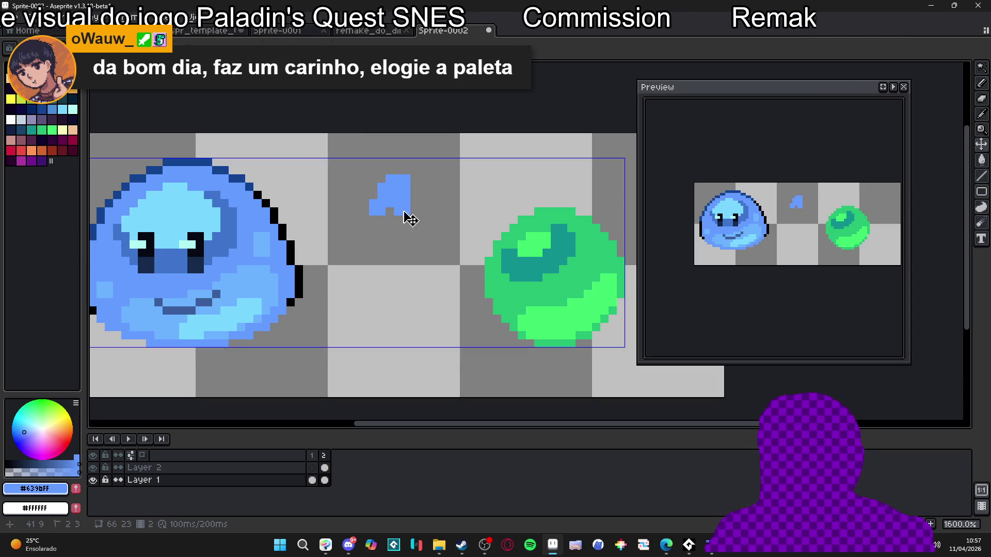
pyautogui.hotkey('ctrl', 'z')
pyautogui.hotkey('ctrl', 'z')
pyautogui.moveTo(394, 199); pyautogui.dragTo(392, 203)
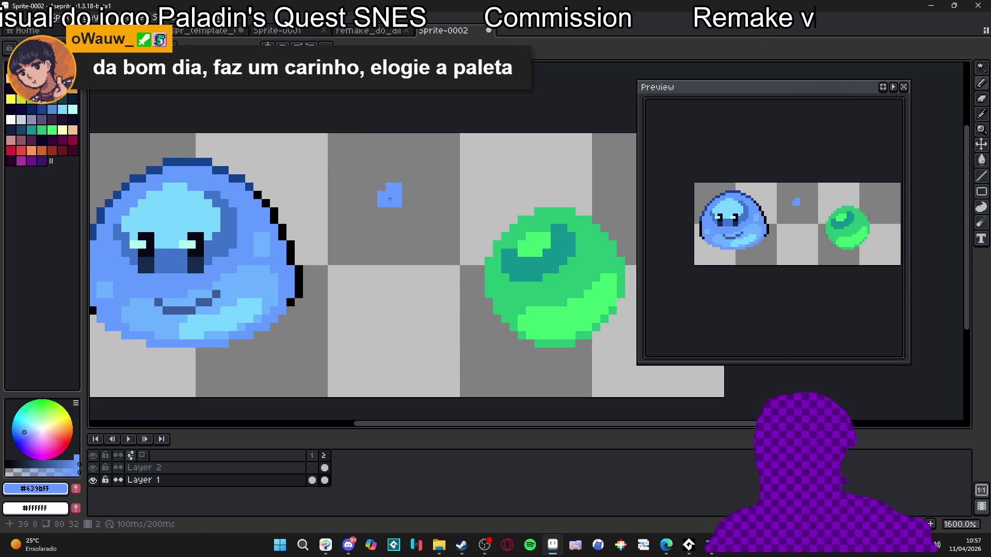
pyautogui.hotkey('ctrl', 'z')
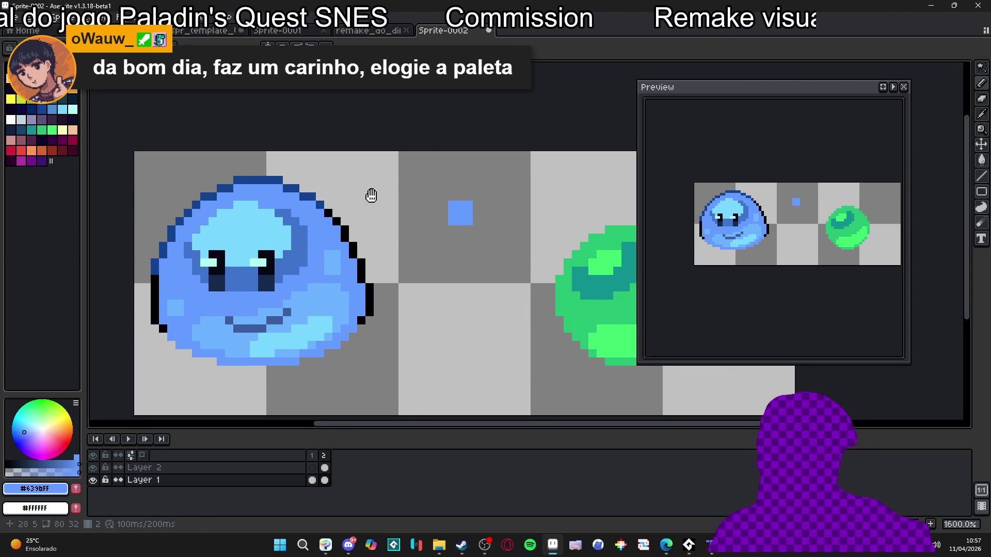
# Step: Try palette colour 32, re-sample the square's blue, then darken the drawing colour
pyautogui.click(52, 109)
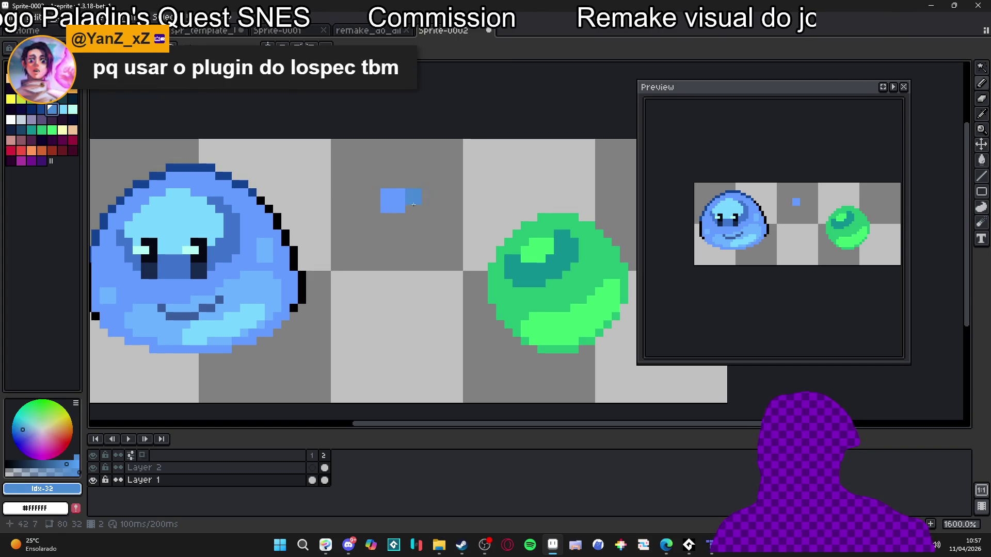
pyautogui.keyDown('alt'); pyautogui.click(392, 199); pyautogui.keyUp('alt')
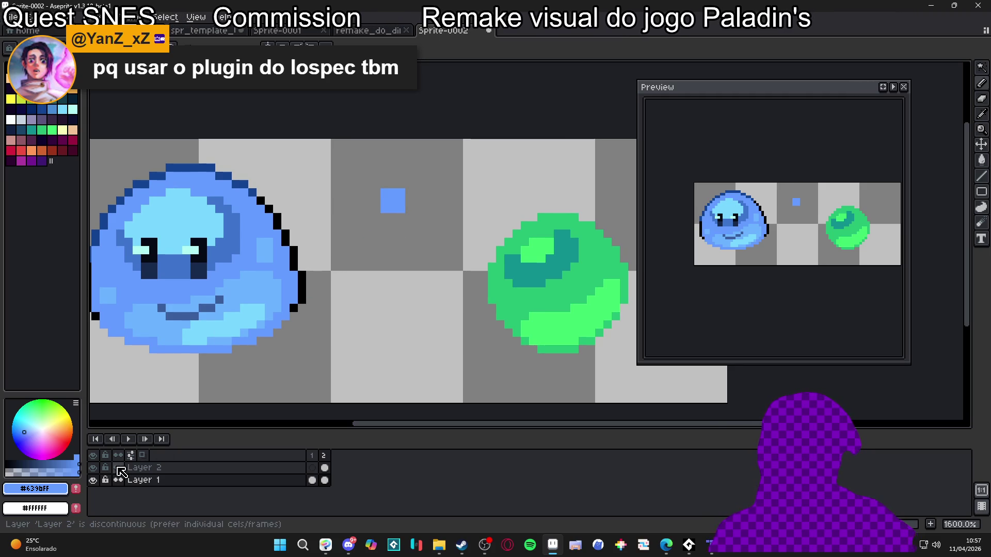
pyautogui.hscroll(-2, 319, 320)
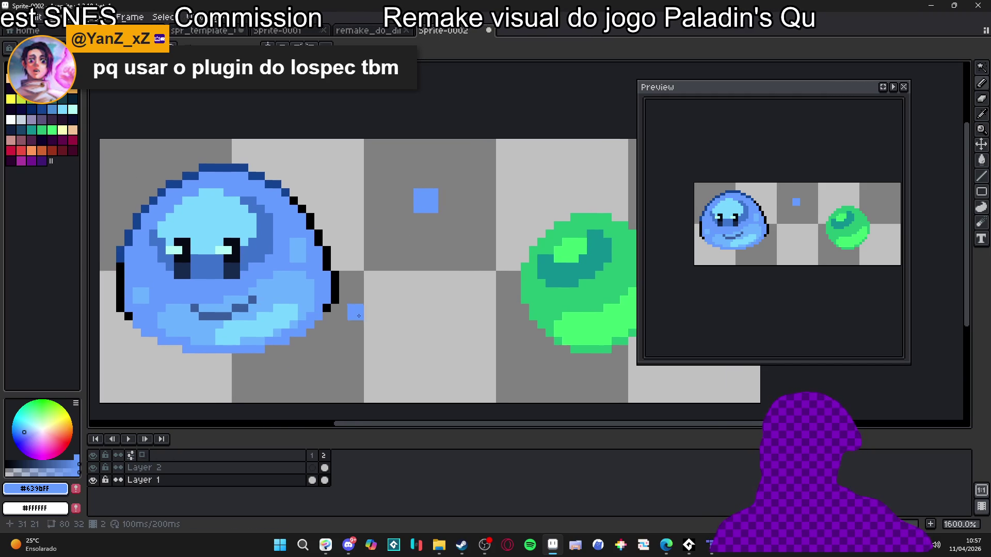
pyautogui.moveTo(67, 465); pyautogui.dragTo(48, 463)
# Step: Paint a dark-blue square right of the medium square and a light-blue square left of it
pyautogui.click(447, 205)
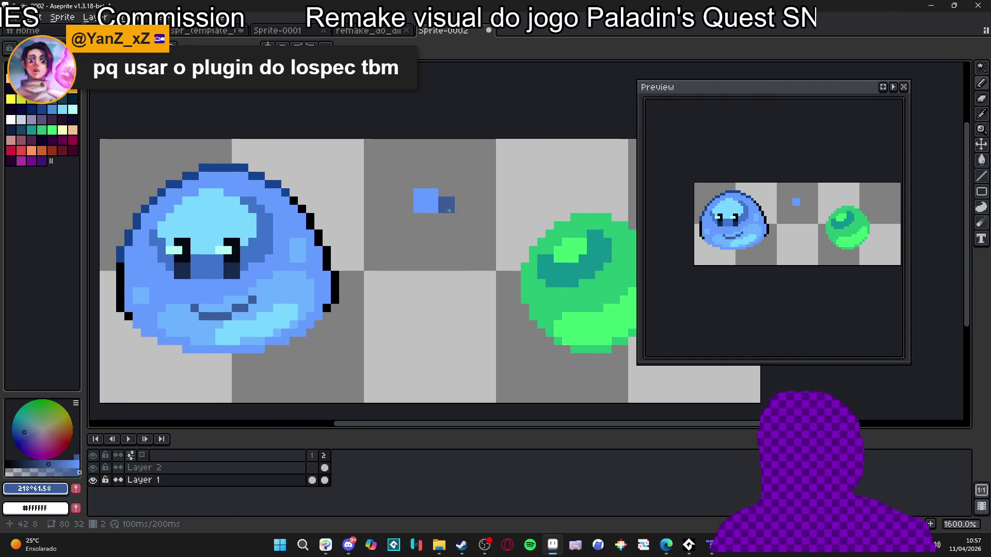
pyautogui.moveTo(443, 193)
pyautogui.mouseDown()
pyautogui.moveTo(454, 193)
pyautogui.moveTo(459, 209)
pyautogui.mouseUp()
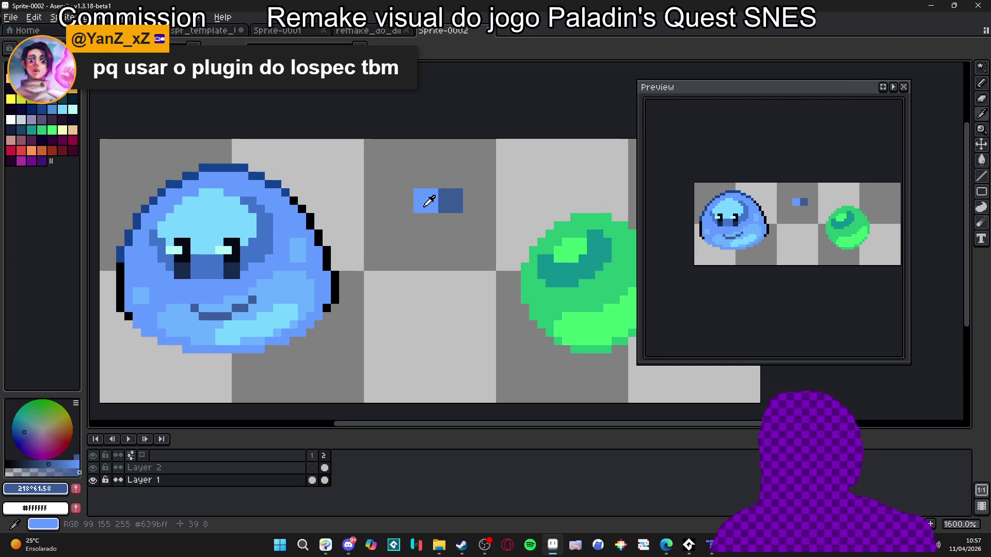
pyautogui.keyDown('alt'); pyautogui.click(421, 200); pyautogui.keyUp('alt')
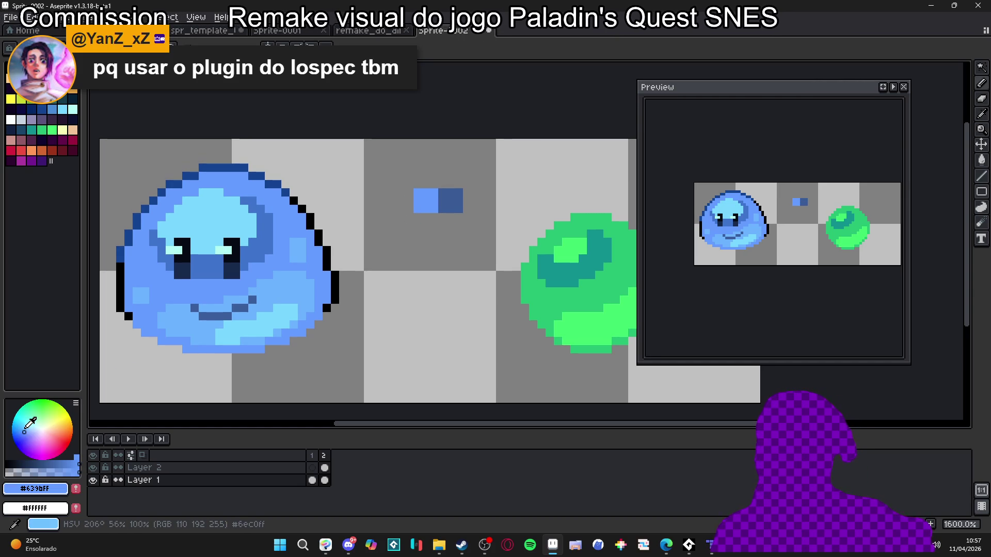
pyautogui.click(34, 431)
pyautogui.click(411, 205)
pyautogui.moveTo(407, 209); pyautogui.dragTo(392, 193)
pyautogui.click(392, 209)
pyautogui.click(418, 212)
pyautogui.scroll(-3, 418, 211)
pyautogui.scroll(3, 431, 224)
pyautogui.hotkey('ctrl', 'z')
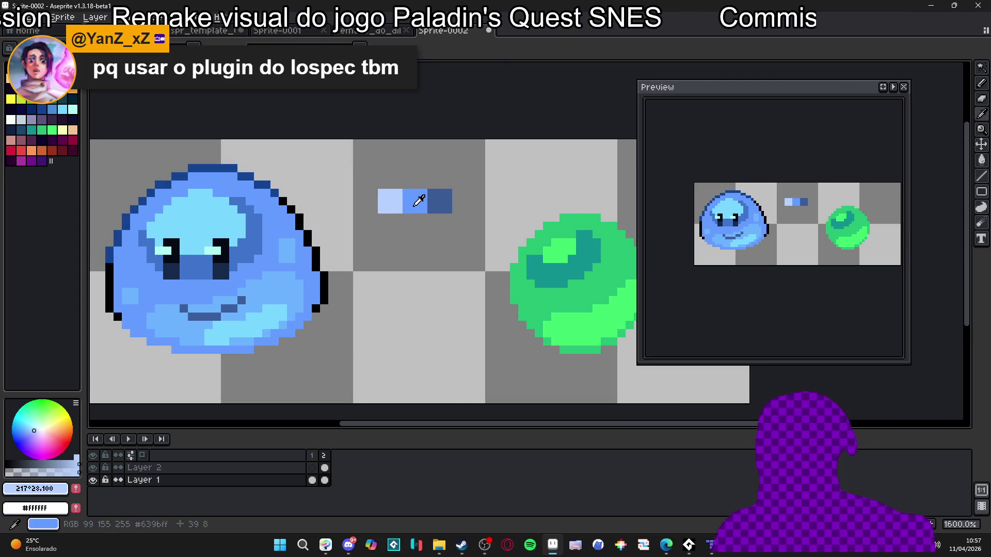
# Step: Paint a medium-blue block below the swatch row
pyautogui.keyDown('alt'); pyautogui.click(415, 202); pyautogui.keyUp('alt')
pyautogui.scroll(-2, 415, 228)
pyautogui.scroll(4, 413, 229)
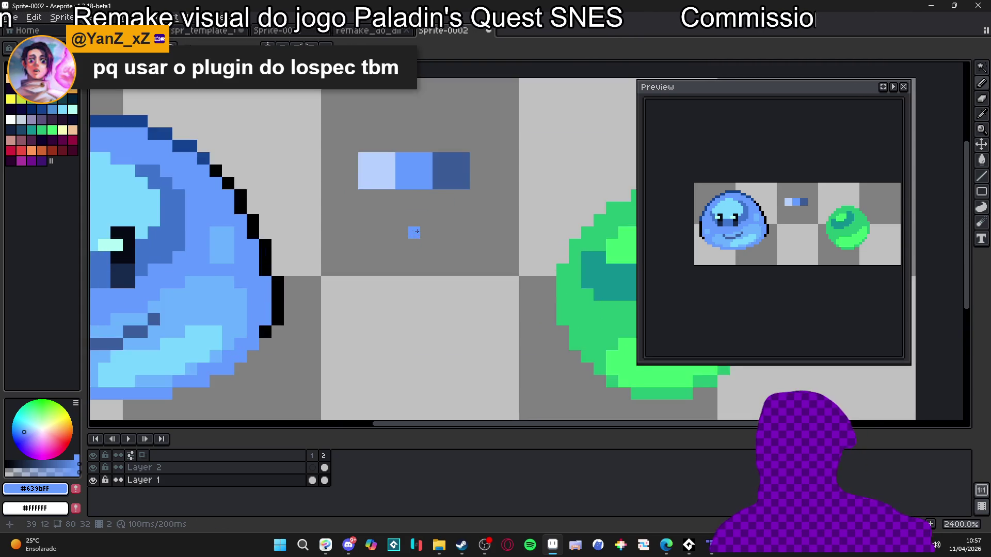
pyautogui.scroll(-3, 427, 233)
pyautogui.scroll(1, 422, 230)
pyautogui.moveTo(407, 215); pyautogui.dragTo(414, 228)
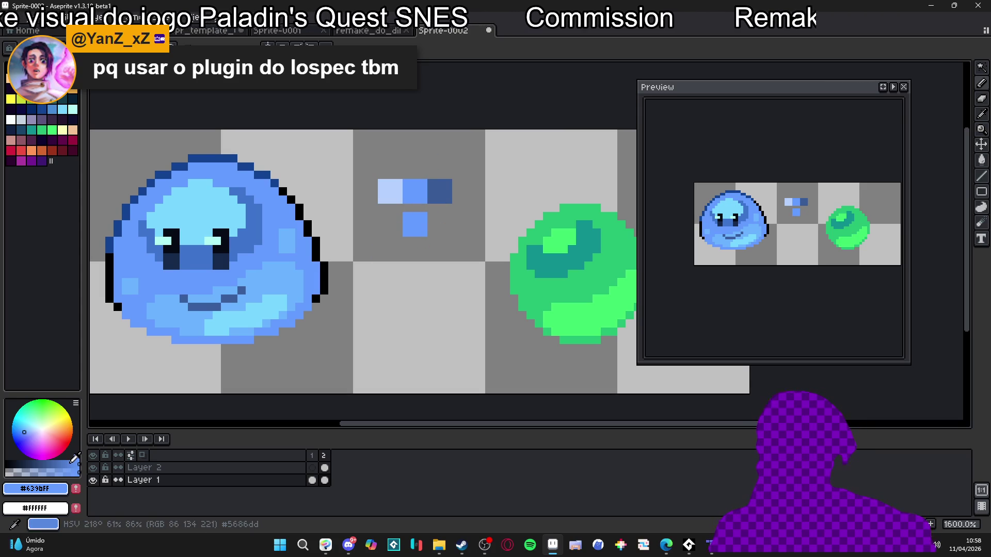
# Step: Darken the colour, sample the dark blue, then switch to a deeper indigo blue
pyautogui.click(64, 465)
pyautogui.keyDown('alt'); pyautogui.click(443, 194); pyautogui.keyUp('alt')
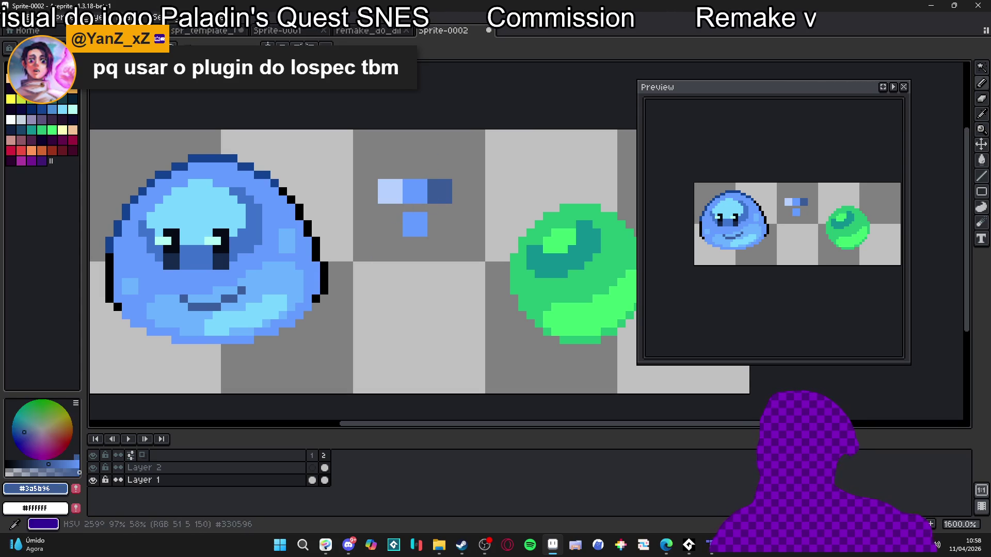
pyautogui.click(407, 203)
pyautogui.hotkey('ctrl', 'z')
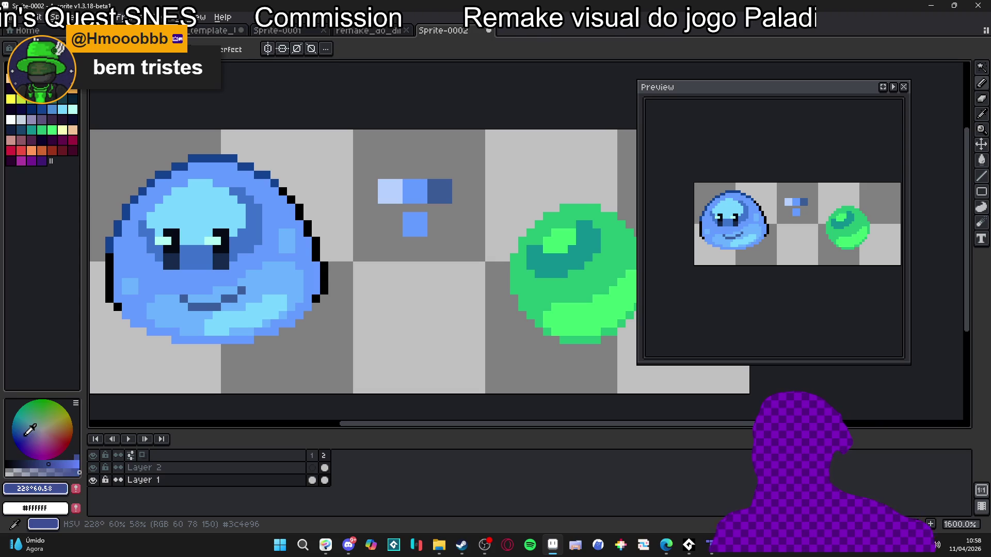
pyautogui.click(26, 438)
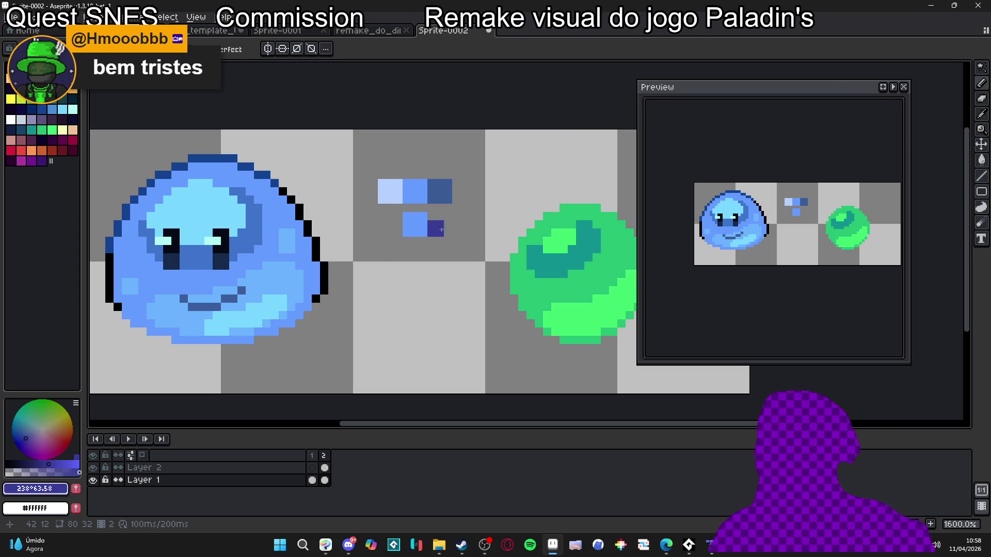
# Step: Add an indigo block and a light cyan swatch to the lower swatch row
pyautogui.keyDown('alt'); pyautogui.click(411, 220); pyautogui.keyUp('alt')
pyautogui.moveTo(399, 200); pyautogui.dragTo(406, 207)
pyautogui.hotkey('ctrl', 'z')
pyautogui.hotkey('ctrl', 'z')
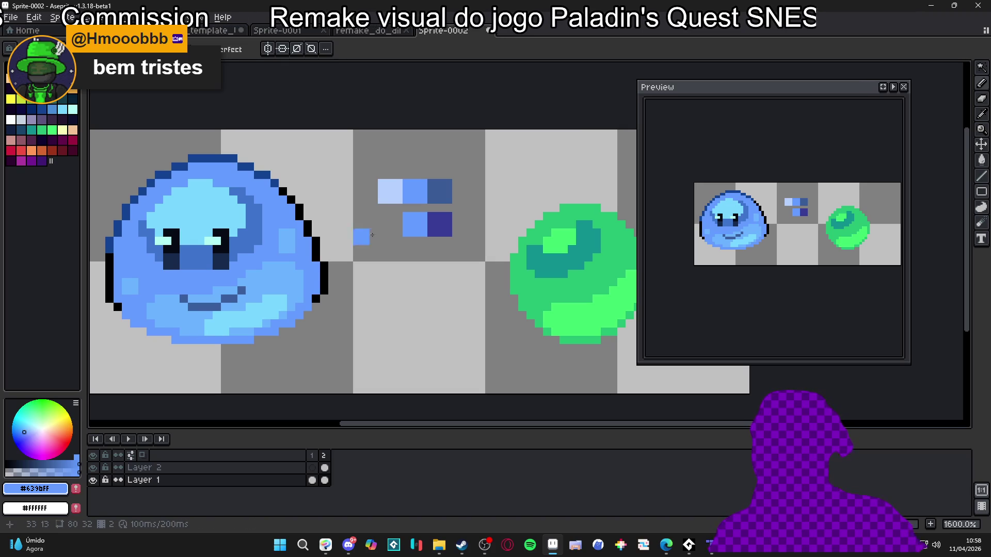
pyautogui.click(34, 430)
pyautogui.click(33, 427)
pyautogui.click(379, 270)
pyautogui.moveTo(379, 276)
pyautogui.mouseDown()
pyautogui.moveTo(378, 234)
pyautogui.moveTo(425, 259)
pyautogui.mouseUp()
# Step: Recentre the slime and orb sprite on the canvas at 1200% zoom
pyautogui.scroll(-4, 408, 247)
pyautogui.scroll(3, 418, 253)
pyautogui.scroll(1, 396, 244)
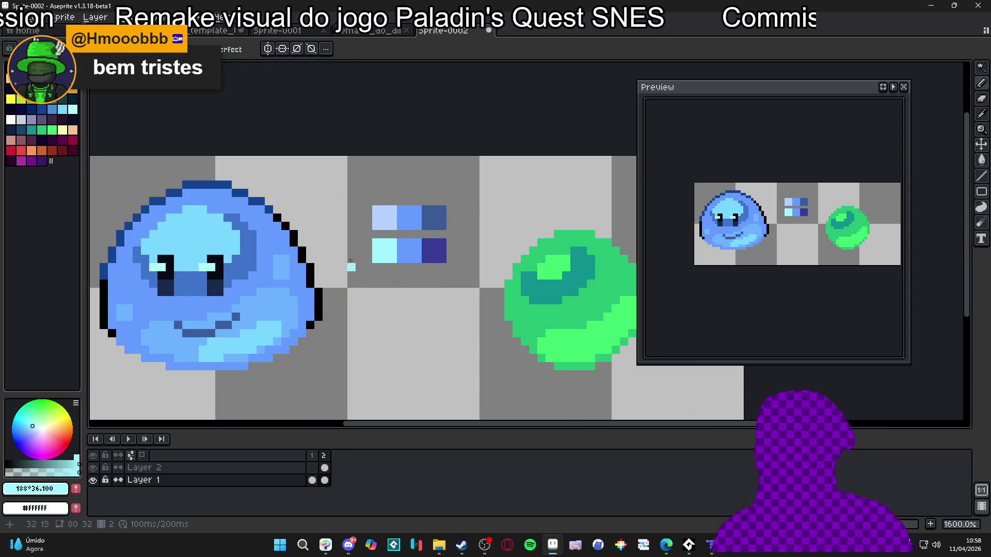
pyautogui.scroll(-1, 426, 277)
pyautogui.scroll(1, 396, 280)
pyautogui.scroll(-1, 369, 310)
pyautogui.moveTo(369, 309); pyautogui.dragTo(367, 272)
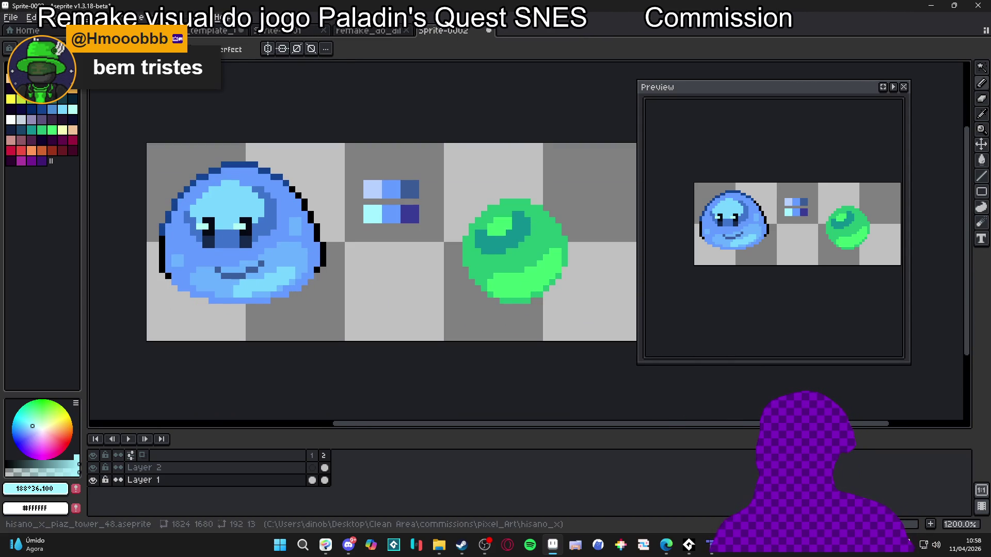
pyautogui.click(164, 17)
# Step: Launch Shifty, reposition and widen its panel, and generate palettes from green #28C074
pyautogui.moveTo(188, 17)
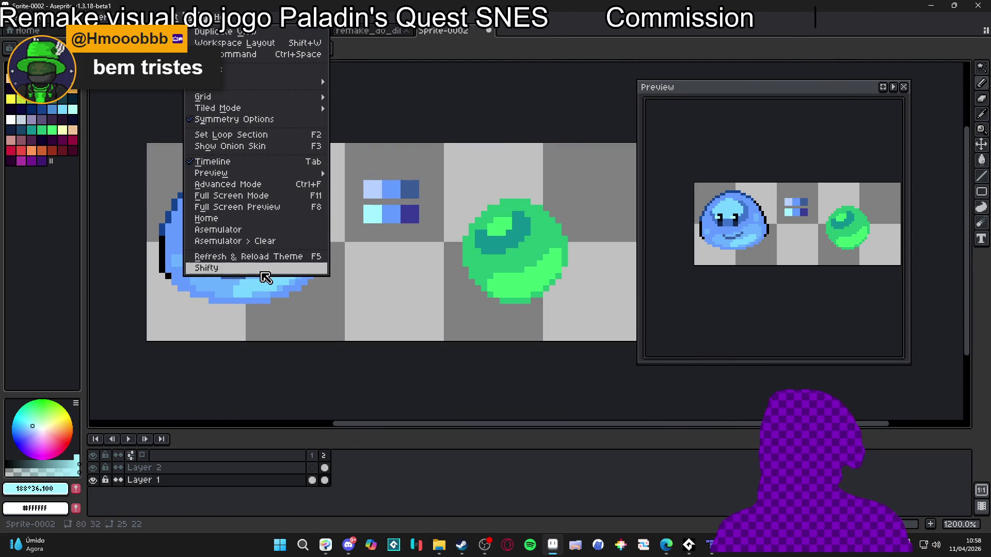
pyautogui.click(261, 271)
pyautogui.moveTo(474, 164); pyautogui.dragTo(698, 106)
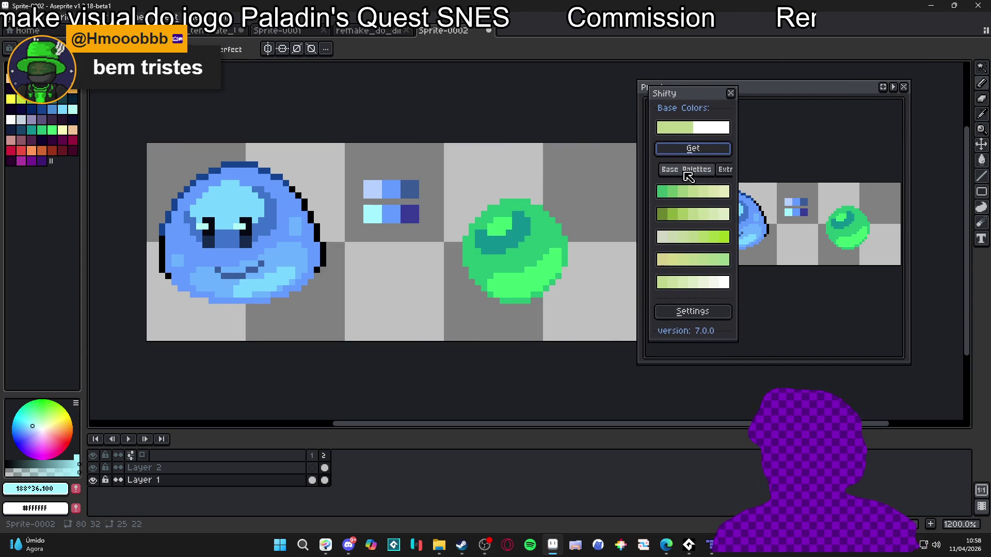
pyautogui.moveTo(736, 148); pyautogui.dragTo(799, 147)
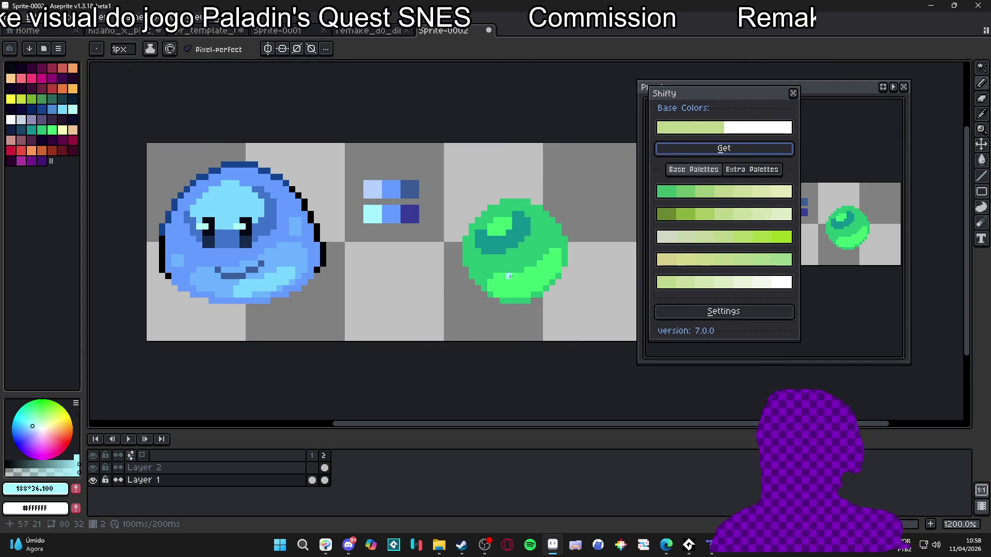
pyautogui.click(42, 130)
pyautogui.click(724, 149)
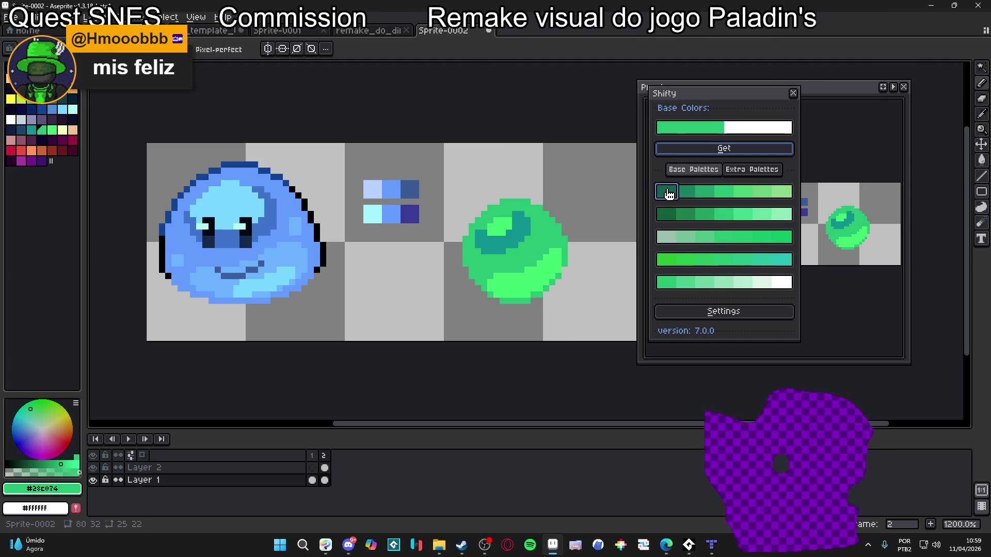
# Step: Close the Shifty panel and flip between frames 1 and 2 to compare
pyautogui.moveTo(719, 98); pyautogui.dragTo(818, 207)
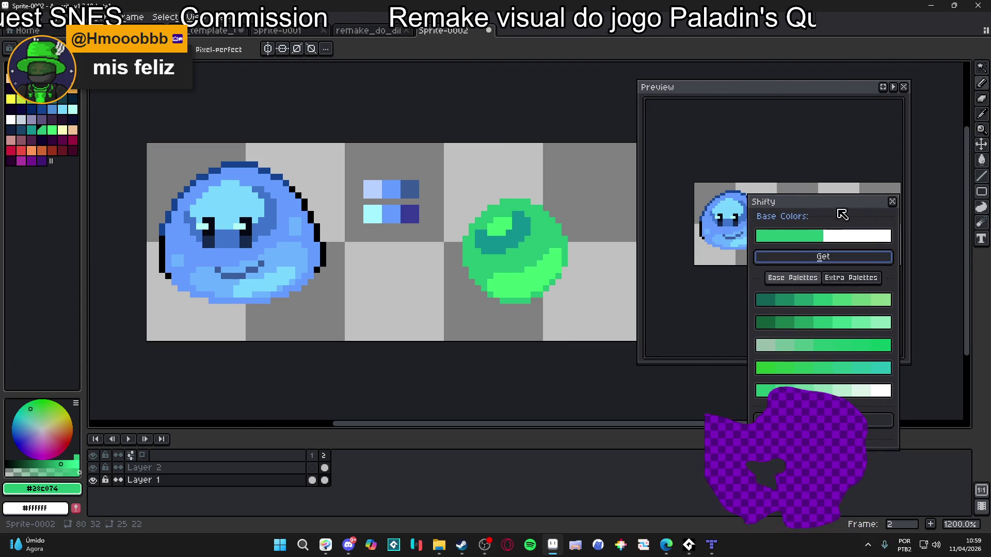
pyautogui.click(893, 202)
pyautogui.scroll(-4, 452, 257)
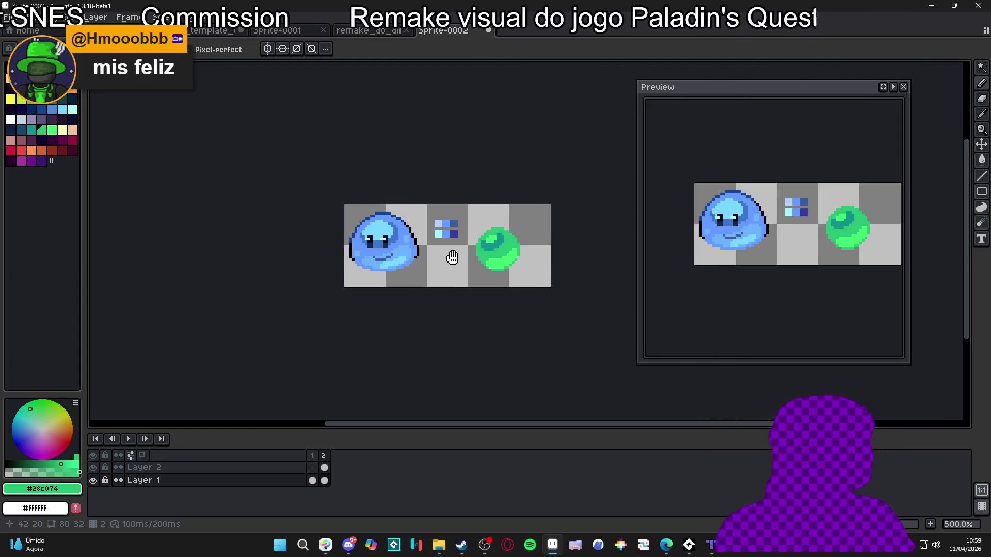
pyautogui.click(312, 457)
pyautogui.scroll(1, 385, 368)
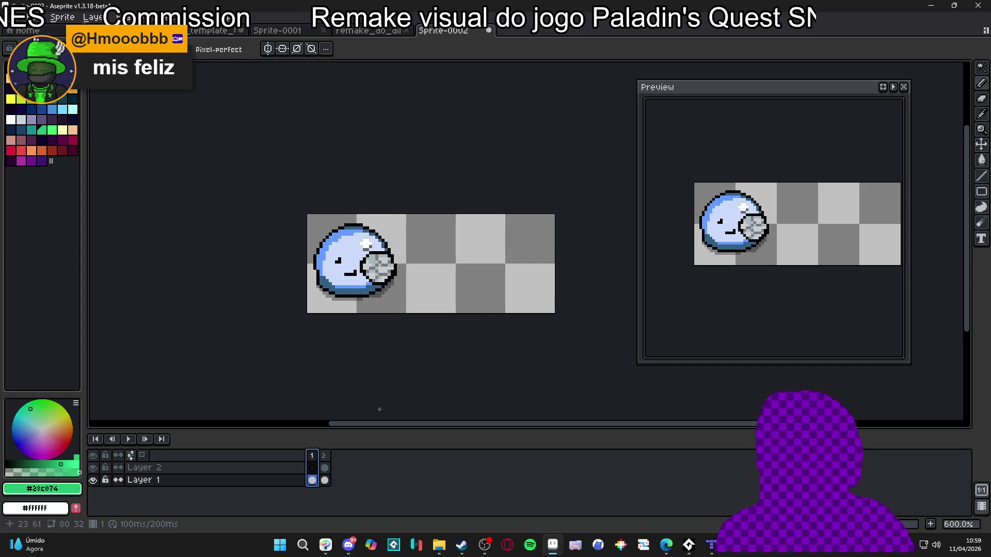
pyautogui.click(324, 455)
pyautogui.click(312, 457)
pyautogui.click(326, 457)
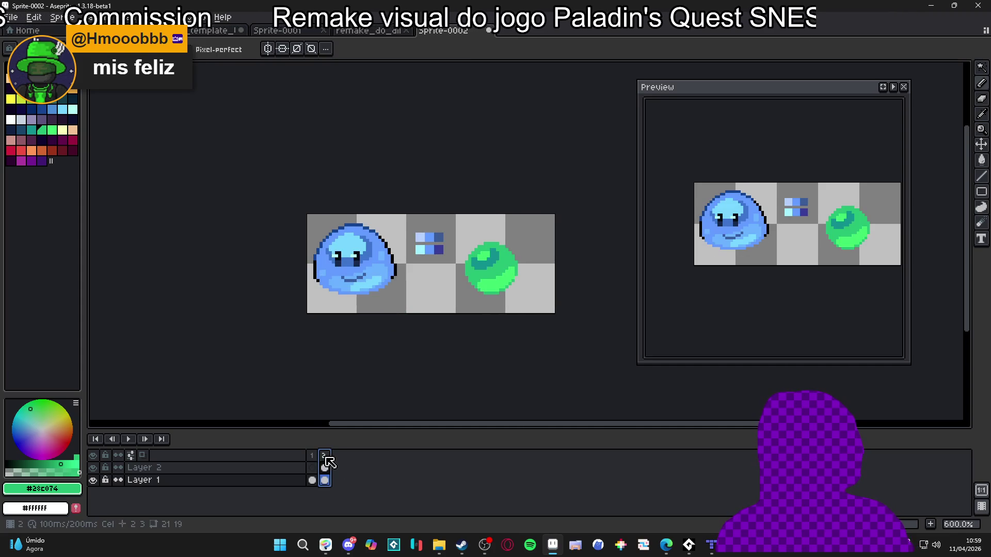
pyautogui.click(316, 458)
pyautogui.click(325, 457)
pyautogui.click(317, 457)
pyautogui.click(325, 457)
pyautogui.scroll(1, 388, 279)
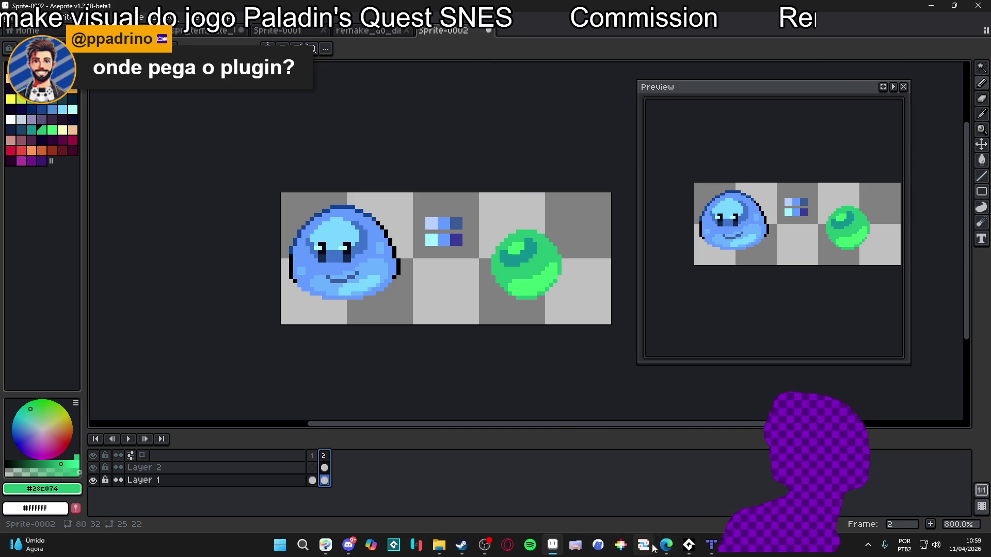
pyautogui.moveTo(666, 545)
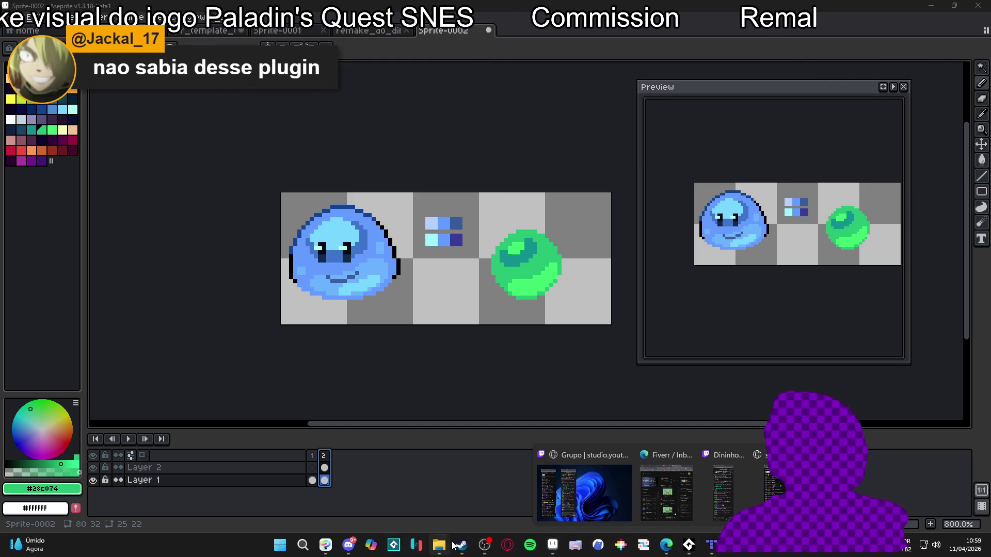
pyautogui.click(347, 547)
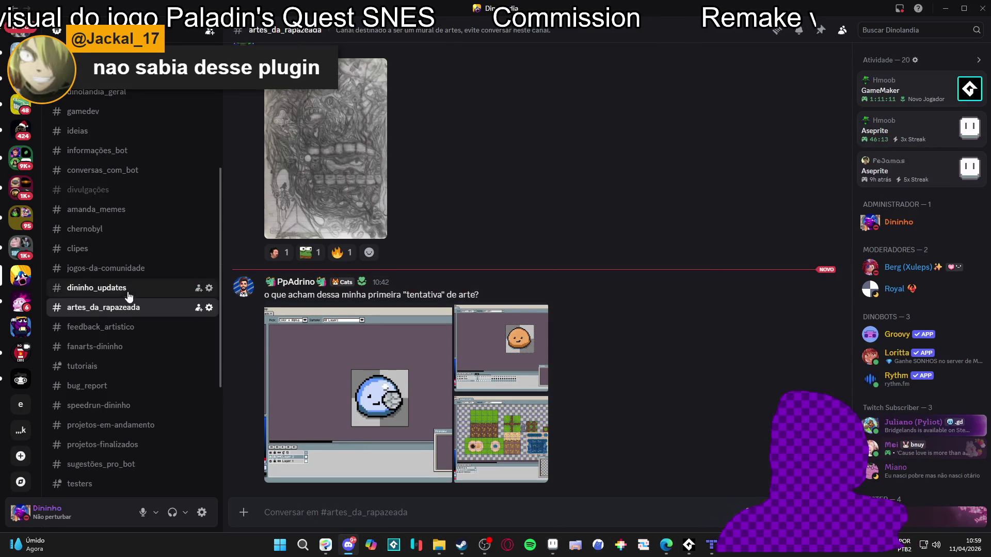
# Step: Post the Shifty.aseprite-extension file in the dinolandia_geral channel
pyautogui.scroll(4, 129, 302)
pyautogui.click(131, 299)
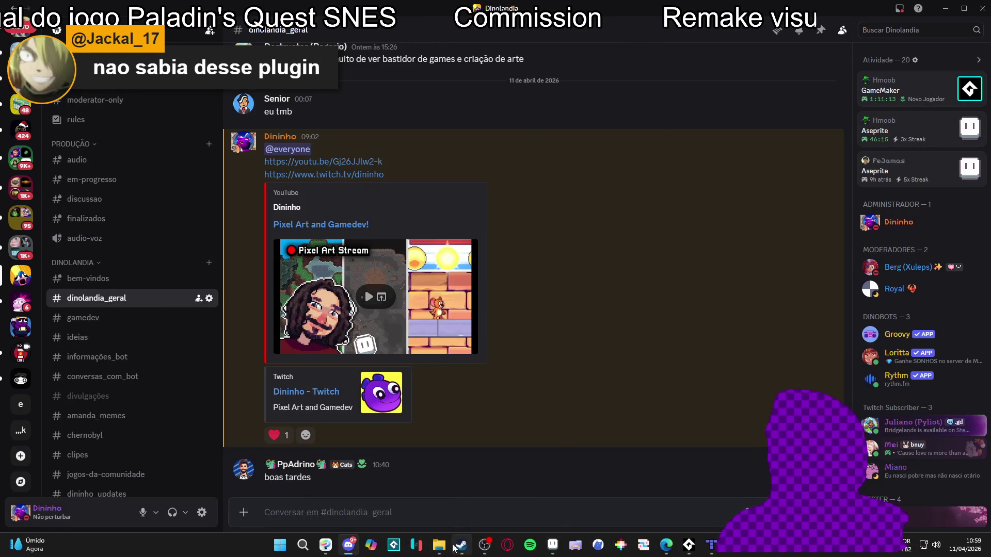
pyautogui.click(438, 545)
pyautogui.hotkey('alt', 'Tab')
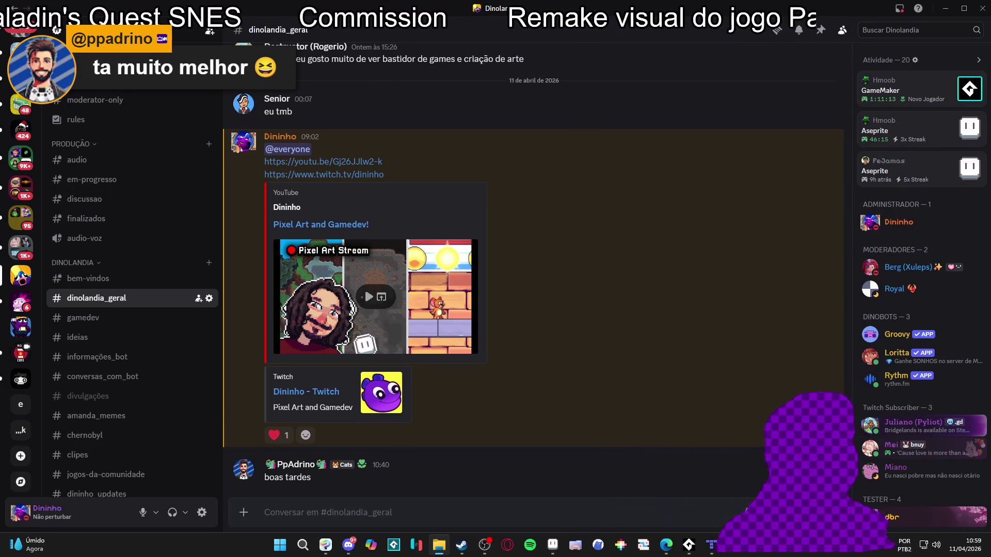
pyautogui.moveTo(99, 475); pyautogui.dragTo(331, 503)
pyautogui.press('Return')
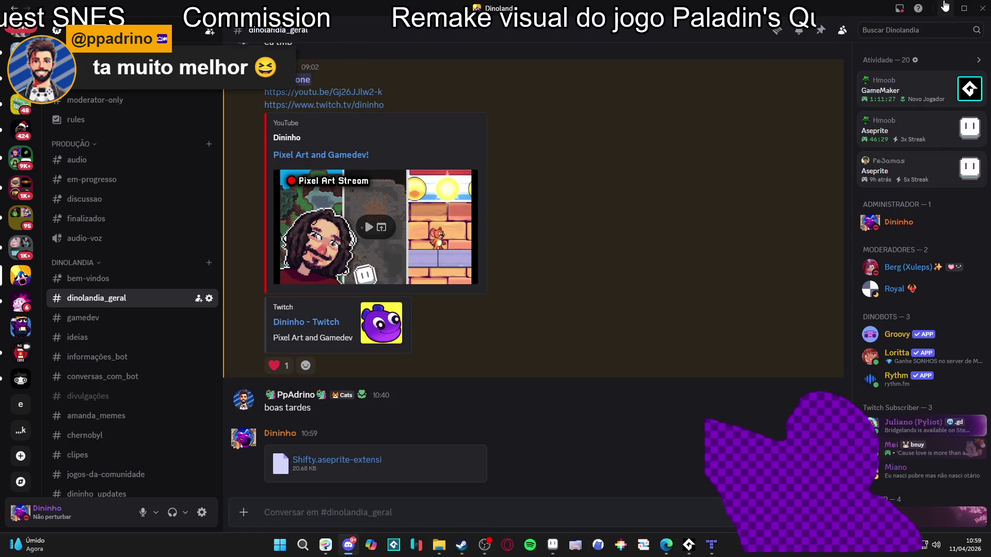
# Step: Back in Aseprite, close Sprite-0002 without saving and switch to the grass and cliff map
pyautogui.click(946, 9)
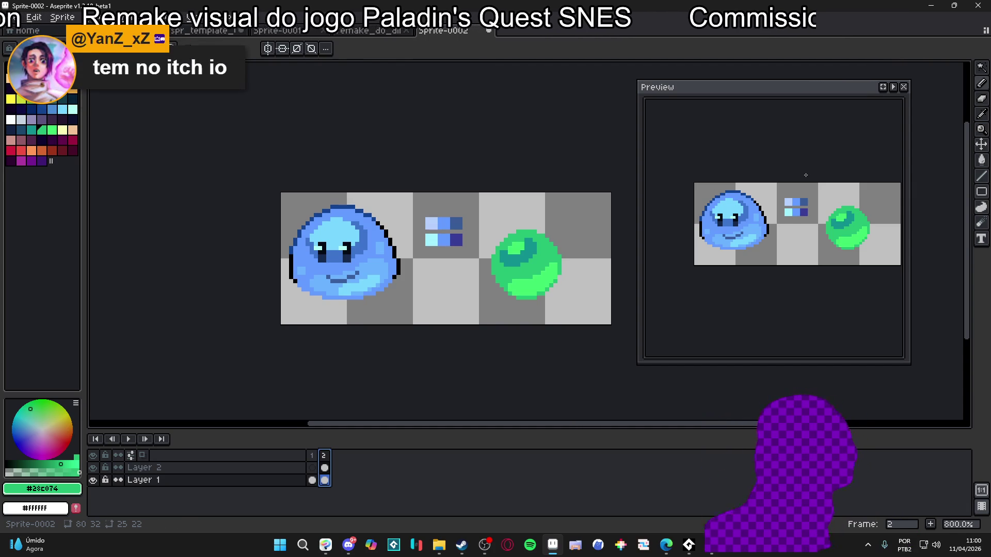
pyautogui.click(488, 30)
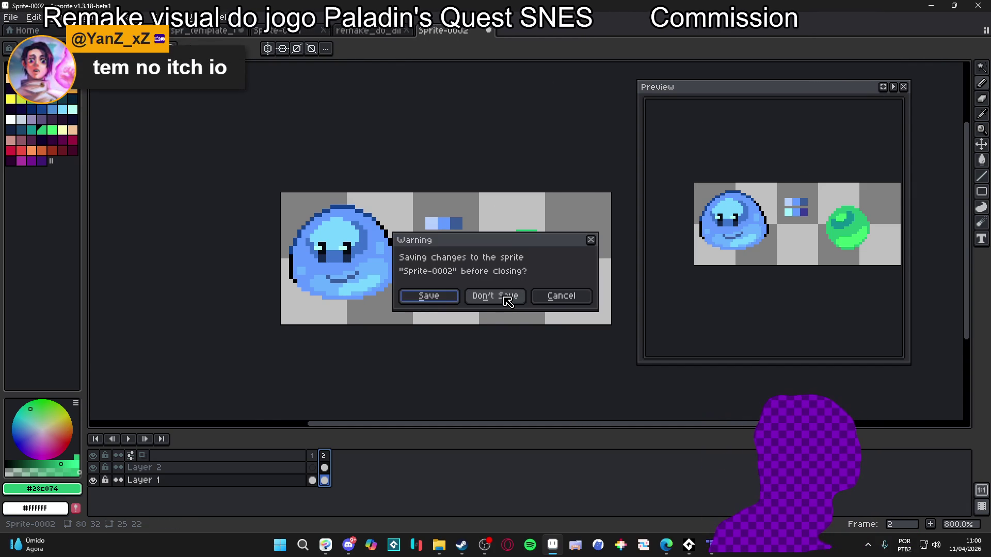
pyautogui.click(505, 297)
pyautogui.click(290, 30)
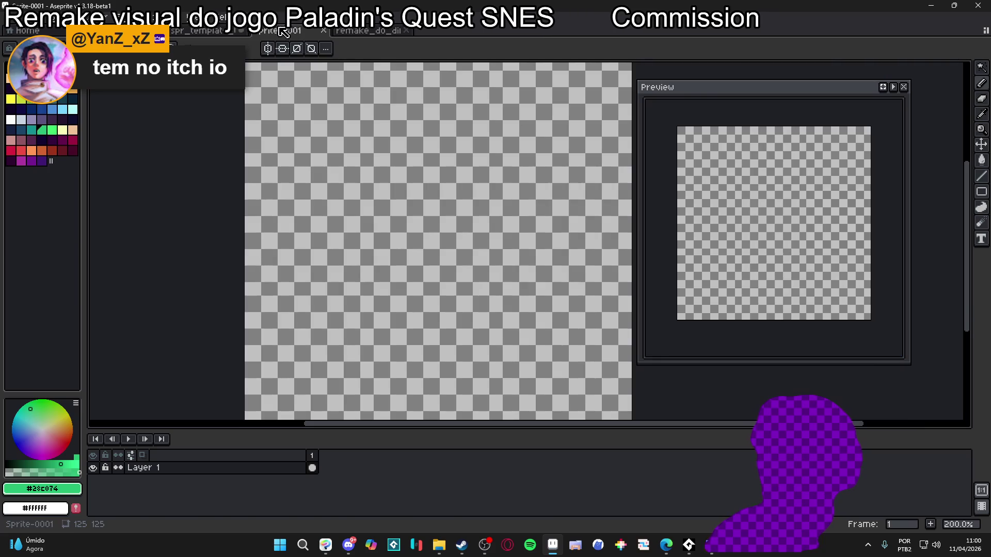
pyautogui.click(204, 31)
pyautogui.click(129, 30)
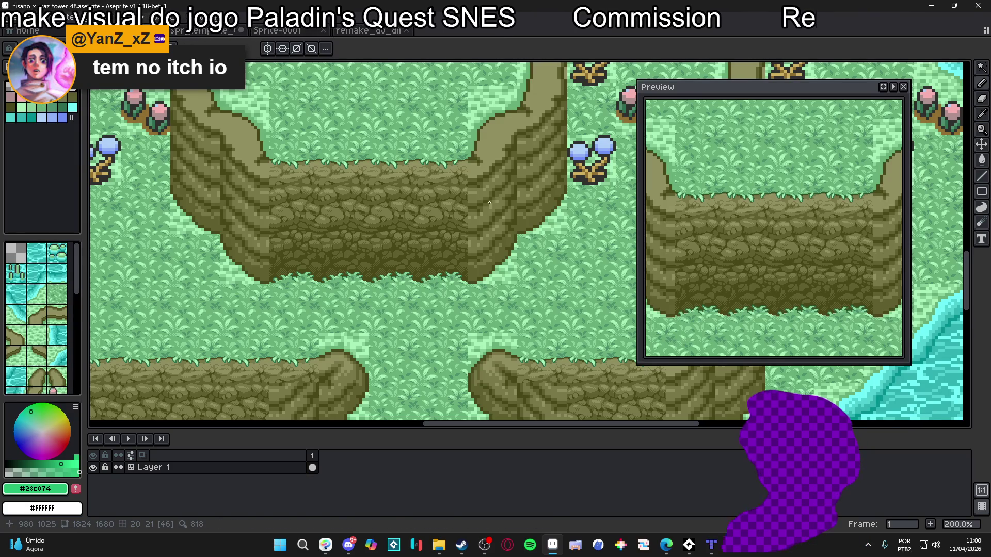
# Step: Zoom around the grass and cliff tile map, then bring Edge's new-tab page forward
pyautogui.scroll(-2, 443, 244)
pyautogui.scroll(1, 443, 245)
pyautogui.scroll(1, 443, 245)
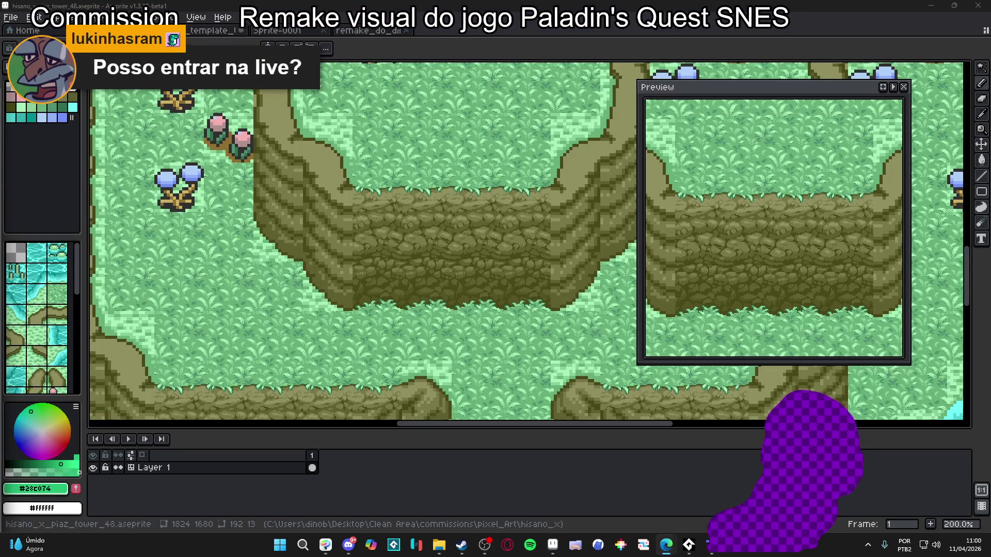
pyautogui.click(666, 545)
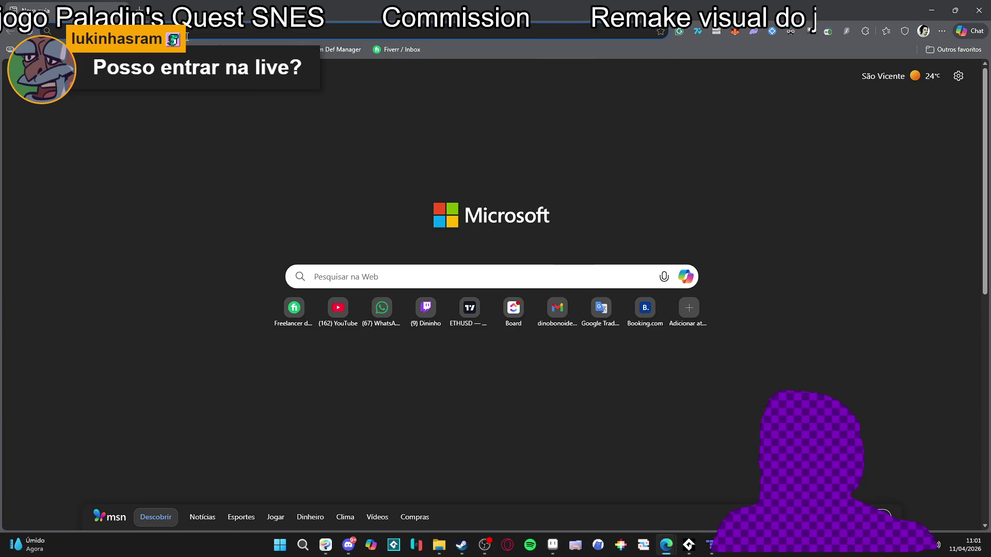
# Step: Search the web for 'shifty aseprite sitchi io'
pyautogui.write('shift')
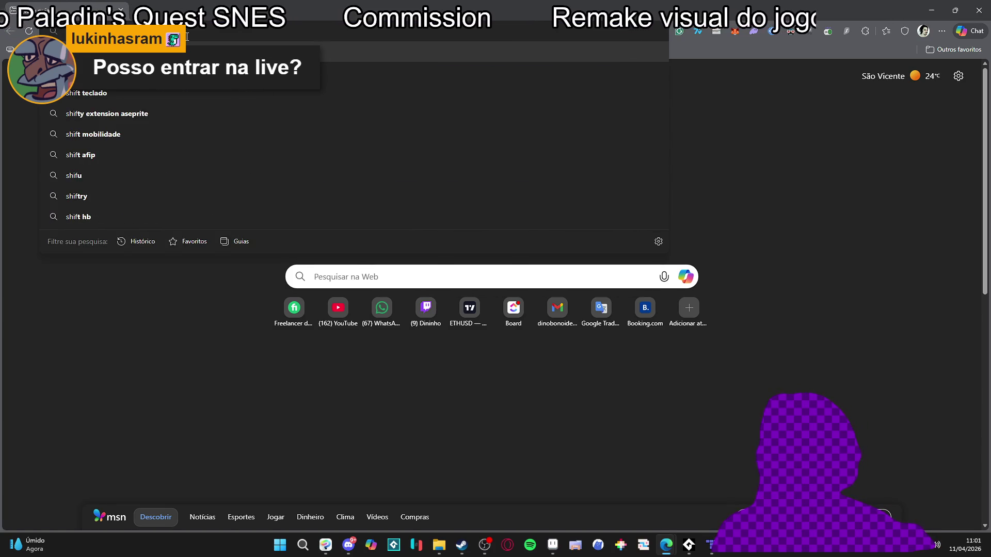
pyautogui.write('y aseprite s')
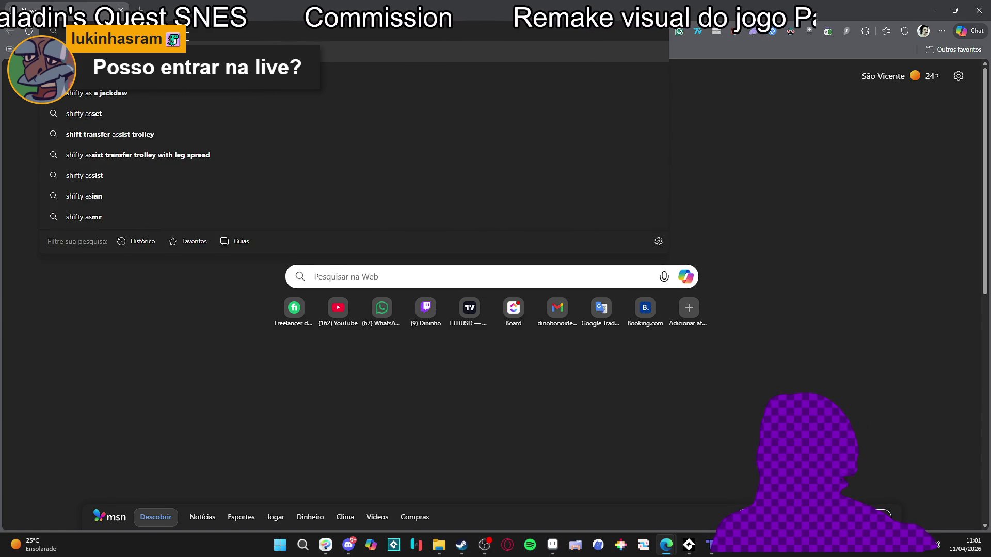
pyautogui.write('itchi io')
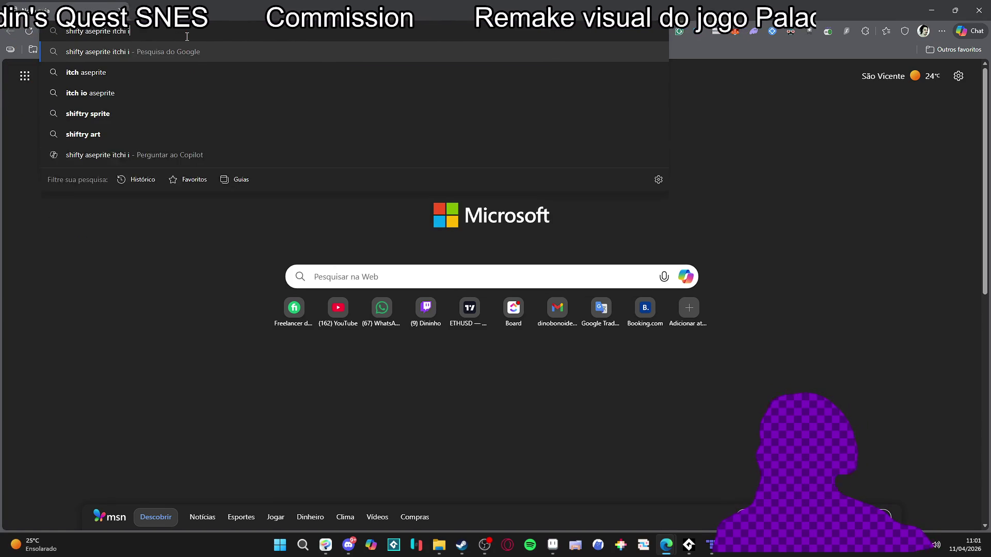
pyautogui.press('Return')
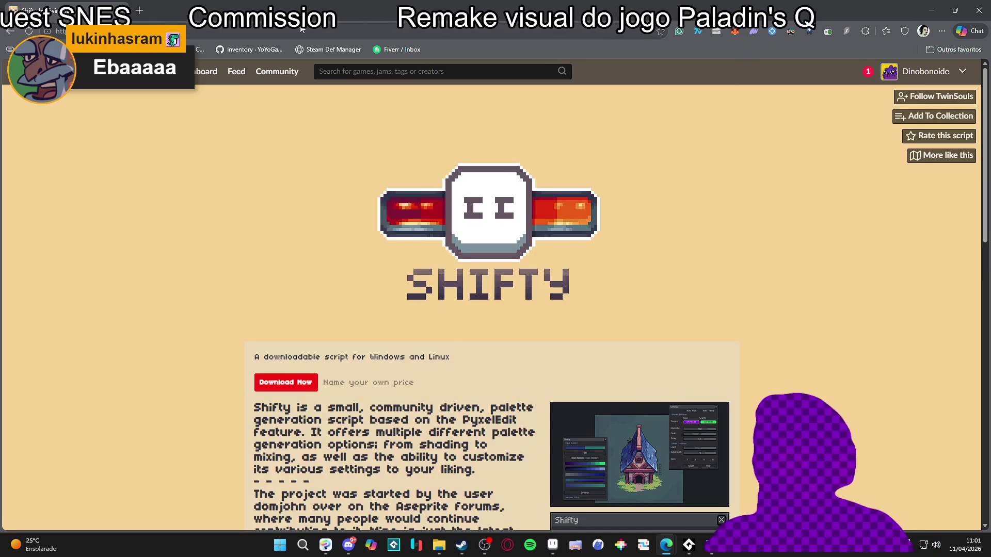
# Step: Read through the Shifty itch.io page, select its URL, then close Edge
pyautogui.scroll(-2, 261, 141)
pyautogui.click(344, 32)
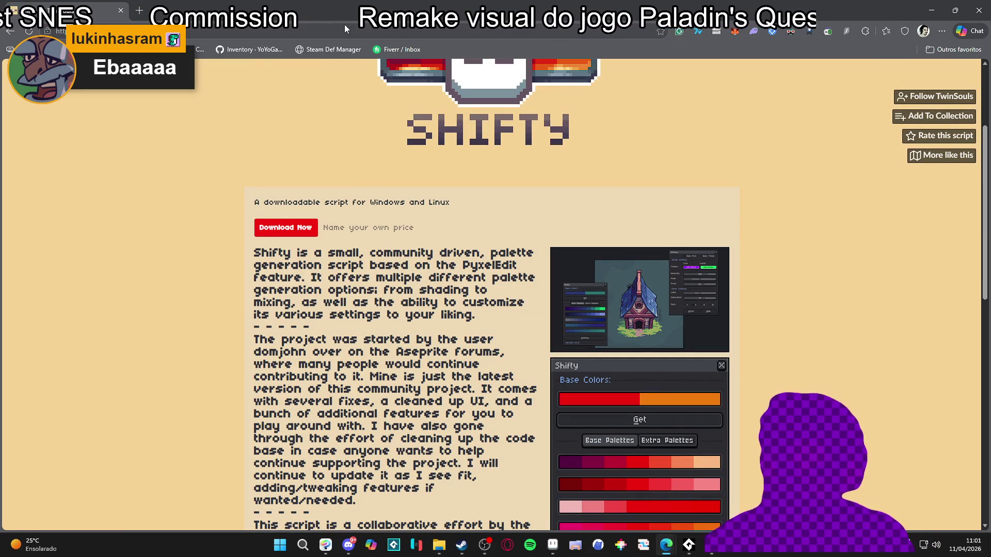
pyautogui.scroll(-4, 202, 262)
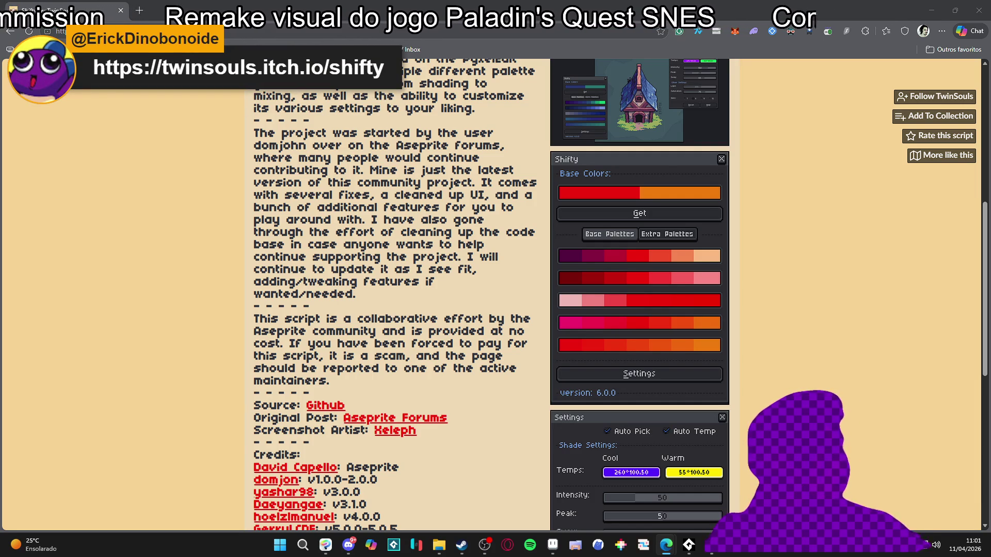
pyautogui.scroll(3, 828, 215)
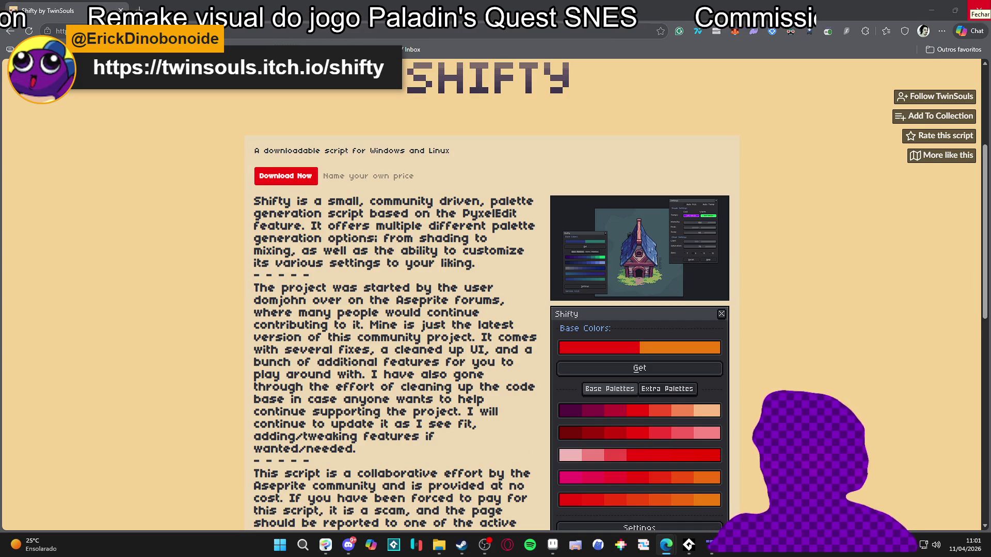
pyautogui.click(978, 6)
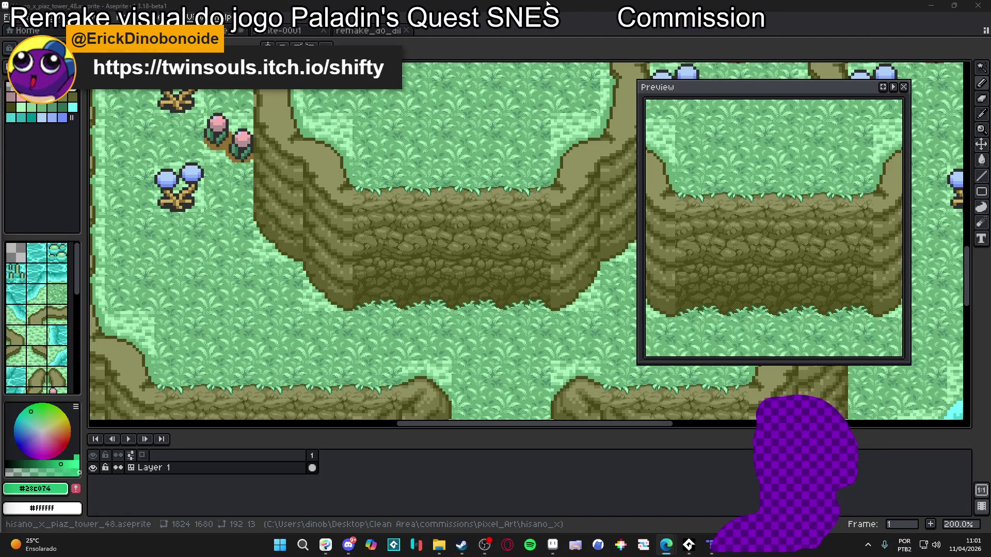
# Step: Zoom over another cliff section of the map, then switch to Discord's dinolandia_geral channel
pyautogui.scroll(-2, 484, 256)
pyautogui.scroll(2, 484, 256)
pyautogui.scroll(-2, 483, 256)
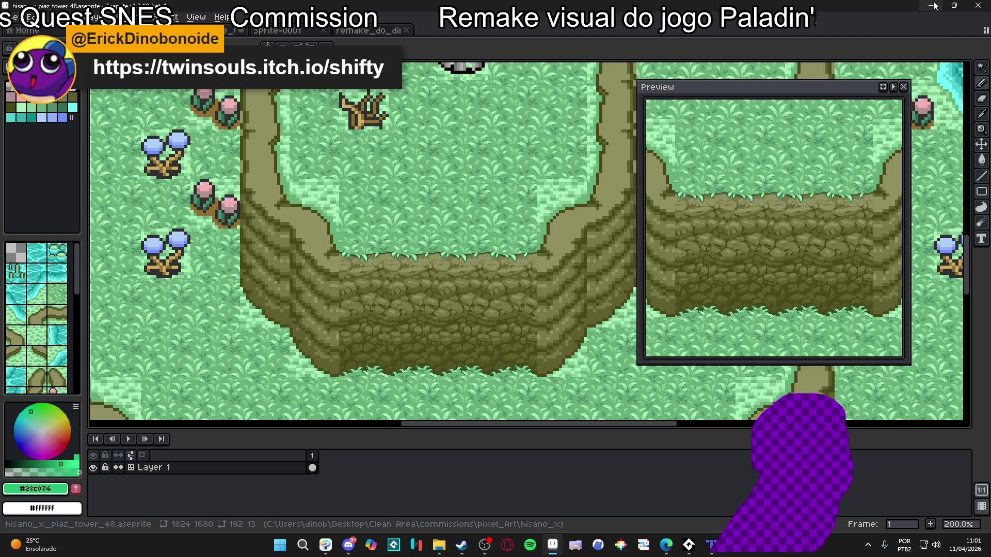
pyautogui.click(349, 545)
pyautogui.scroll(-5, 129, 310)
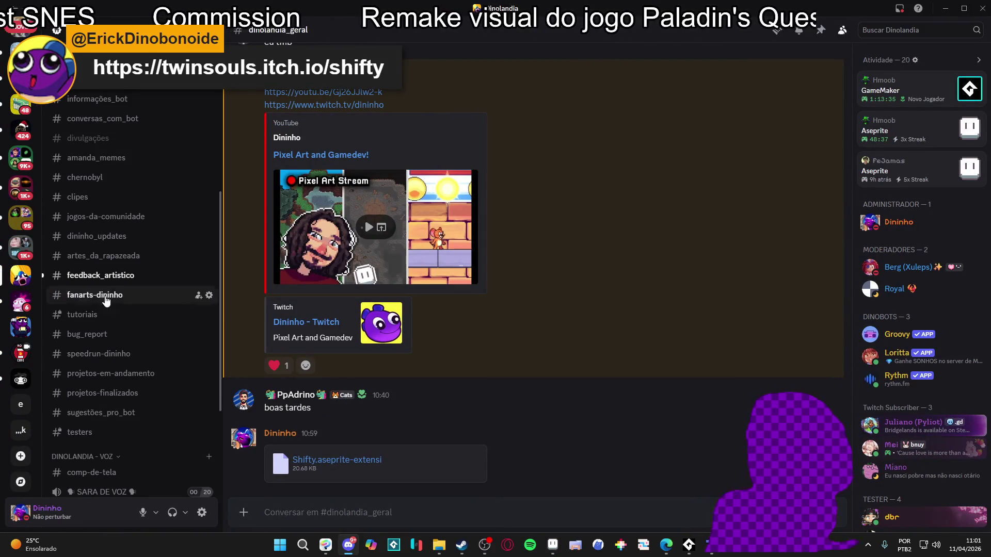
# Step: Copy the character sprite image posted in #feedback_artistico using Copiar imagem
pyautogui.click(98, 275)
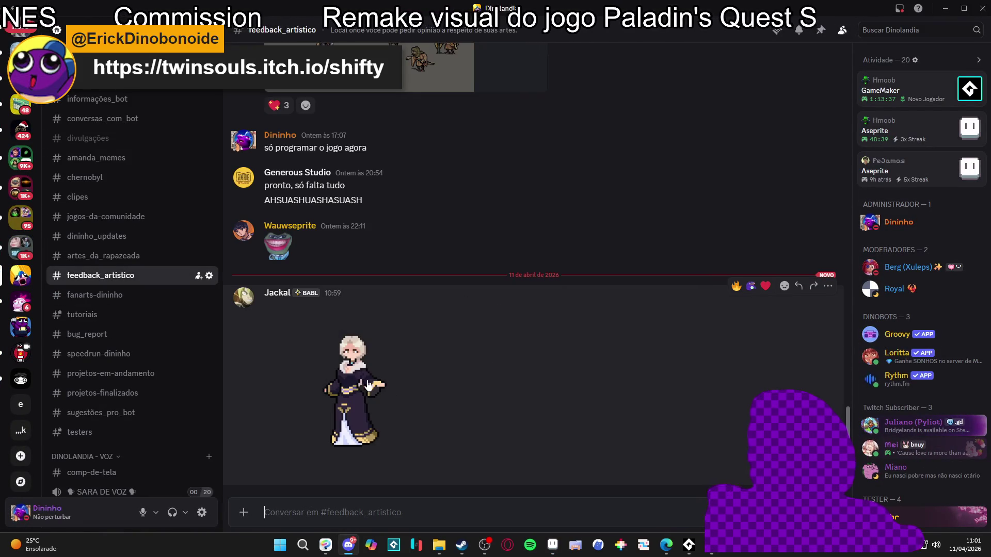
pyautogui.click(360, 366)
pyautogui.rightClick(499, 268)
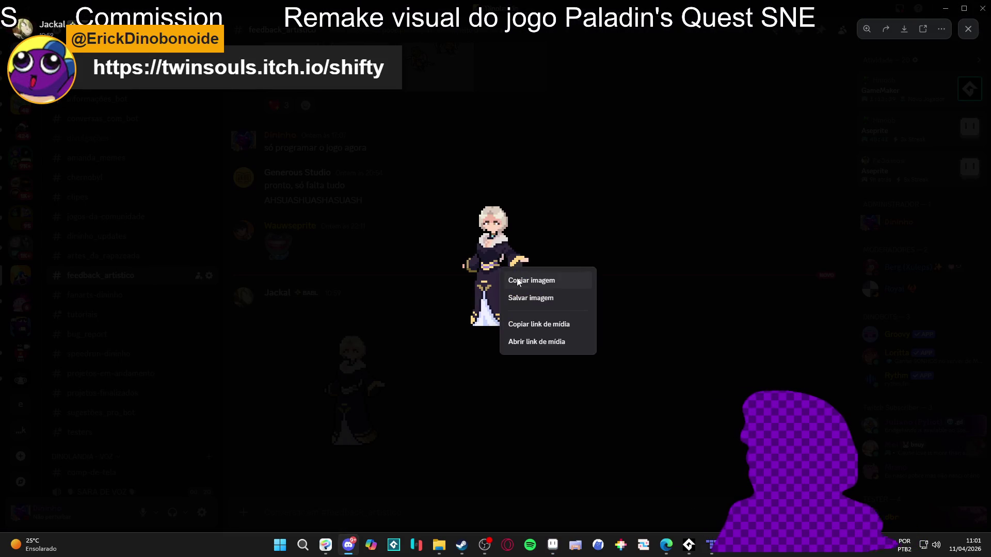
pyautogui.click(564, 285)
pyautogui.click(597, 285)
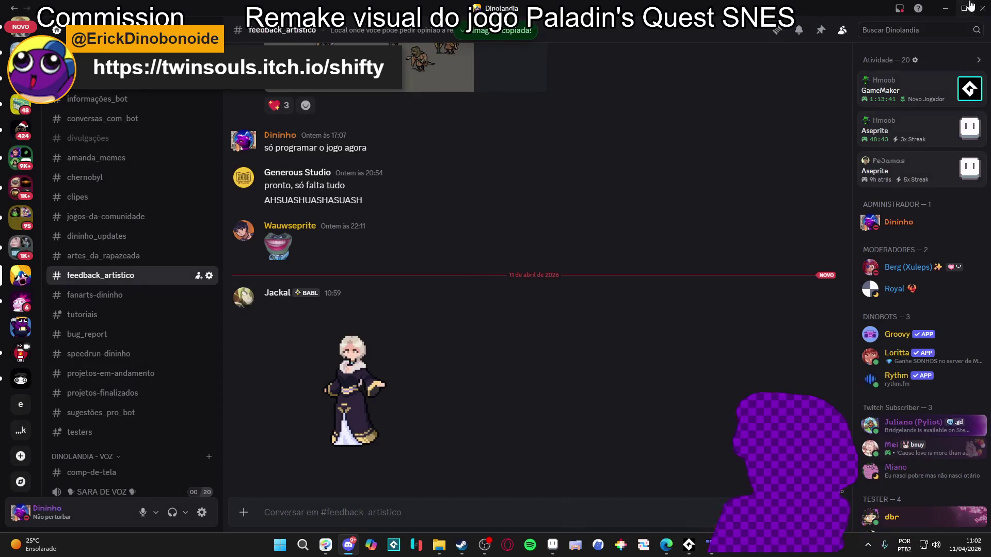
# Step: Minimize Discord and start a new blank sprite in Aseprite
pyautogui.click(952, 7)
pyautogui.click(18, 17)
pyautogui.click(29, 33)
# Step: Create the 384×384 sprite, paste the character, and put a new Layer 2 beneath it
pyautogui.click(464, 383)
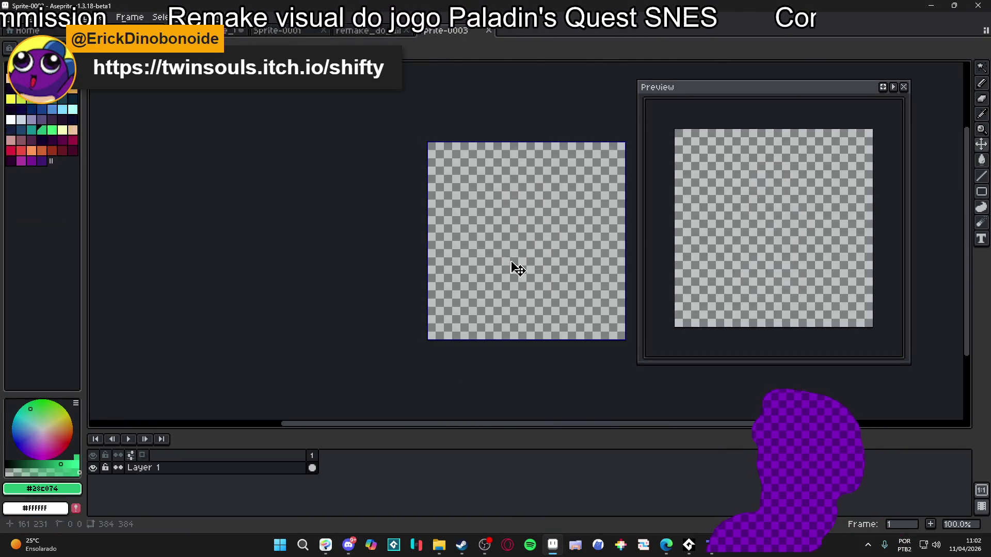
pyautogui.hotkey('ctrl', 'v')
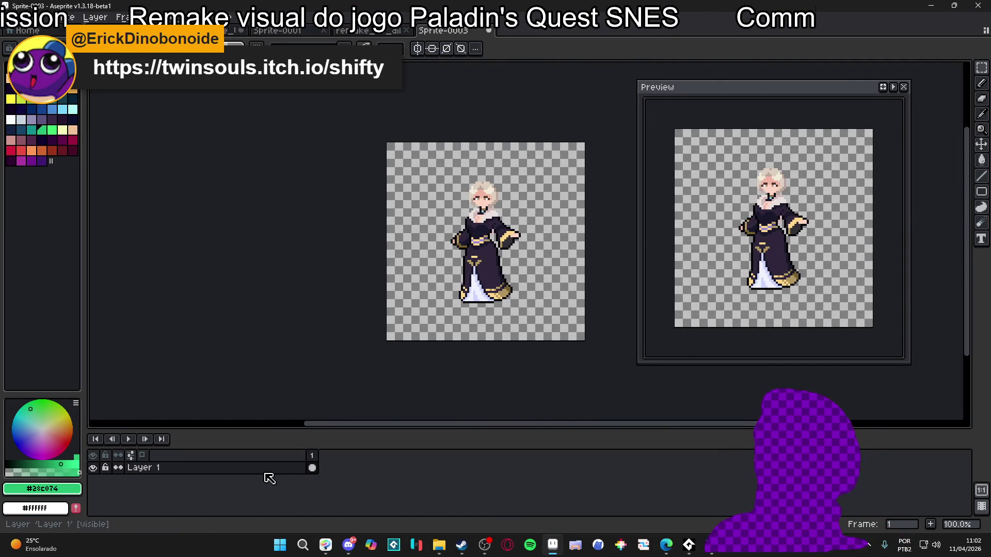
pyautogui.click(268, 475)
pyautogui.hotkey('shift', 'n')
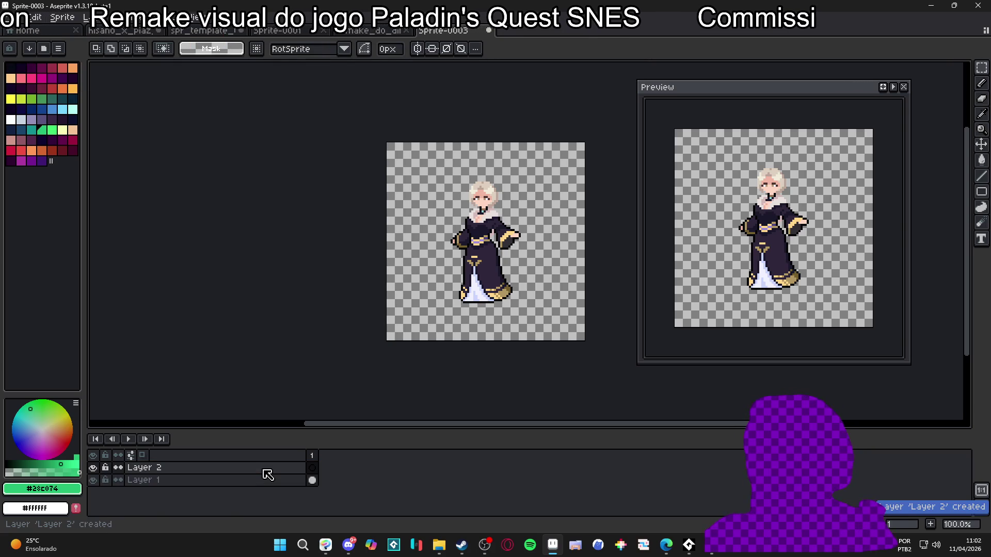
pyautogui.moveTo(266, 472); pyautogui.dragTo(283, 490)
# Step: Bucket-fill the background layer with green
pyautogui.press('g')
pyautogui.click(42, 98)
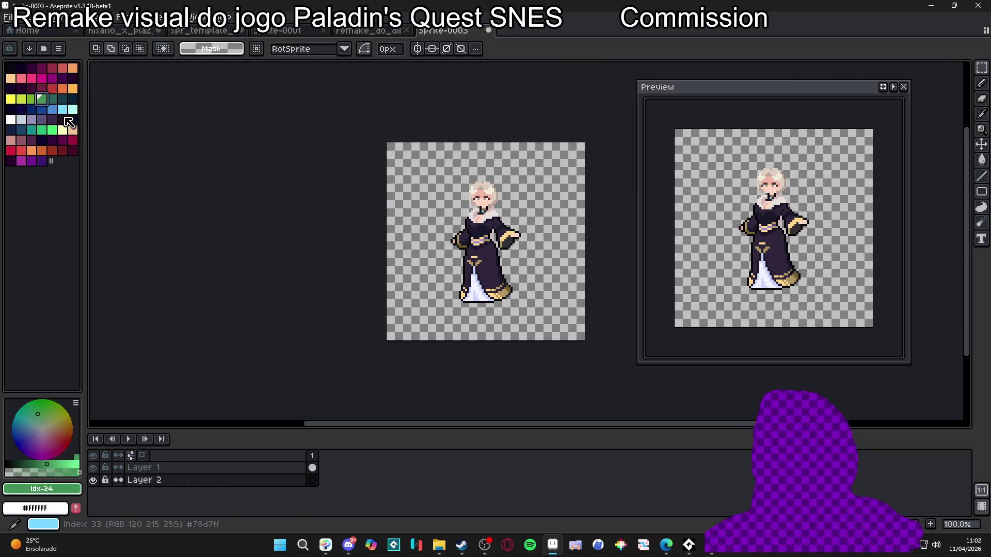
pyautogui.click(478, 251)
pyautogui.scroll(1, 503, 235)
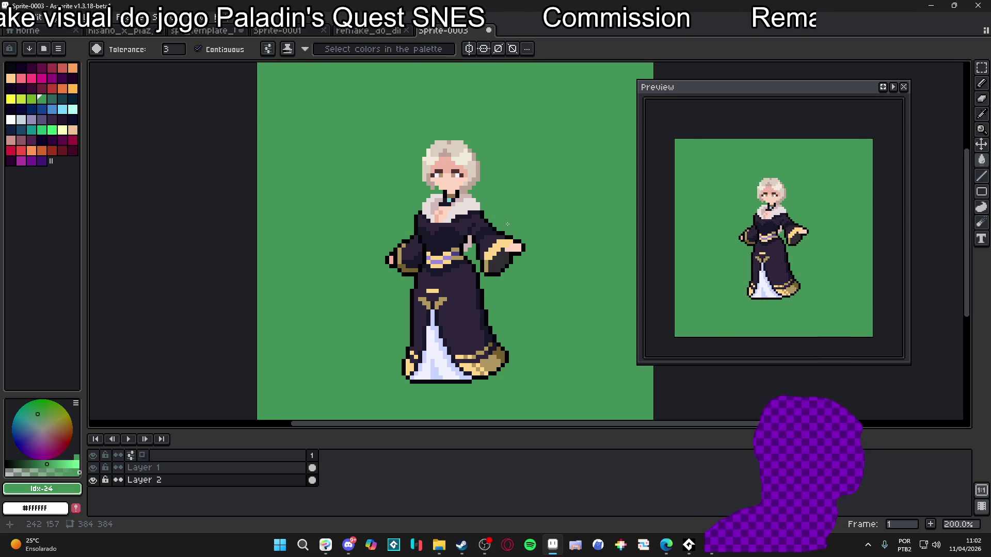
# Step: Eyedropper the character's dark outline colour
pyautogui.press('b')
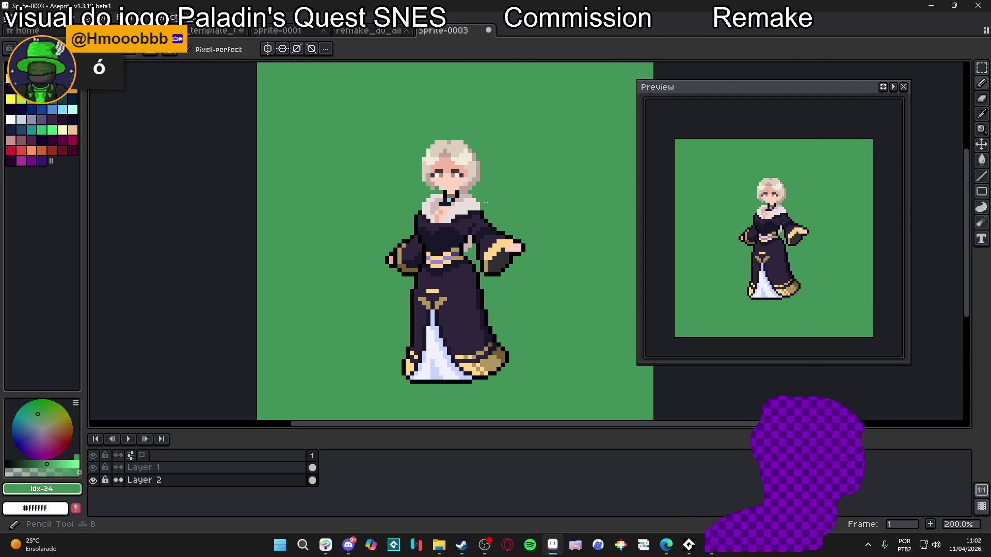
pyautogui.scroll(2, 485, 203)
pyautogui.press('Up')
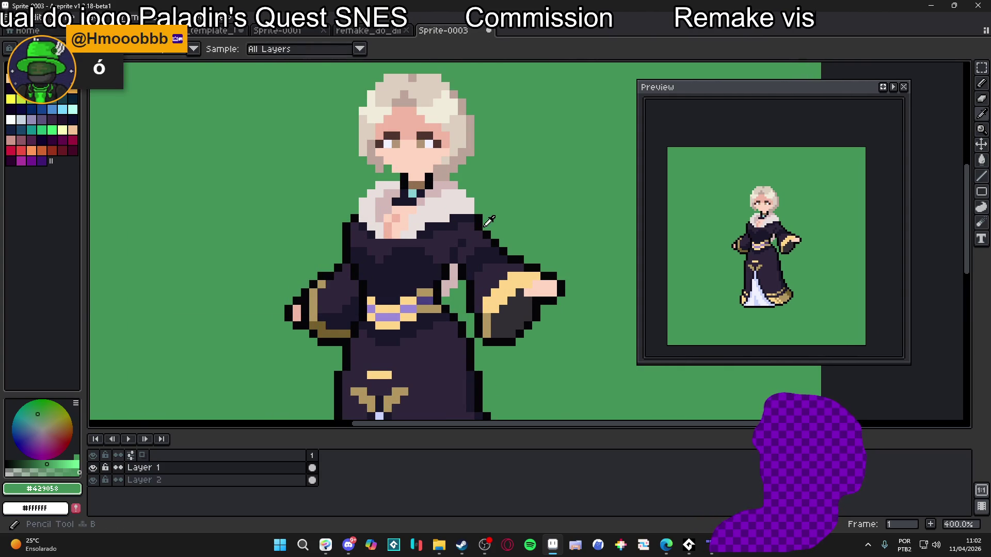
pyautogui.keyDown('alt'); pyautogui.click(485, 225); pyautogui.keyUp('alt')
pyautogui.scroll(6, 474, 228)
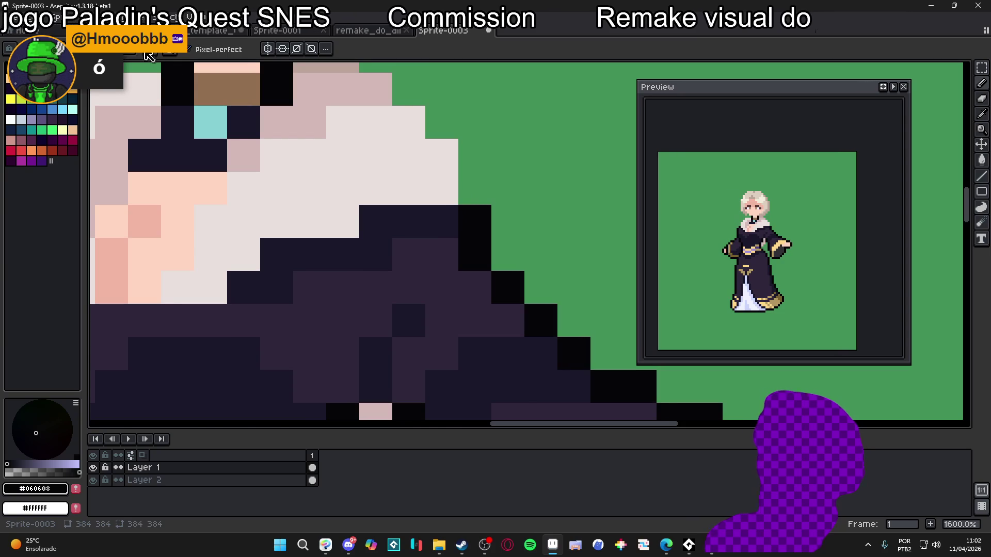
# Step: Shrink the sprite to 25% via Sprite Size, making the canvas 96×96
pyautogui.click(64, 21)
pyautogui.click(88, 74)
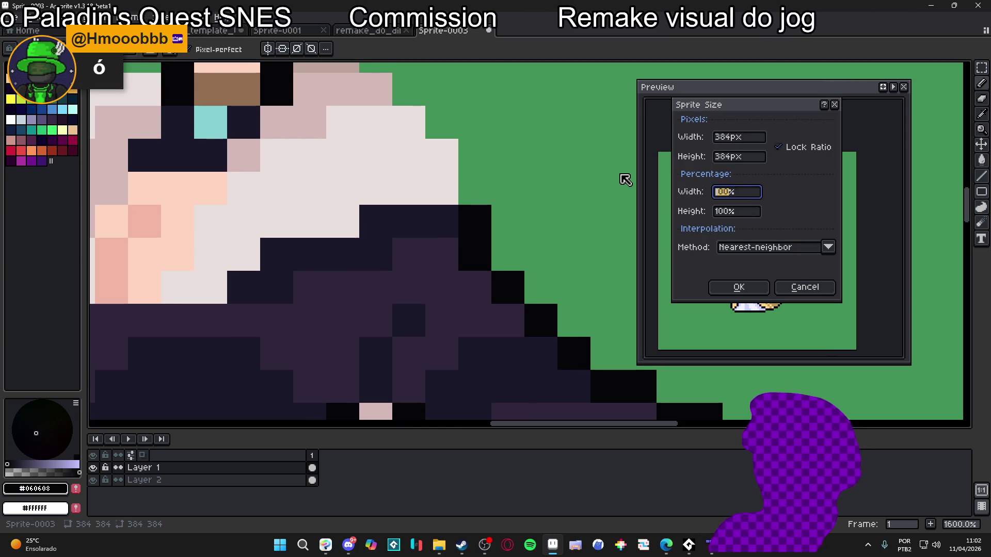
pyautogui.write('25')
pyautogui.press('Return')
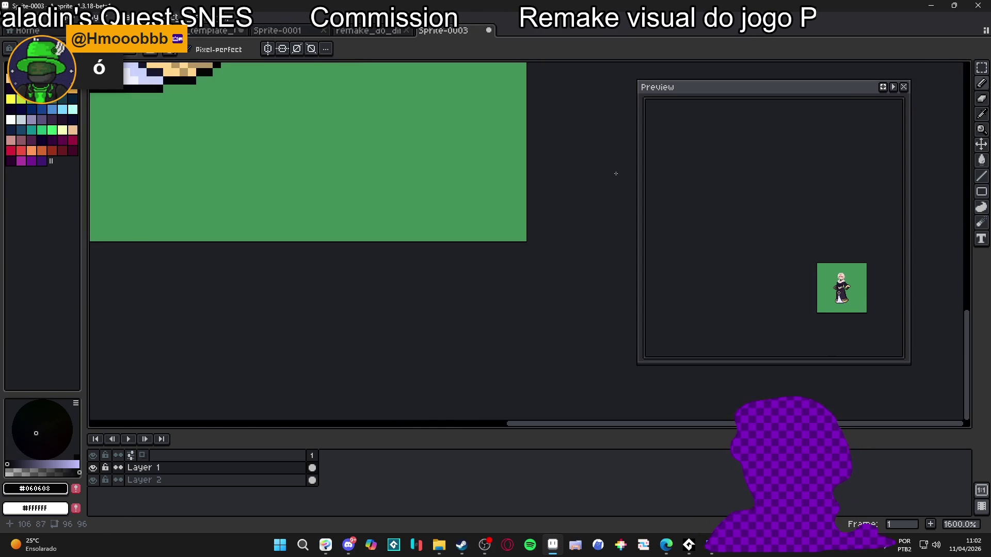
pyautogui.scroll(-2, 306, 210)
pyautogui.moveTo(306, 210); pyautogui.dragTo(382, 281)
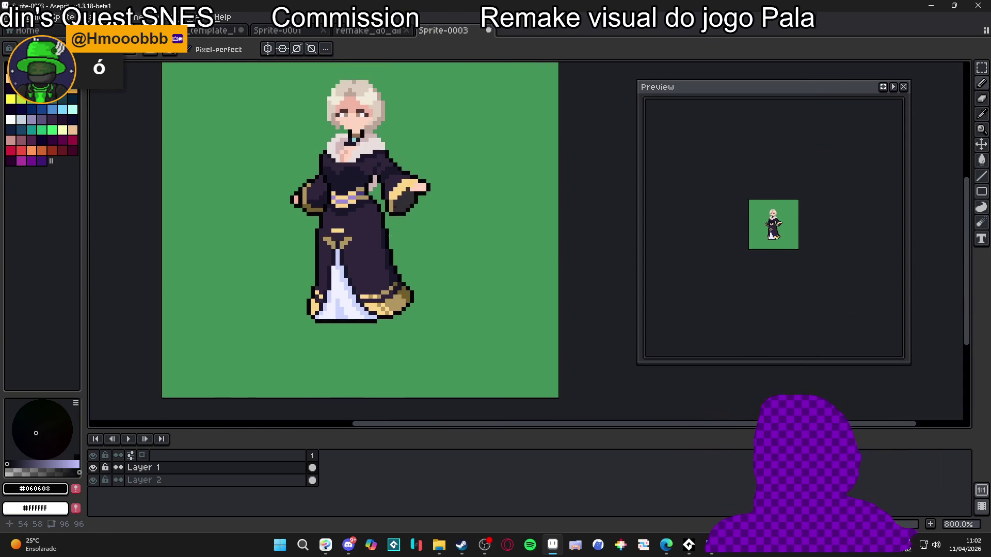
# Step: Pencil a black collar outline, undo it, then add a second animation frame
pyautogui.scroll(1, 384, 184)
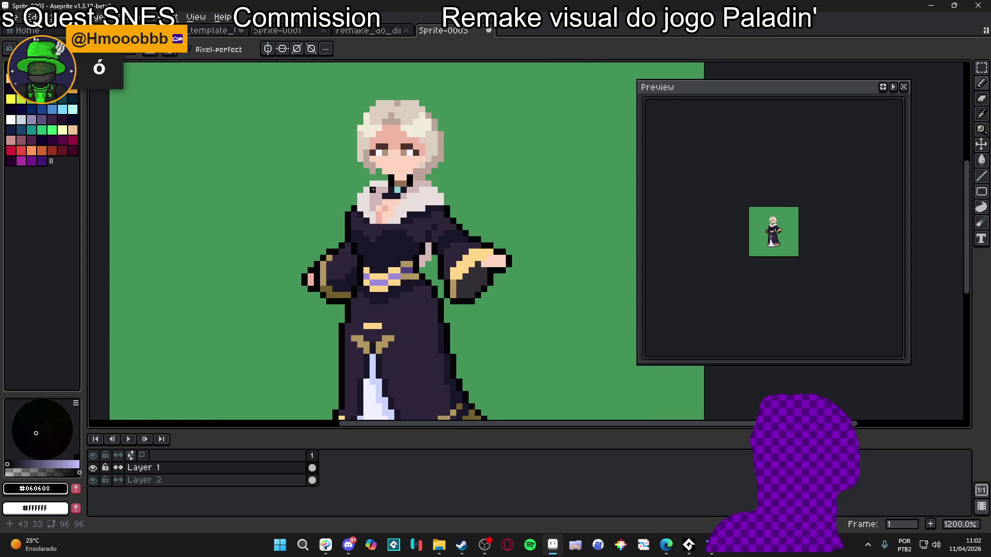
pyautogui.moveTo(378, 190); pyautogui.dragTo(392, 193)
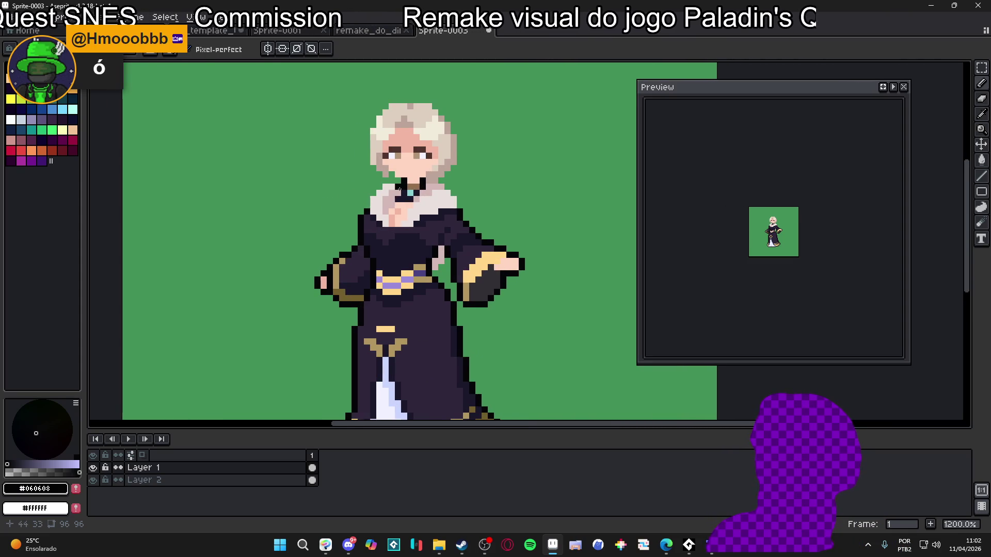
pyautogui.scroll(1, 441, 180)
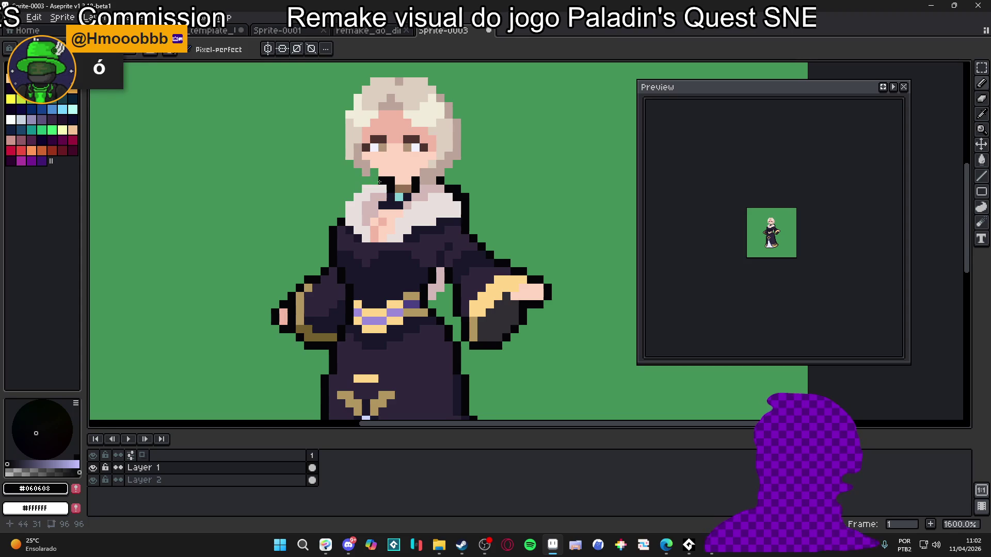
pyautogui.moveTo(365, 180); pyautogui.dragTo(381, 181)
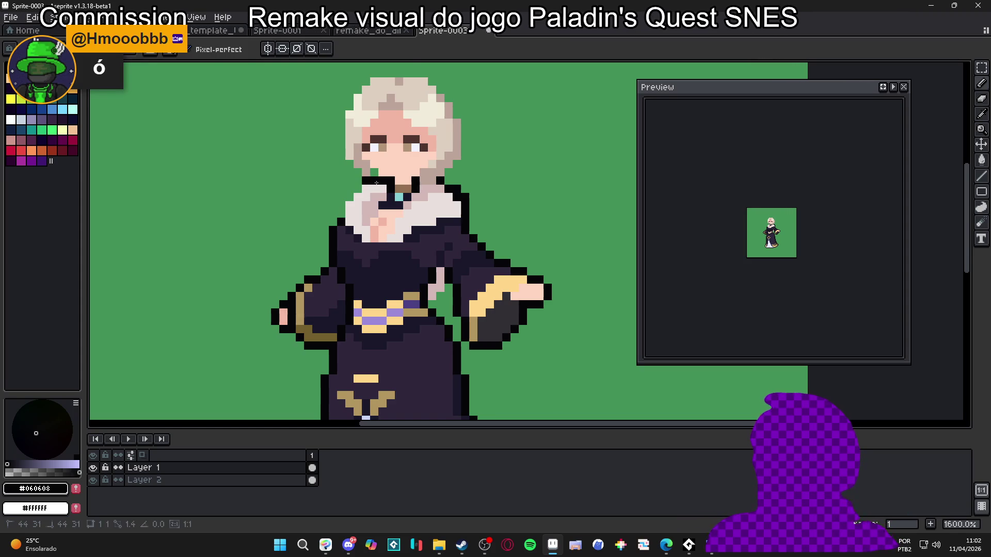
pyautogui.hotkey('ctrl', 'z')
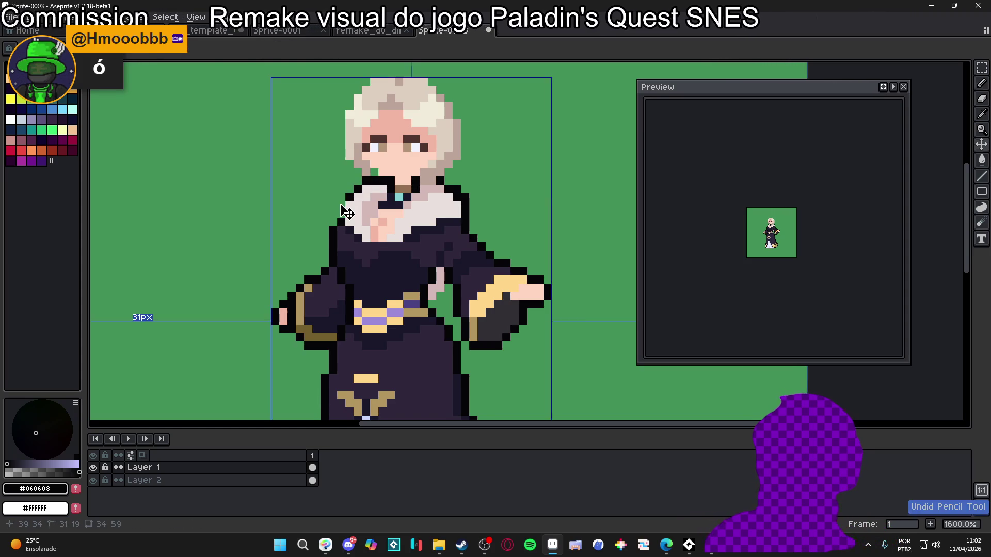
pyautogui.hotkey('ctrl', 'z')
pyautogui.hotkey('ctrl', 'z')
pyautogui.hotkey('ctrl', 'z')
pyautogui.hotkey('ctrl', 'z')
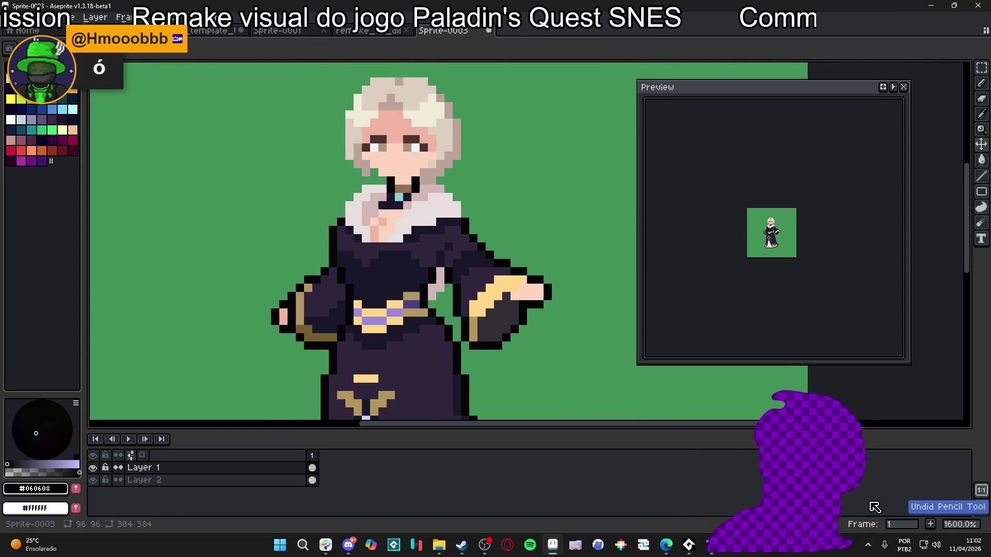
pyautogui.click(930, 524)
# Step: Place test pixels on the hair and collar, undoing both
pyautogui.click(358, 172)
pyautogui.hotkey('ctrl', 'z')
pyautogui.scroll(2, 434, 185)
pyautogui.click(458, 183)
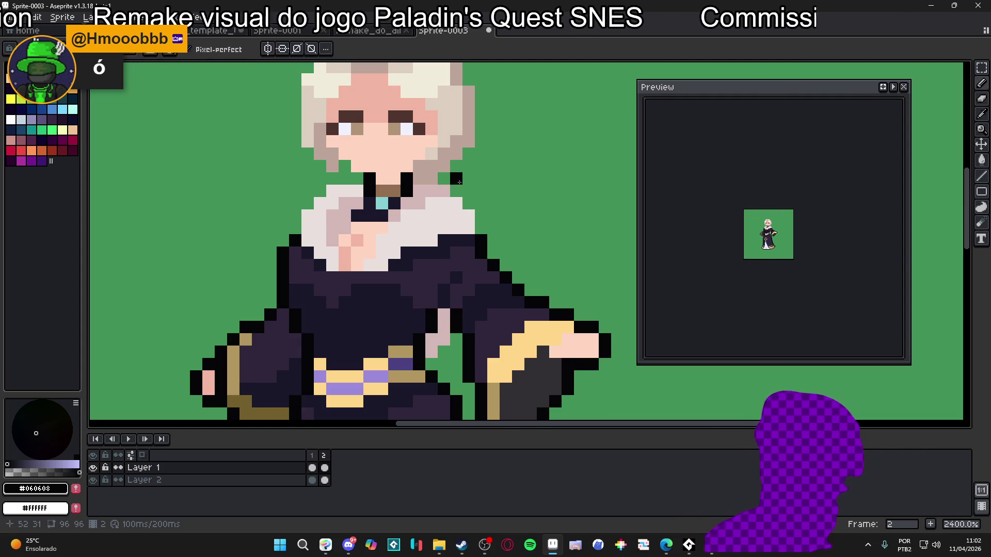
pyautogui.hotkey('ctrl', 'z')
pyautogui.scroll(-3, 451, 183)
# Step: Select the head and apply an Outside dark #060608 outline, then deselect
pyautogui.press('m')
pyautogui.moveTo(324, 87); pyautogui.dragTo(485, 206)
pyautogui.hotkey('shift', 'o')
pyautogui.click(816, 200)
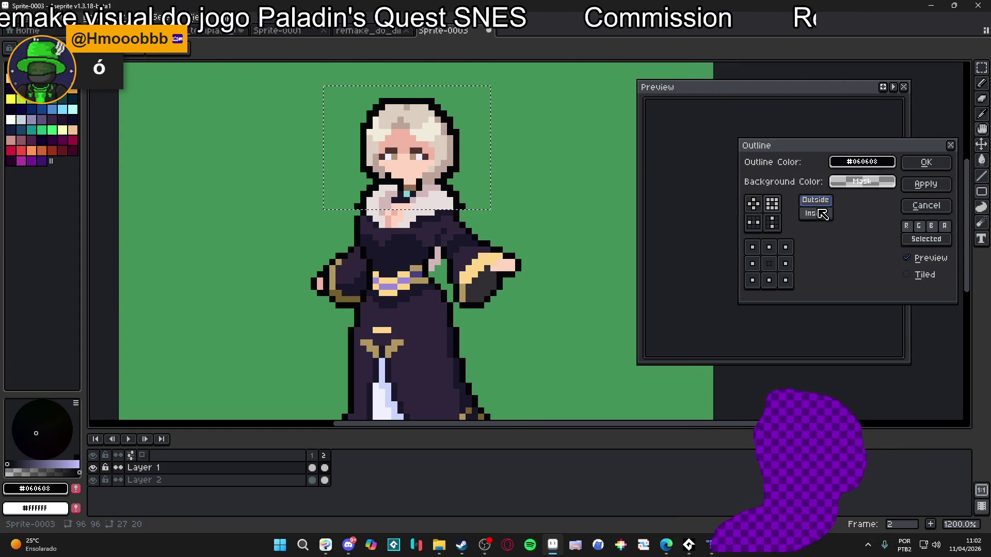
pyautogui.click(925, 163)
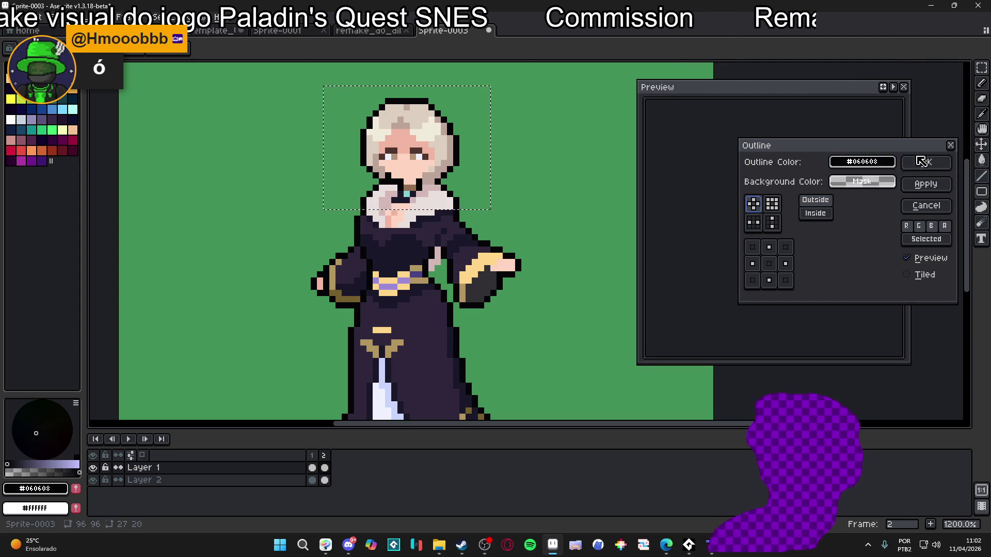
pyautogui.hotkey('ctrl', 'd')
pyautogui.scroll(1, 376, 180)
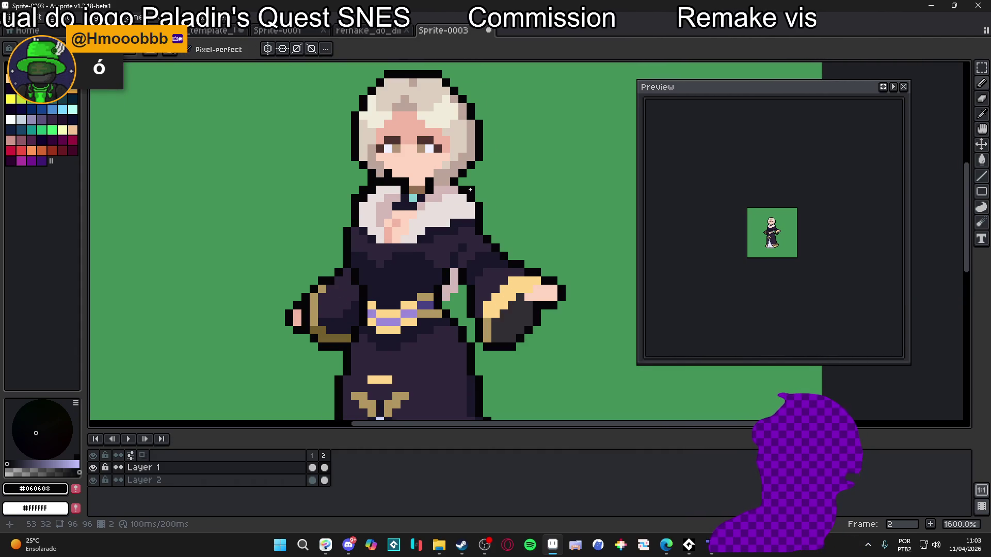
# Step: Show frame 2 and zoom around the outlined robed character on the green background
pyautogui.scroll(-3, 472, 196)
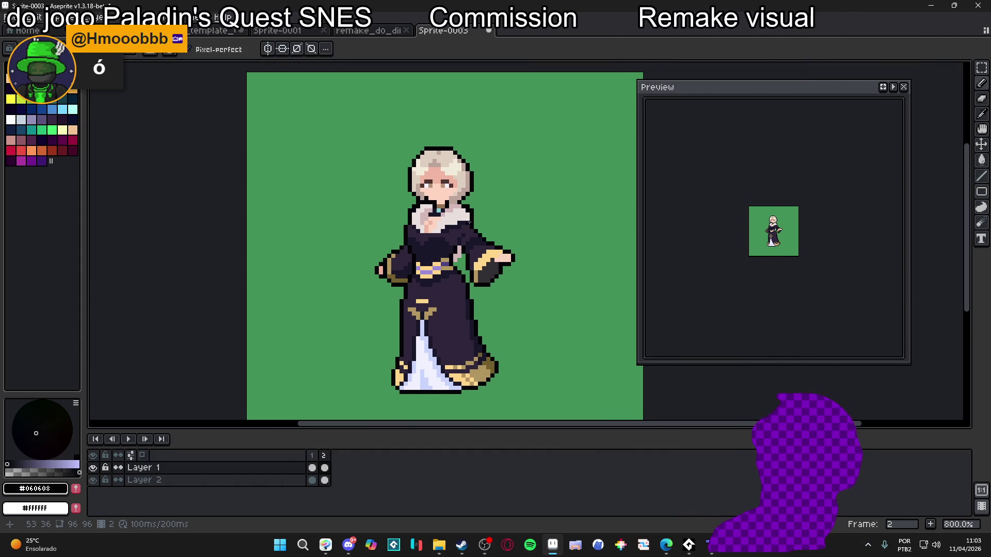
pyautogui.scroll(-1, 470, 219)
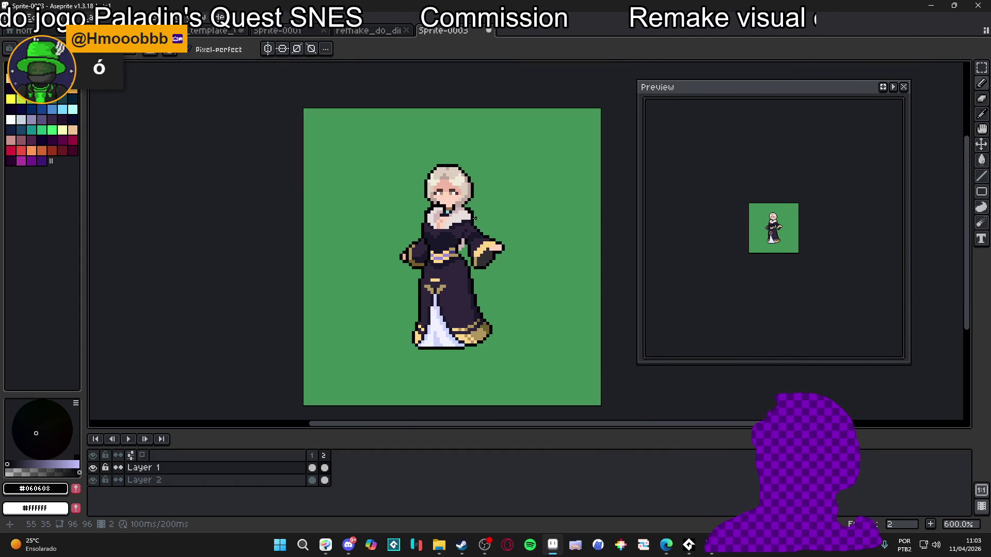
pyautogui.click(321, 458)
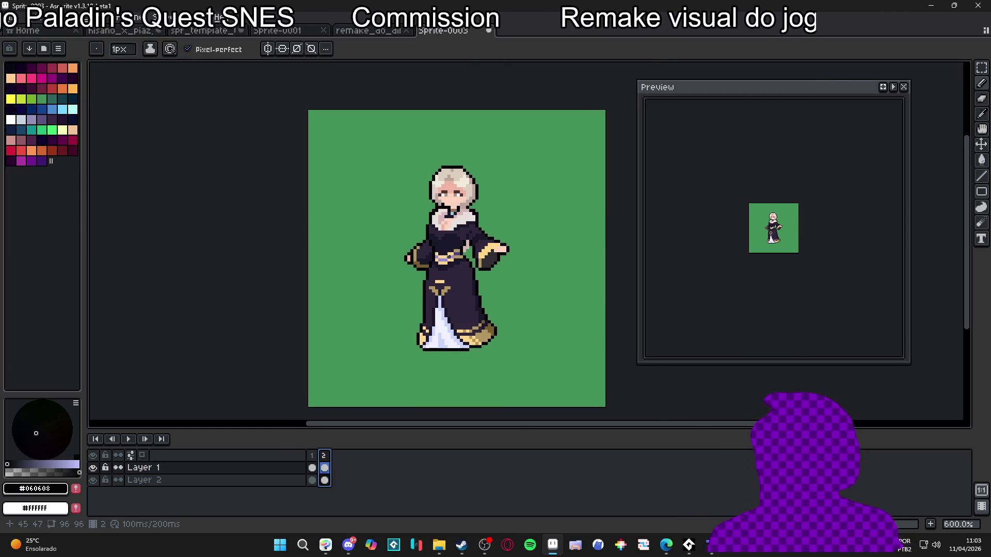
pyautogui.scroll(1, 451, 370)
pyautogui.scroll(3, 496, 250)
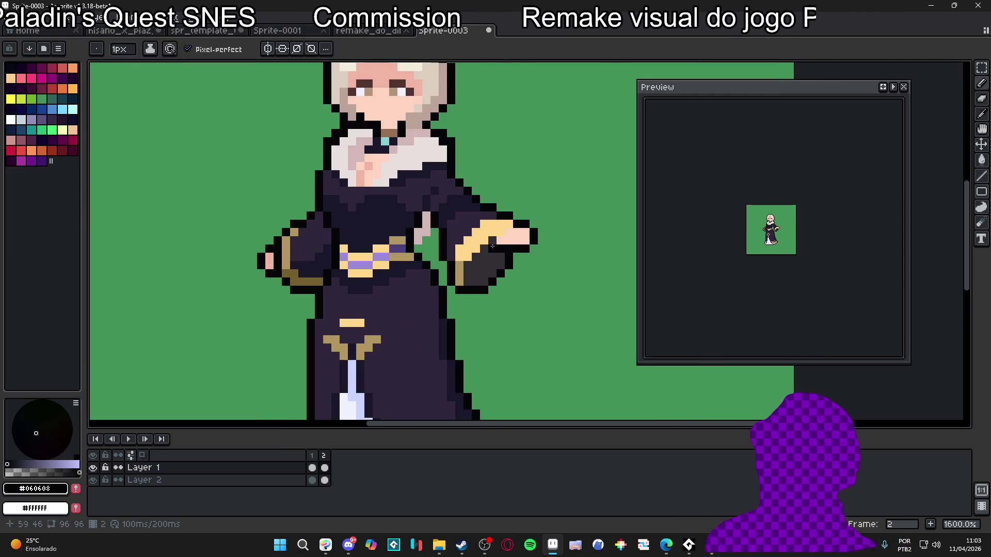
pyautogui.scroll(-3, 494, 242)
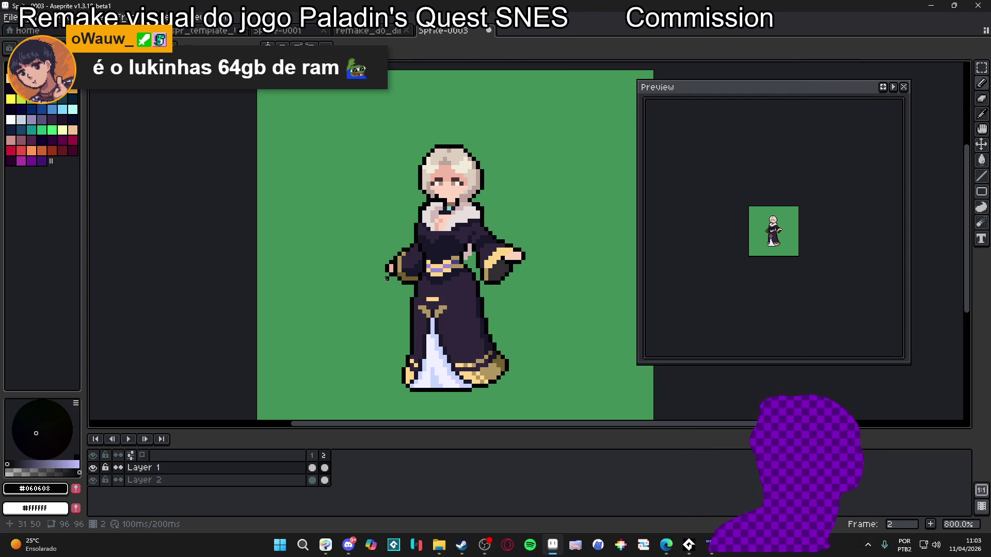
# Step: Sample the dark sleeve and gold-brown cuff colours from the character
pyautogui.scroll(2, 723, 233)
pyautogui.scroll(2, 421, 283)
pyautogui.keyDown('alt'); pyautogui.click(422, 282); pyautogui.keyUp('alt')
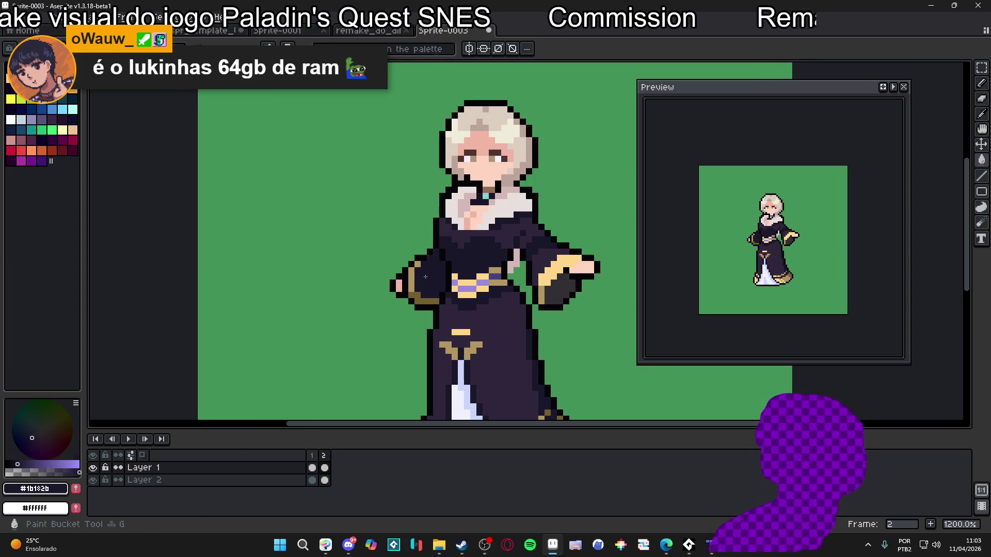
pyautogui.scroll(-4, 418, 316)
pyautogui.scroll(4, 465, 225)
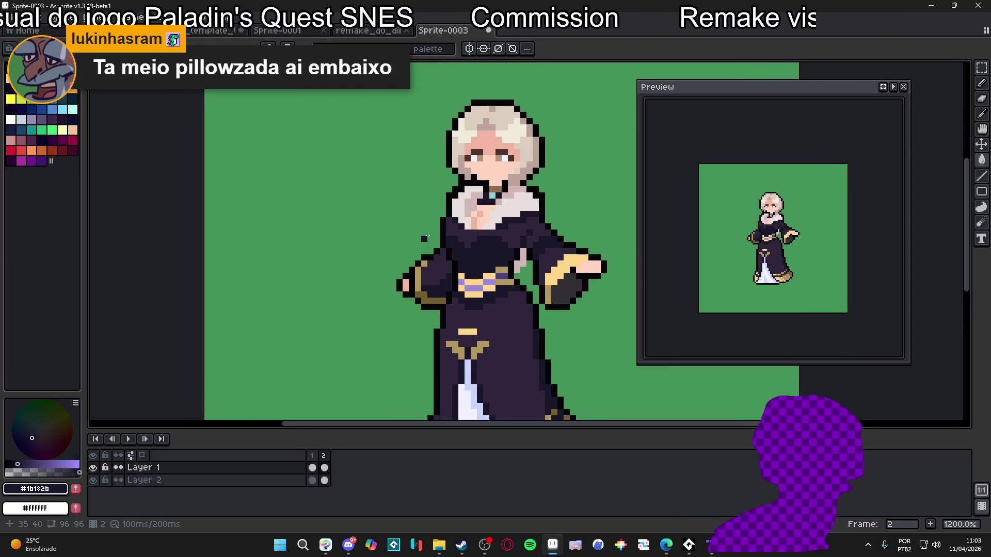
pyautogui.scroll(-4, 444, 253)
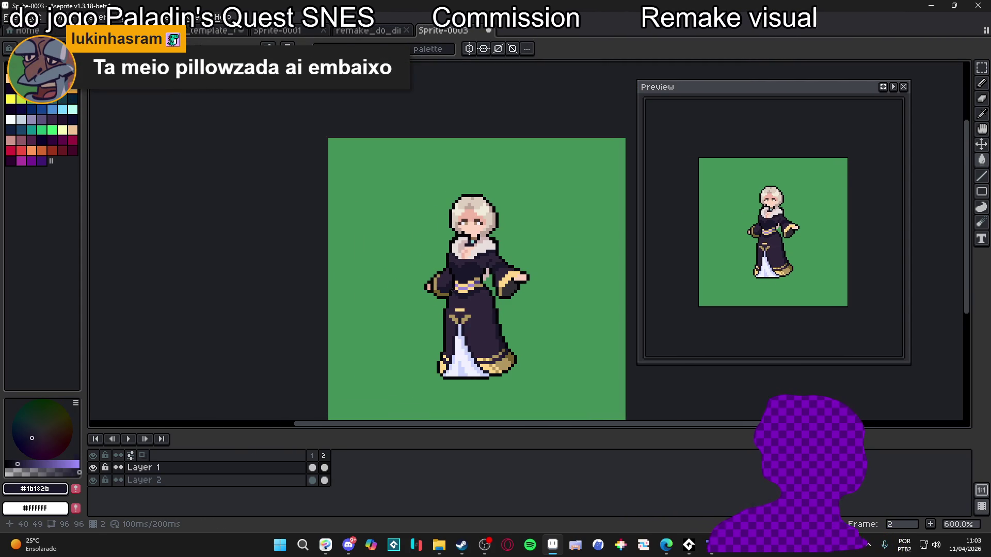
pyautogui.scroll(2, 453, 279)
pyautogui.scroll(2, 454, 283)
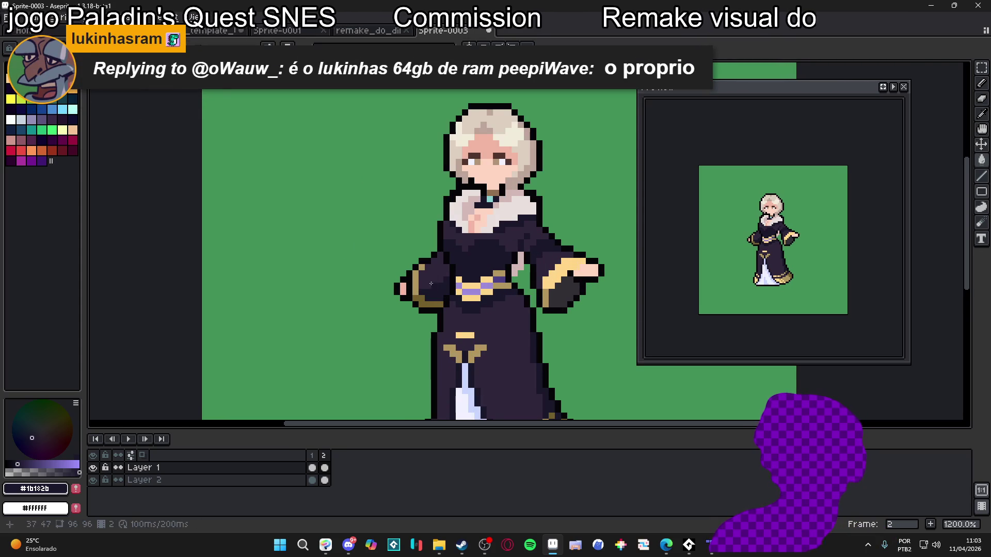
pyautogui.keyDown('alt'); pyautogui.click(415, 286); pyautogui.keyUp('alt')
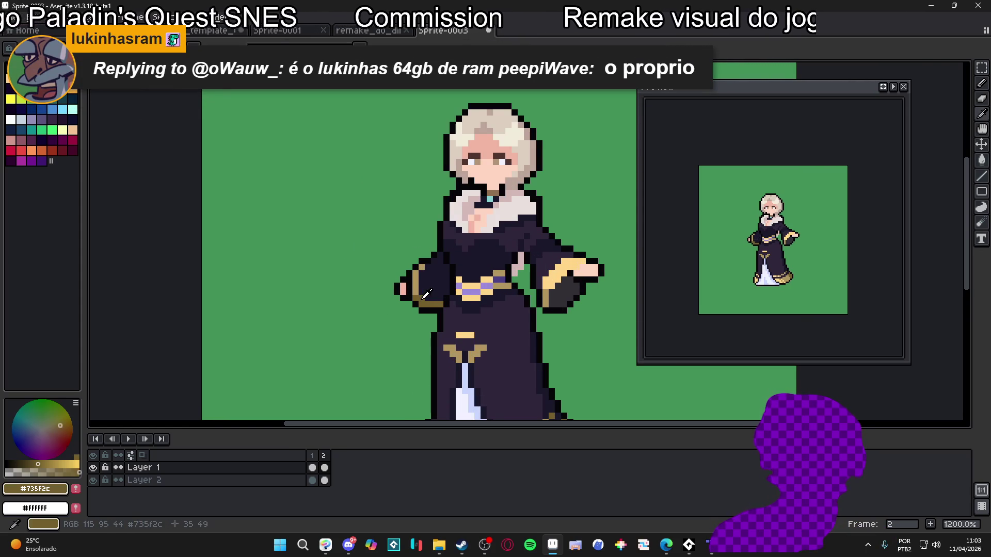
pyautogui.scroll(-3, 421, 267)
pyautogui.scroll(4, 444, 266)
pyautogui.scroll(-1, 455, 267)
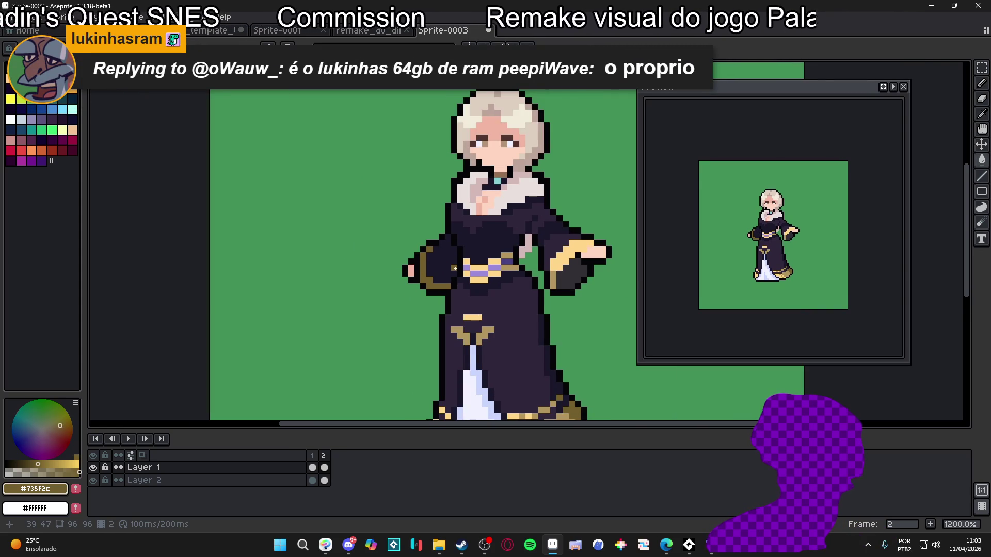
pyautogui.scroll(-1, 461, 269)
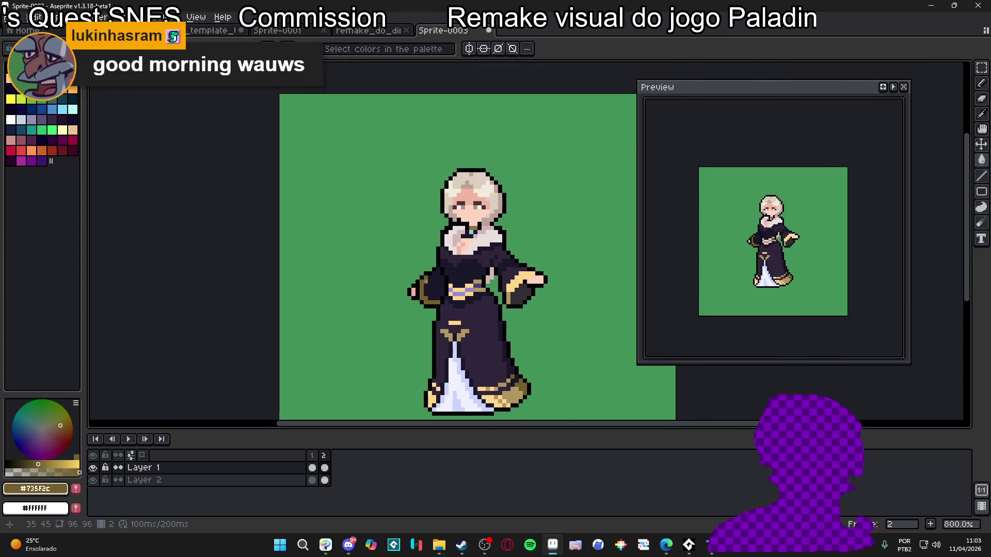
pyautogui.scroll(1, 423, 297)
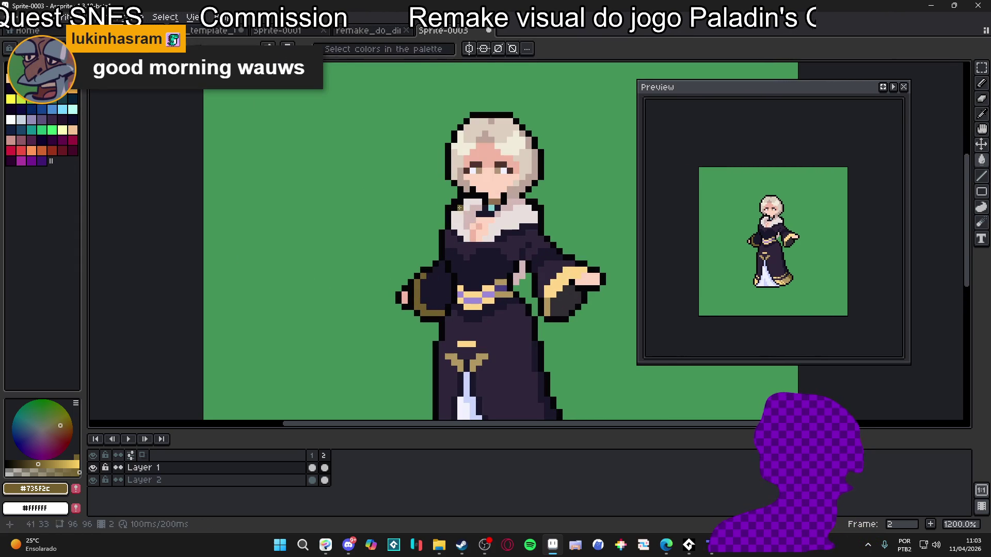
# Step: Pick brown #917051 and bucket-fill the left hand's pink pixels
pyautogui.keyDown('alt'); pyautogui.click(472, 227); pyautogui.keyUp('alt')
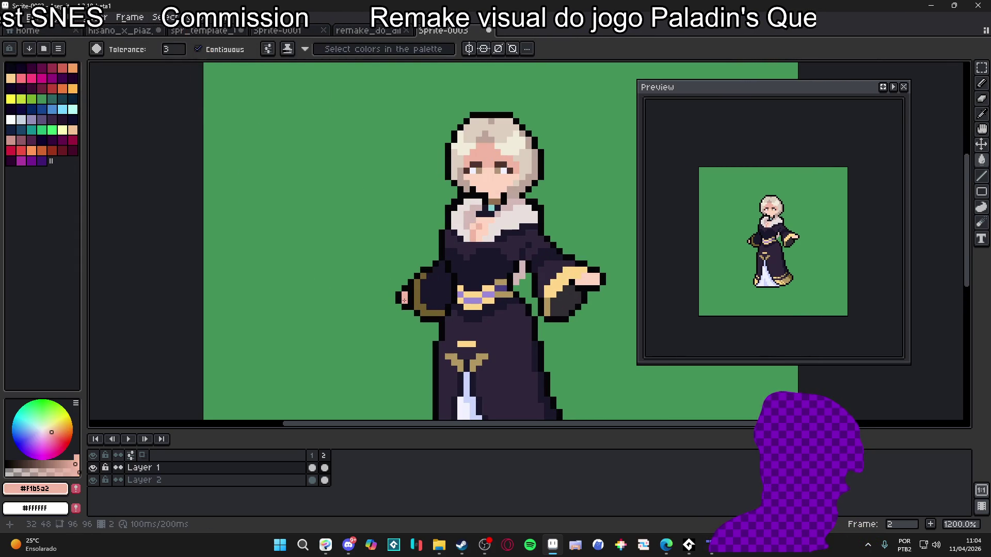
pyautogui.scroll(1, 479, 228)
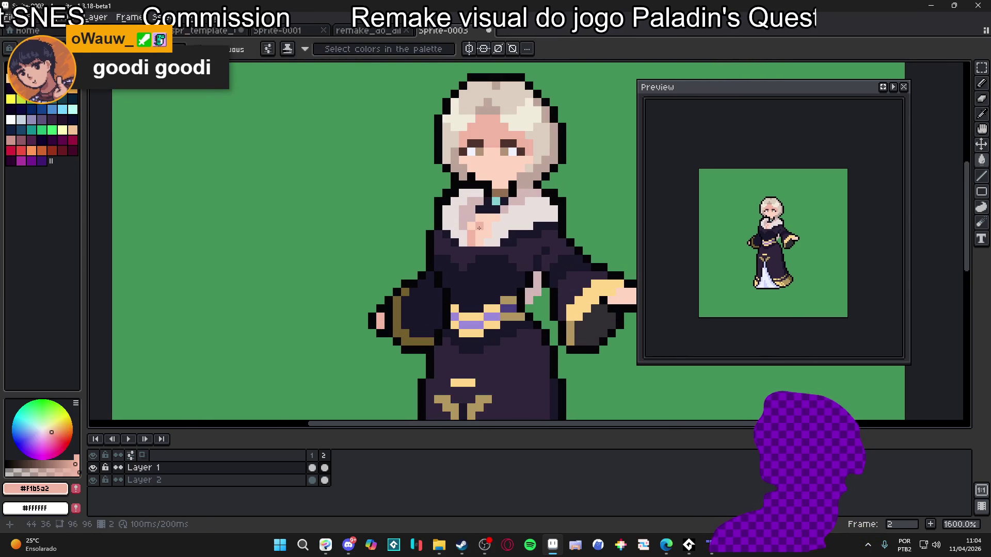
pyautogui.keyDown('alt'); pyautogui.click(499, 192); pyautogui.keyUp('alt')
pyautogui.press('g')
pyautogui.click(381, 319)
pyautogui.scroll(-3, 383, 315)
pyautogui.scroll(-1, 413, 334)
pyautogui.scroll(1, 434, 335)
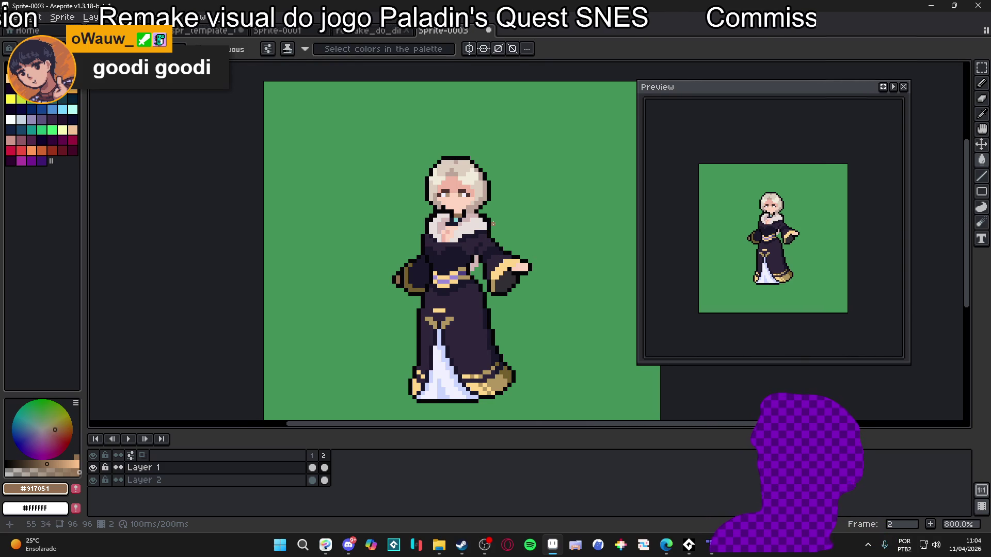
pyautogui.scroll(4, 474, 195)
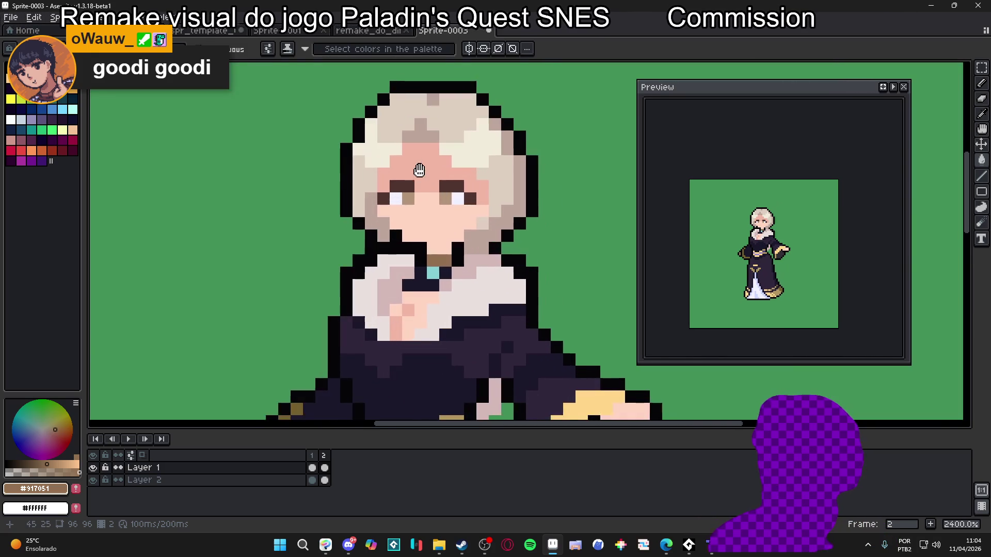
pyautogui.scroll(-2, 414, 166)
# Step: Try a brown background fill and a brown head outline, undoing both
pyautogui.click(564, 197)
pyautogui.hotkey('ctrl', 'z')
pyautogui.press('b')
pyautogui.moveTo(382, 242)
pyautogui.mouseDown()
pyautogui.moveTo(402, 124)
pyautogui.moveTo(565, 232)
pyautogui.moveTo(497, 254)
pyautogui.mouseUp()
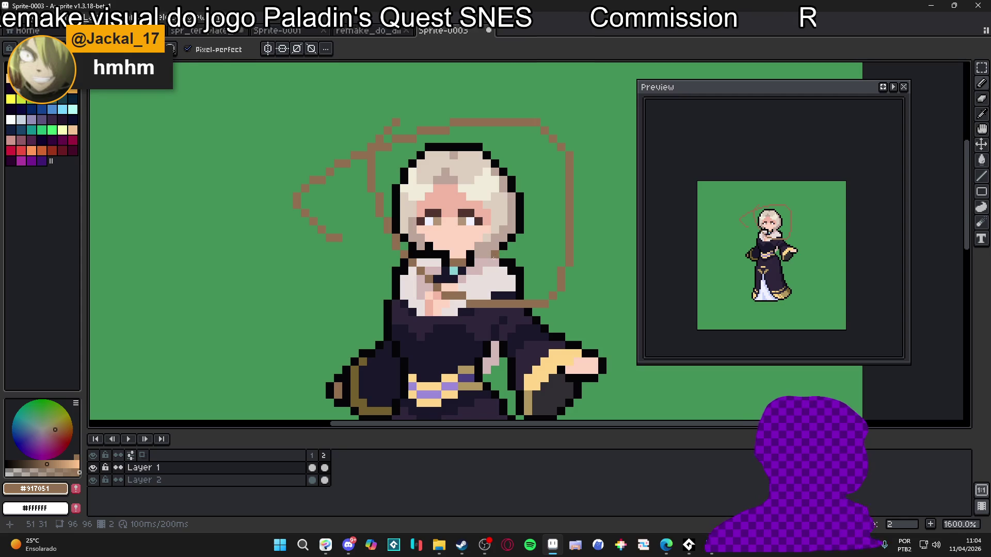
pyautogui.hotkey('ctrl', 'z')
pyautogui.scroll(-1, 473, 225)
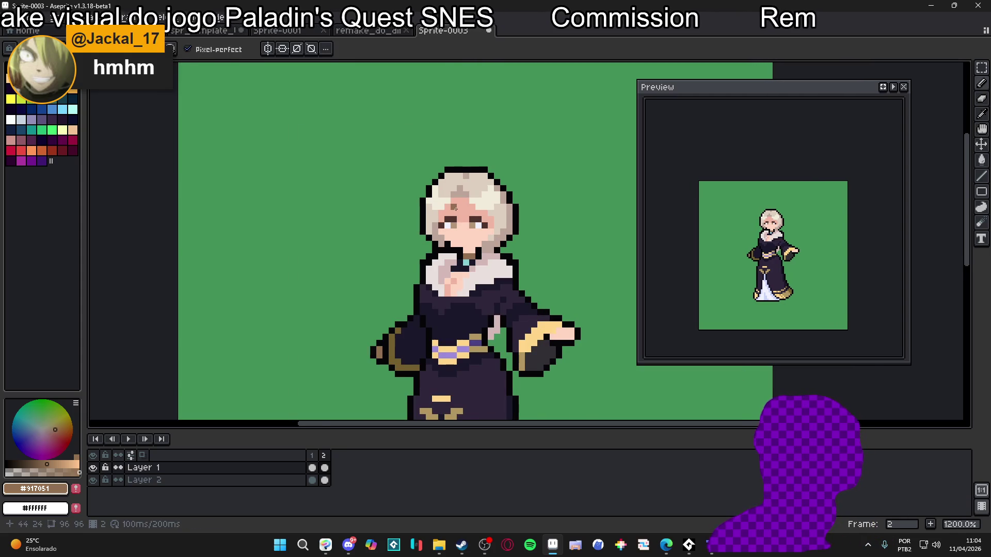
pyautogui.scroll(1, 454, 216)
# Step: Sample the skin and hair tones and paint beige and cream test pixels beside the head
pyautogui.keyDown('alt'); pyautogui.click(449, 210); pyautogui.keyUp('alt')
pyautogui.scroll(1, 341, 221)
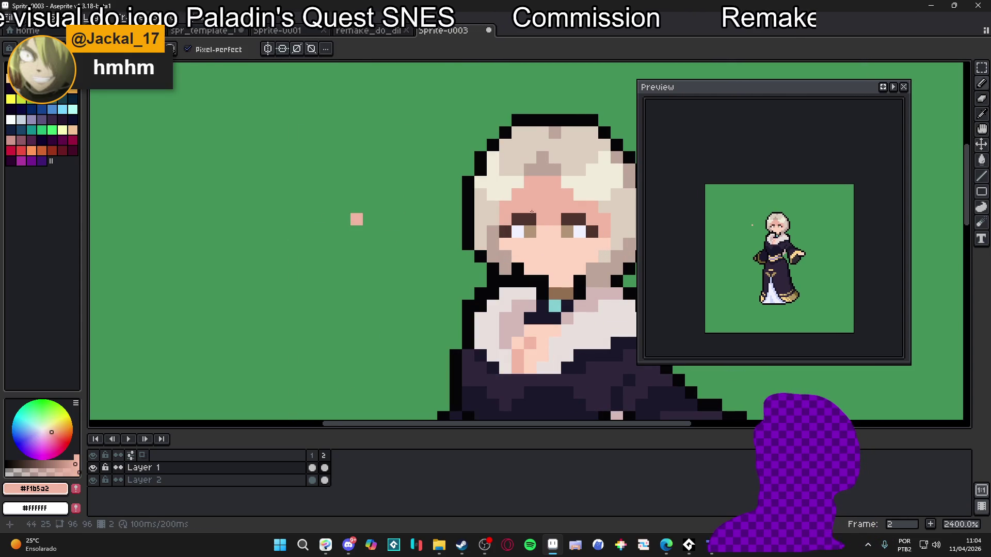
pyautogui.keyDown('alt'); pyautogui.click(488, 211); pyautogui.keyUp('alt')
pyautogui.click(344, 219)
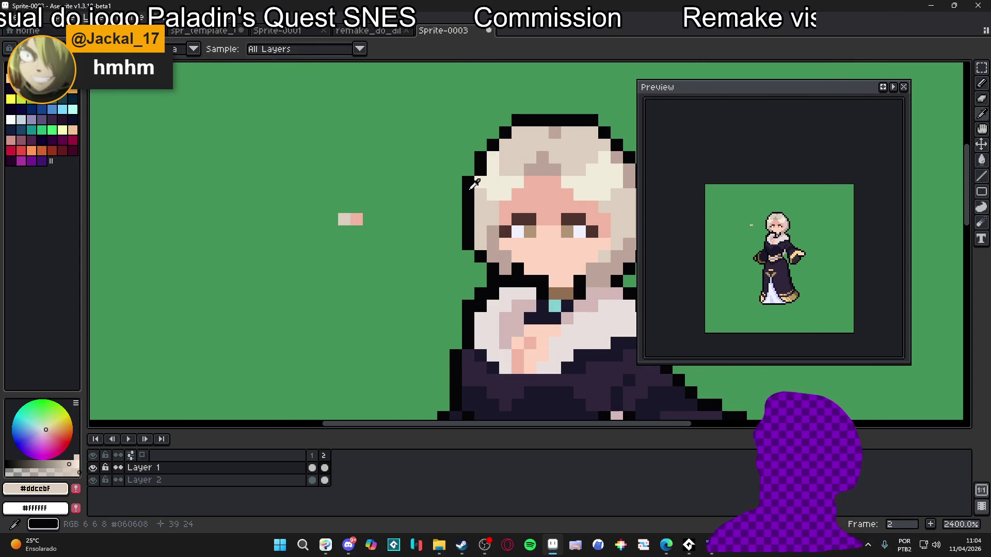
pyautogui.keyDown('alt'); pyautogui.click(498, 192); pyautogui.keyUp('alt')
pyautogui.click(332, 219)
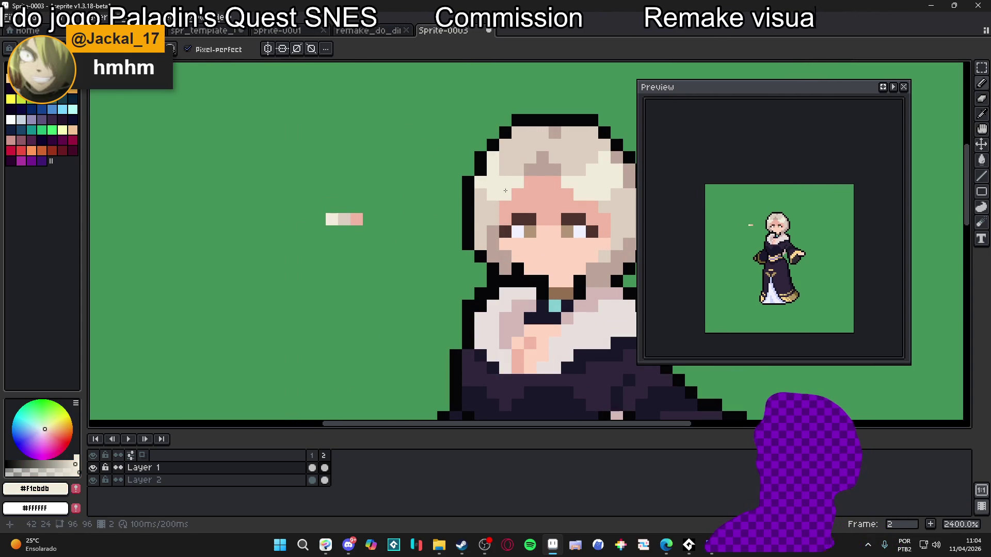
pyautogui.keyDown('alt'); pyautogui.click(344, 219); pyautogui.keyUp('alt')
pyautogui.click(328, 221)
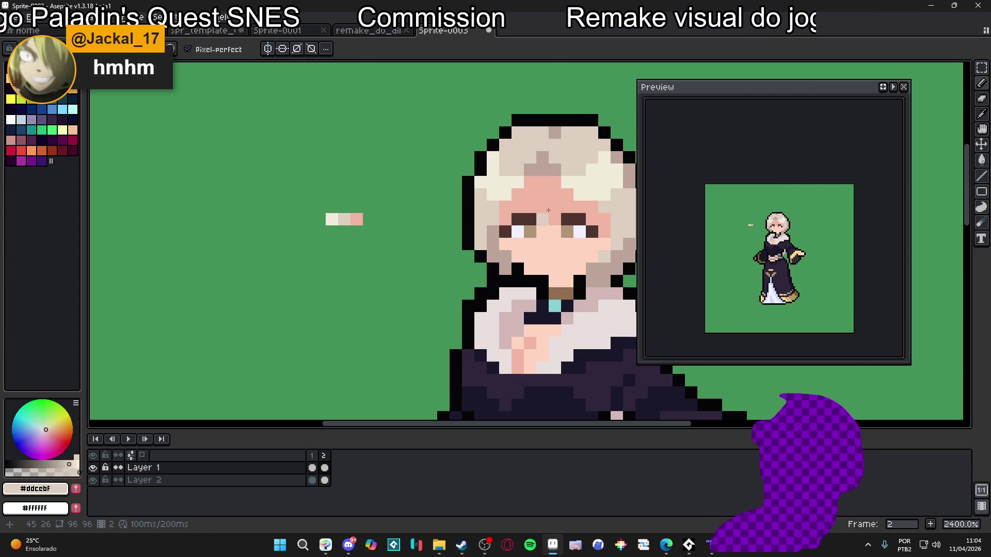
# Step: Sample the cream swatch and paint a pink pixel below the middle swatch
pyautogui.scroll(-3, 534, 232)
pyautogui.scroll(2, 460, 220)
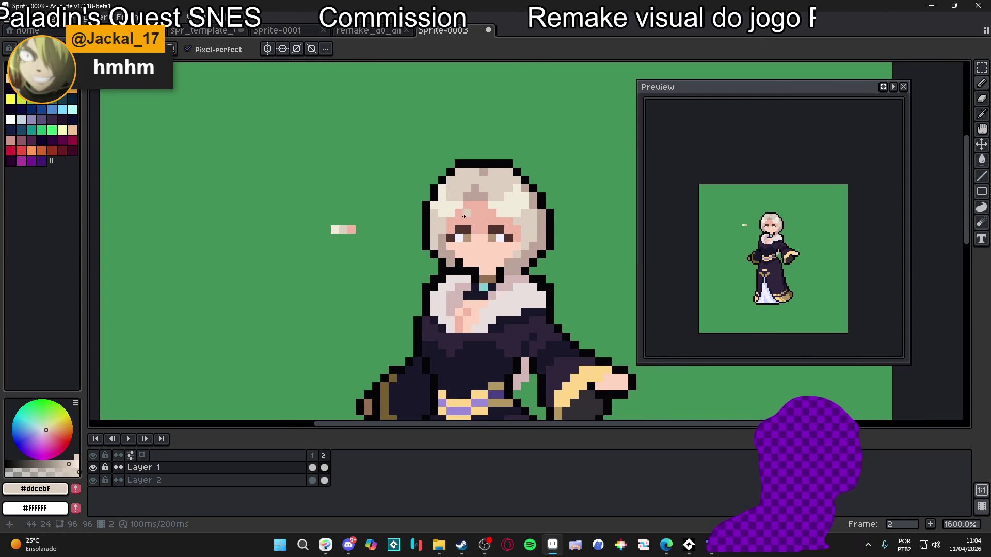
pyautogui.scroll(5, 323, 228)
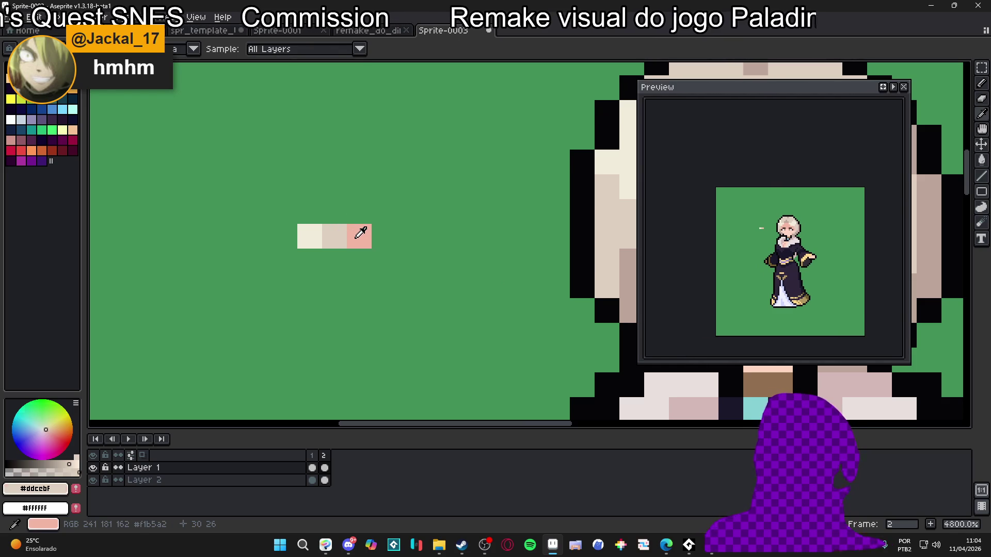
pyautogui.click(356, 237)
pyautogui.click(312, 238)
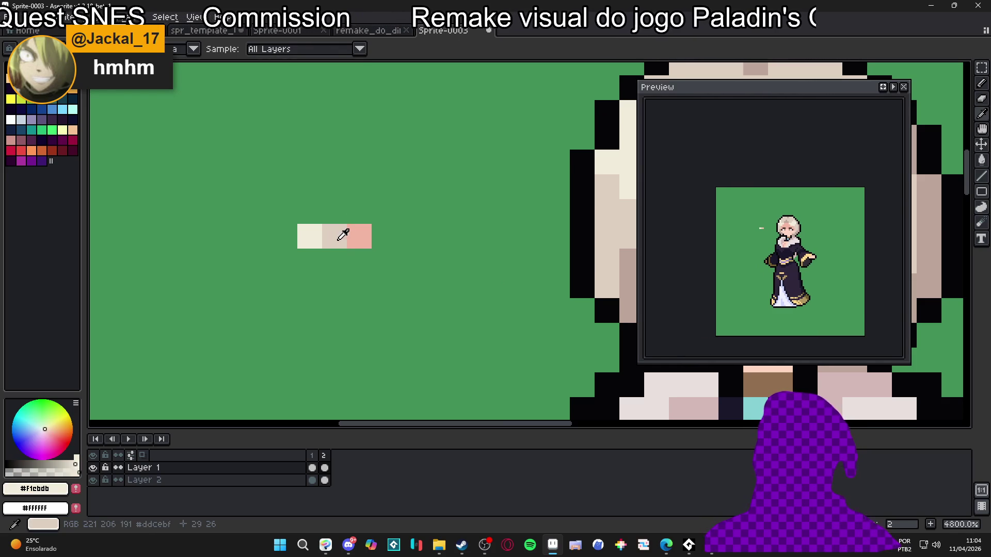
pyautogui.press('b')
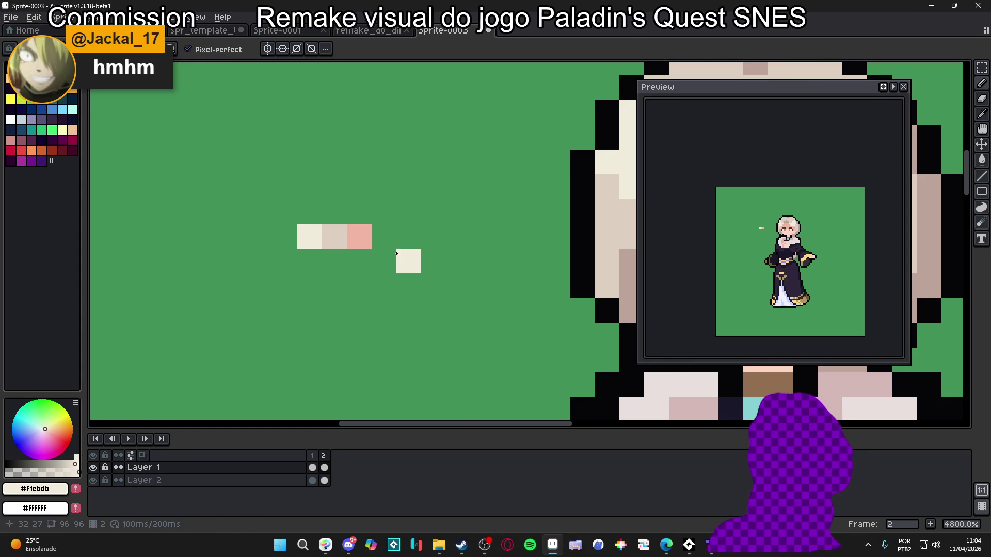
pyautogui.keyDown('alt'); pyautogui.click(367, 237); pyautogui.keyUp('alt')
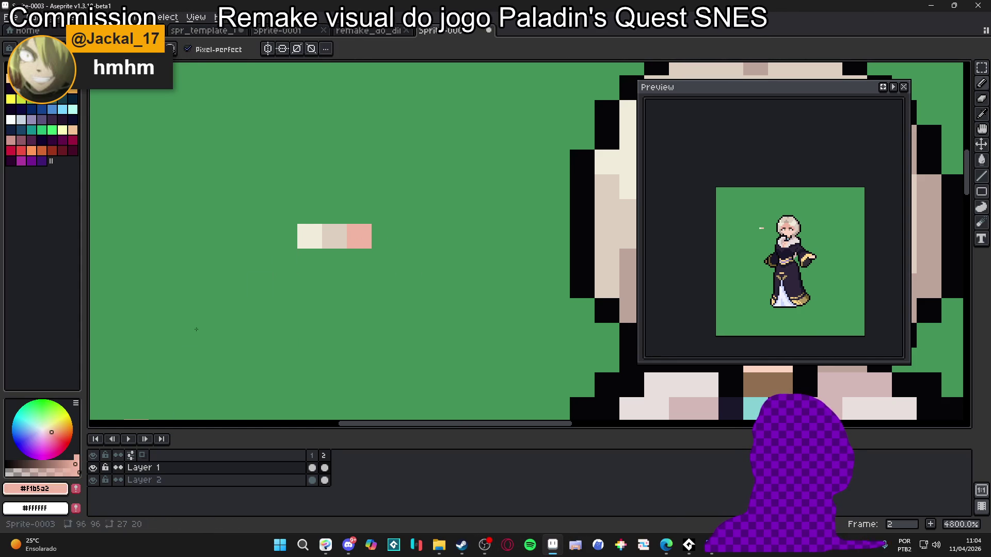
pyautogui.click(338, 256)
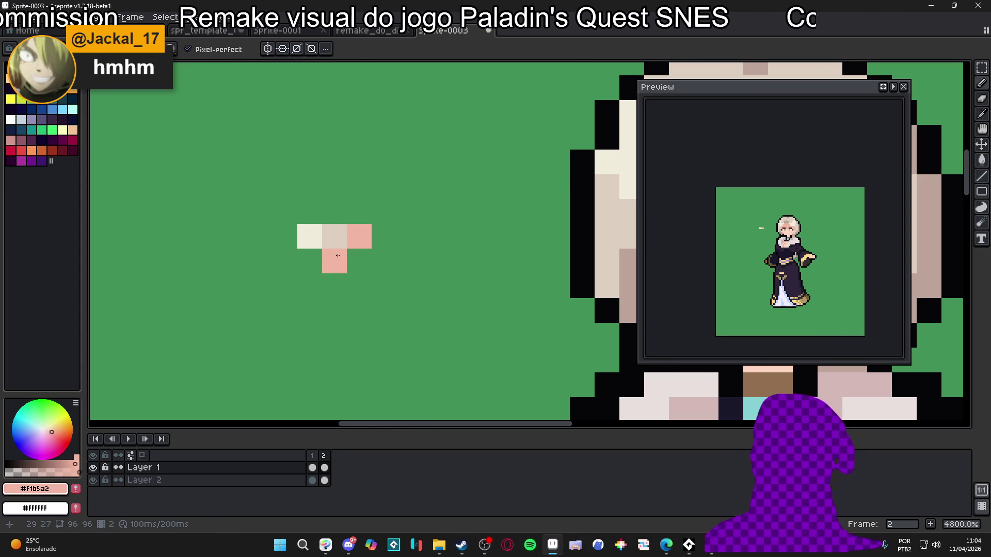
# Step: Pick the pale hair colour #ddccbf, then the darker shade #bda499
pyautogui.scroll(-5, 337, 256)
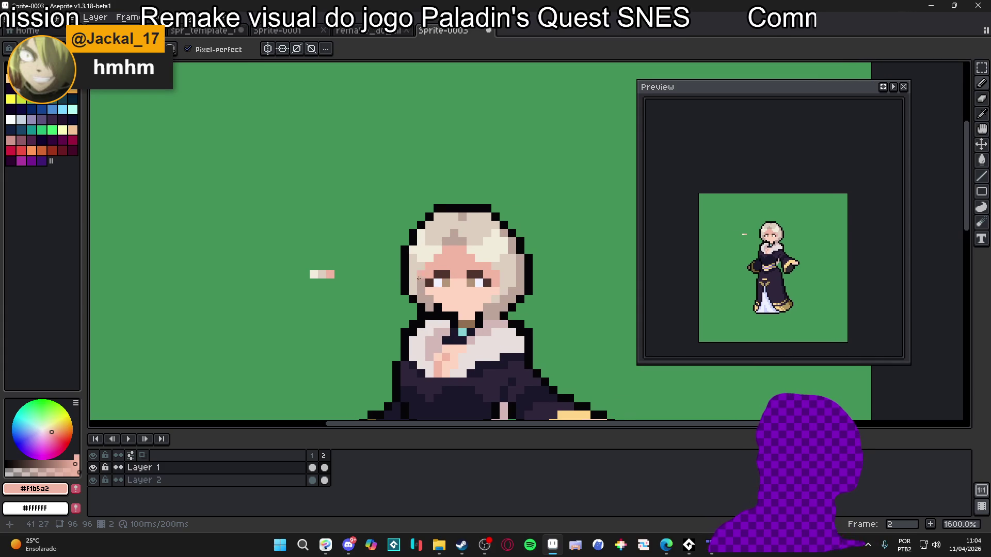
pyautogui.scroll(1, 320, 276)
pyautogui.keyDown('alt'); pyautogui.click(325, 271); pyautogui.keyUp('alt')
pyautogui.scroll(-1, 444, 268)
pyautogui.scroll(-1, 457, 254)
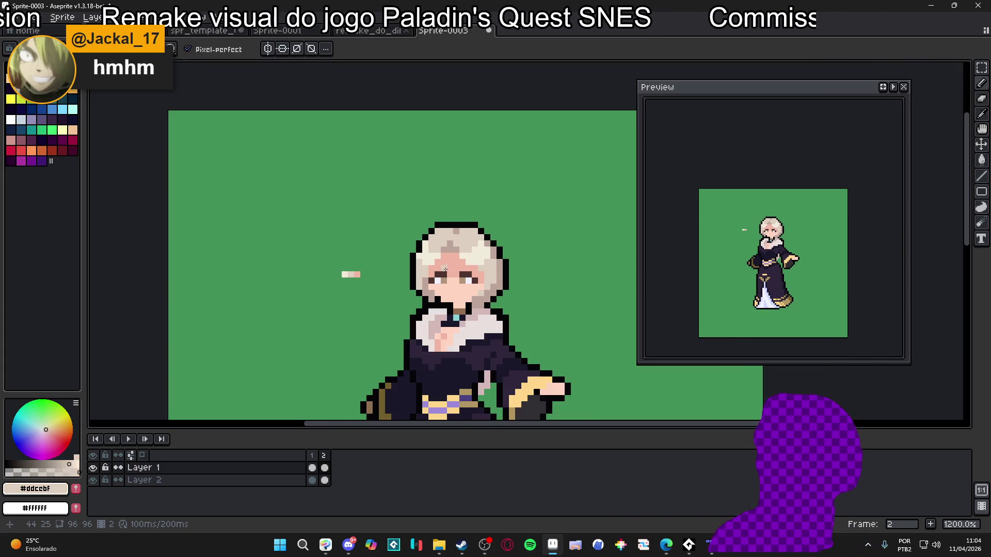
pyautogui.scroll(3, 505, 250)
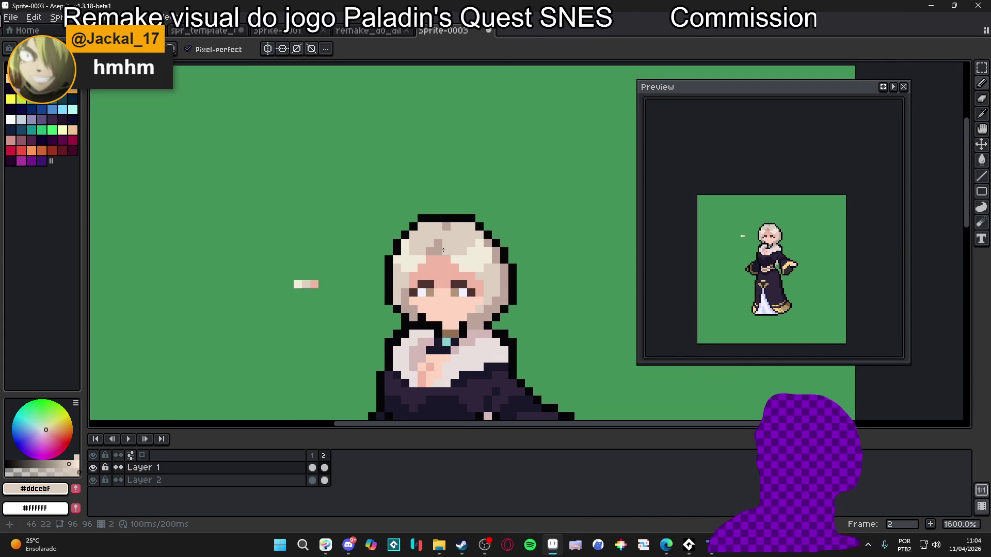
pyautogui.click(58, 461)
# Step: Shade the hair beside both eyebrows with a deeper taupe, undoing the last stroke
pyautogui.click(52, 429)
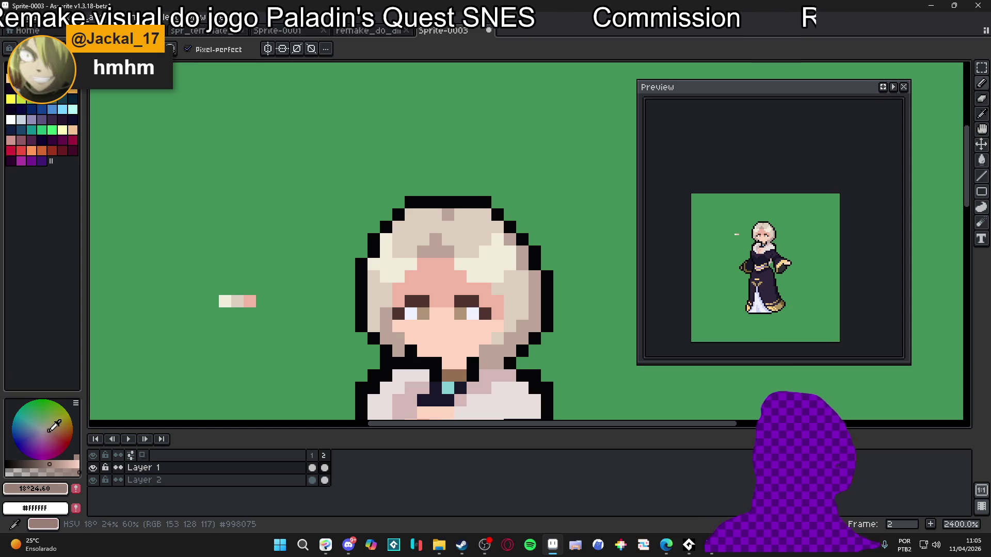
pyautogui.click(448, 252)
pyautogui.click(448, 264)
pyautogui.click(486, 289)
pyautogui.click(498, 302)
pyautogui.click(510, 301)
pyautogui.click(433, 267)
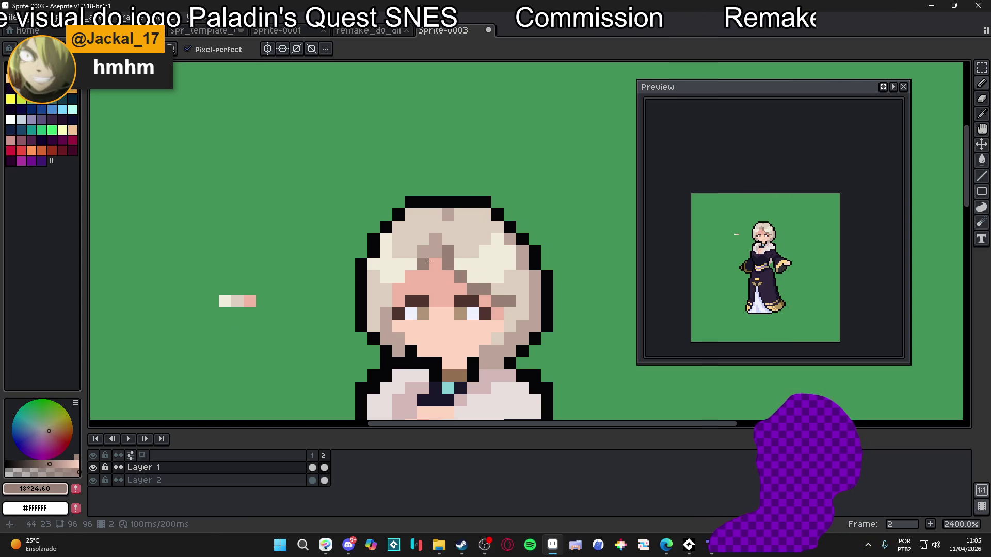
pyautogui.click(398, 289)
pyautogui.click(398, 302)
pyautogui.click(386, 314)
pyautogui.click(410, 301)
pyautogui.scroll(-5, 408, 301)
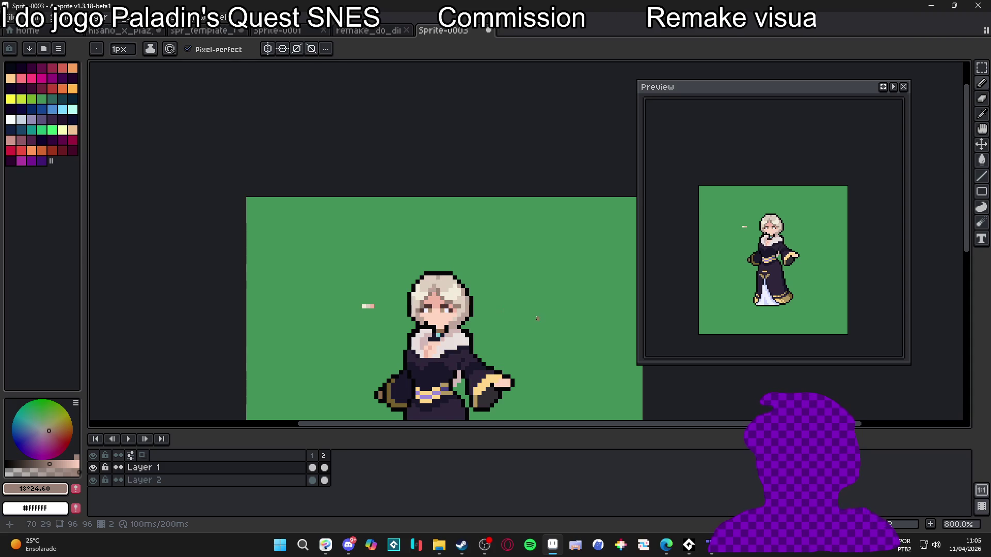
pyautogui.scroll(3, 468, 315)
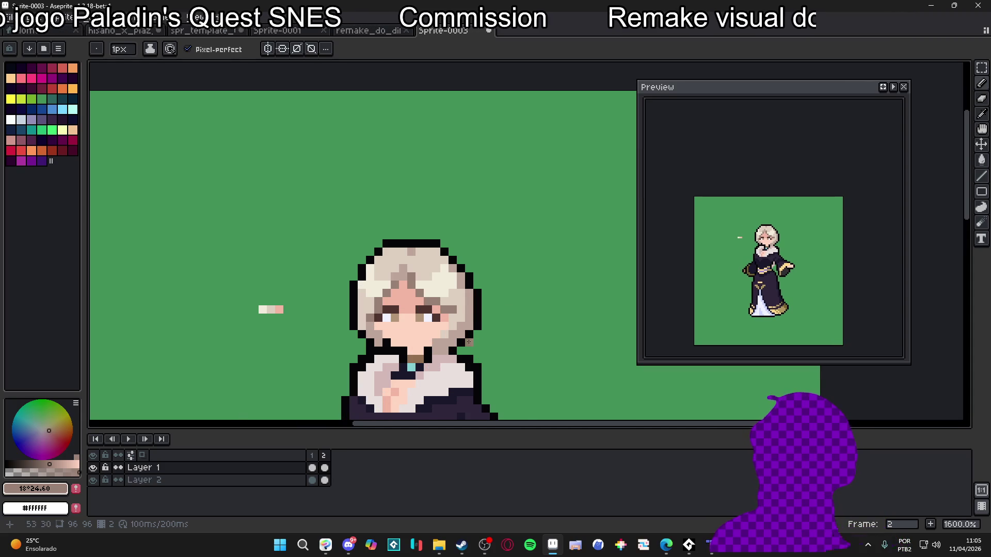
pyautogui.scroll(-1, 457, 333)
pyautogui.scroll(1, 429, 284)
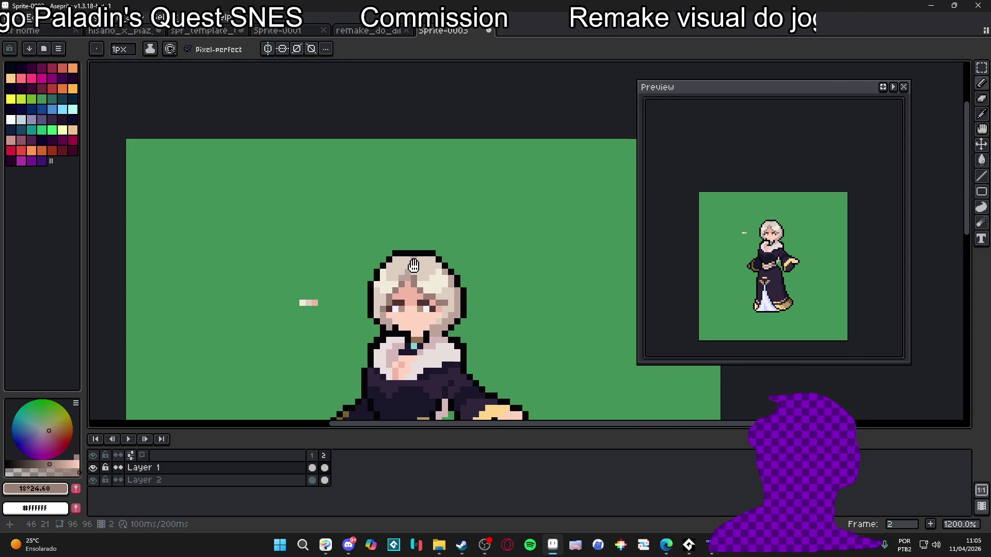
pyautogui.scroll(-2, 426, 289)
pyautogui.scroll(2, 423, 296)
pyautogui.hotkey('ctrl', 'z')
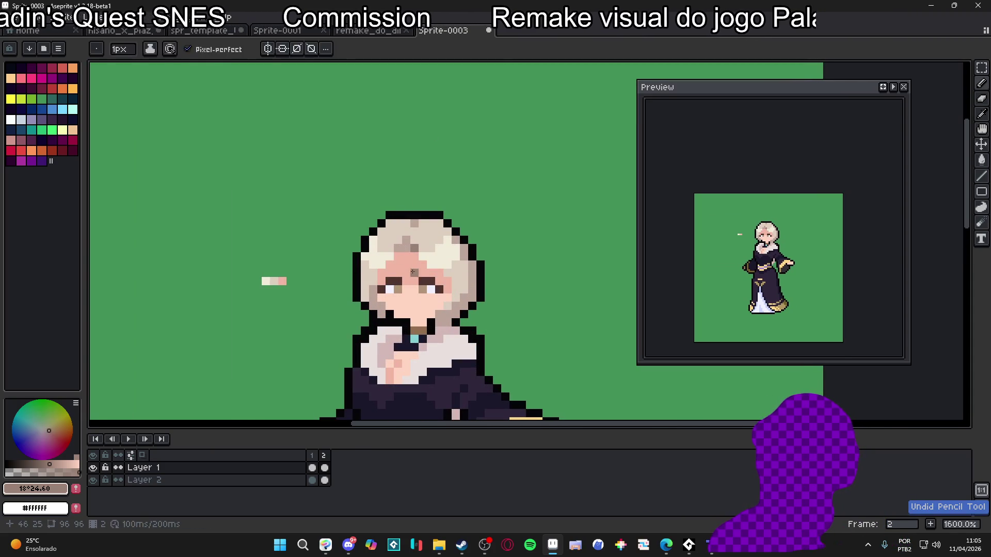
# Step: Fill the forehead skin with a darker shade of the pink #f1b5a2
pyautogui.click(56, 428)
pyautogui.click(72, 464)
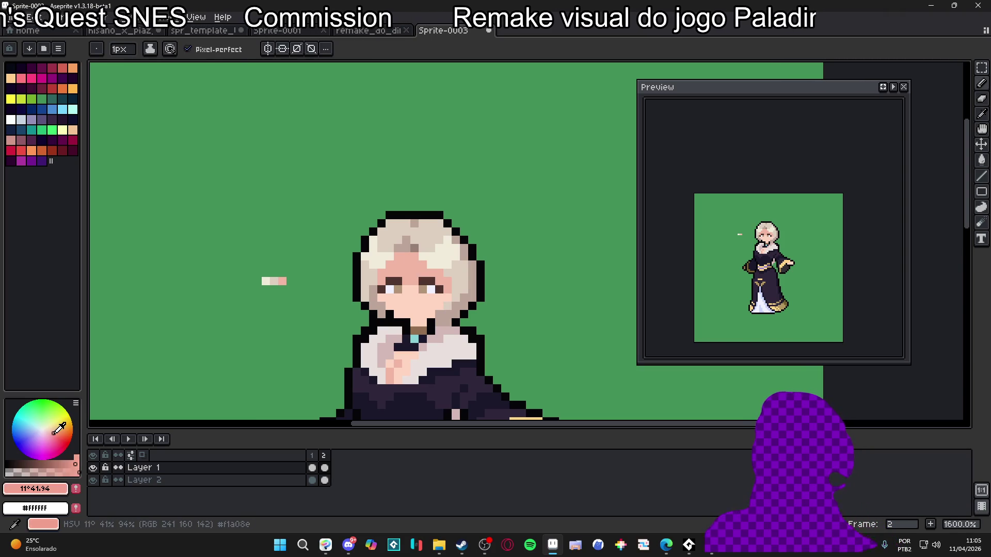
pyautogui.press('g')
pyautogui.click(411, 275)
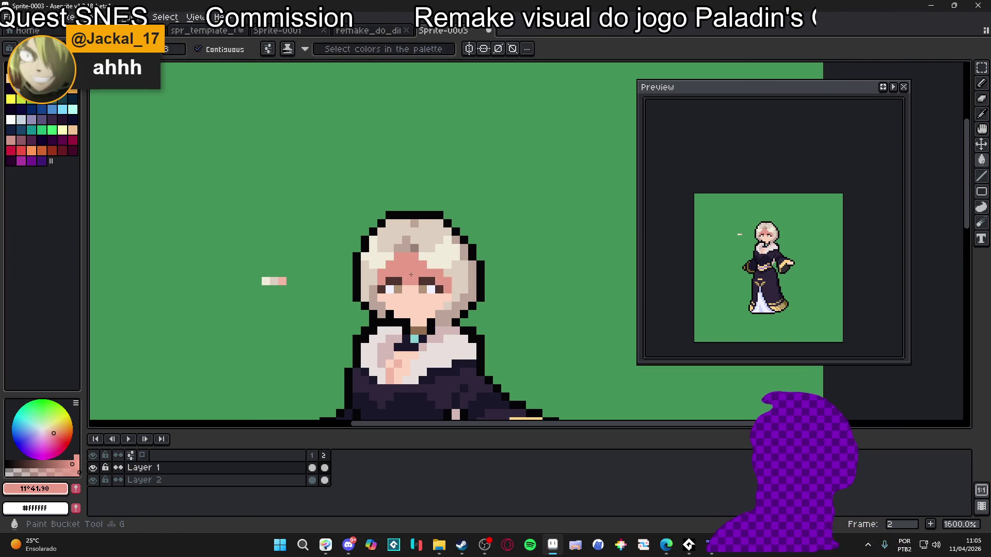
pyautogui.press('b')
pyautogui.scroll(-3, 418, 275)
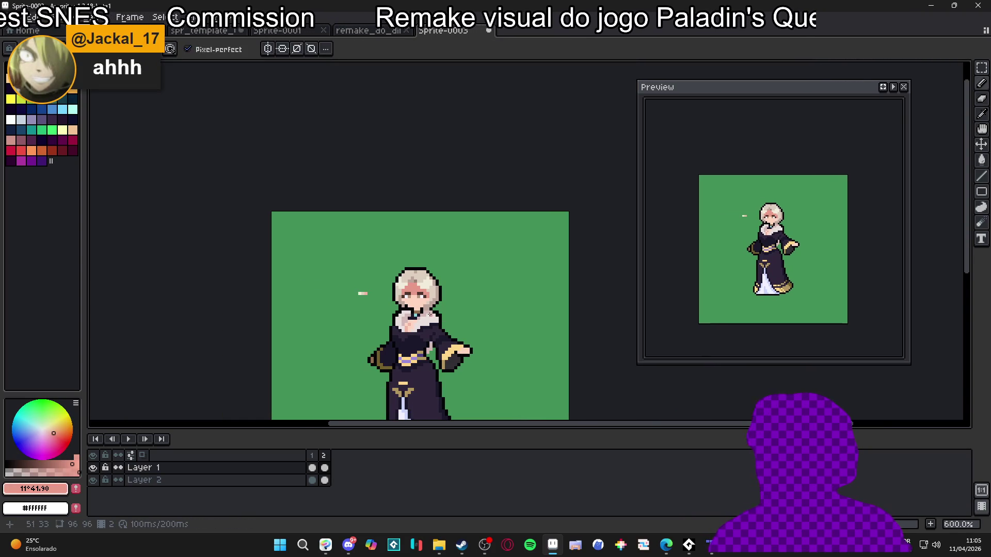
pyautogui.scroll(1, 417, 294)
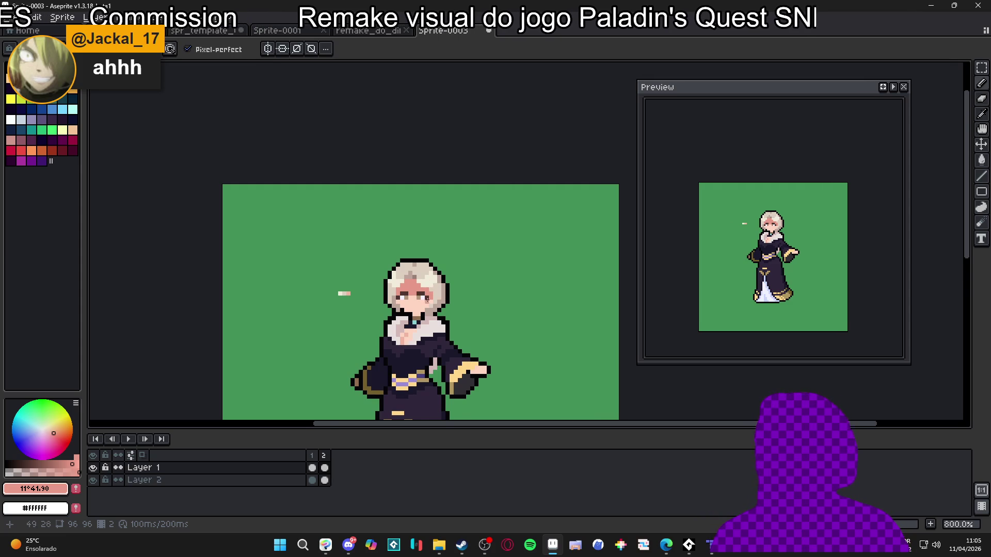
pyautogui.scroll(2, 417, 283)
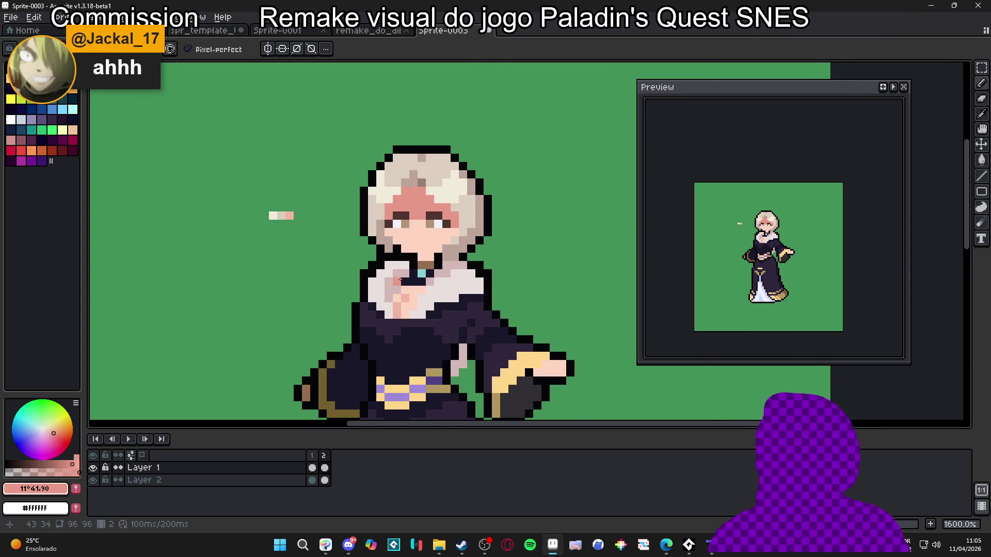
# Step: Add near-black outline pixels to the collar and a black line down the chest
pyautogui.keyDown('alt'); pyautogui.click(426, 266); pyautogui.keyUp('alt')
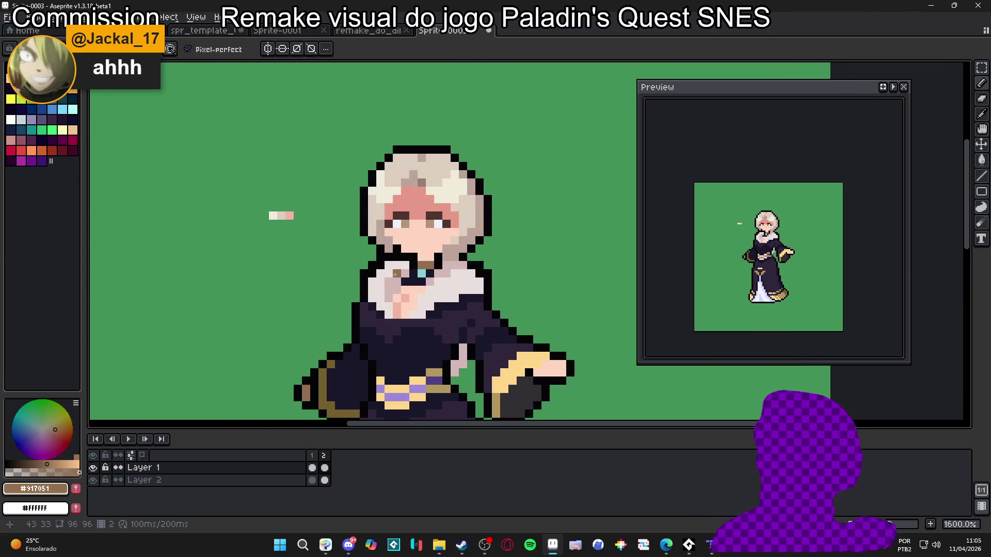
pyautogui.scroll(-4, 392, 281)
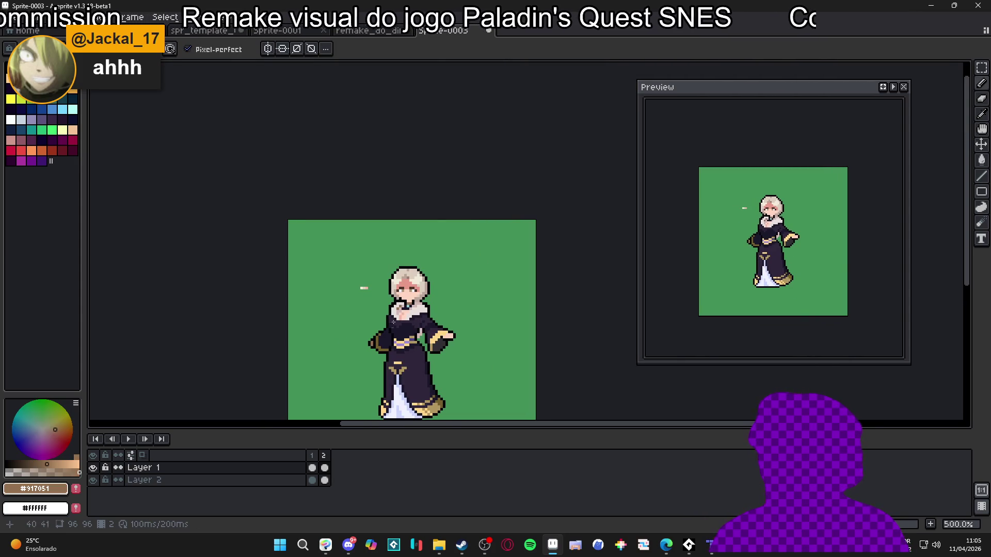
pyautogui.scroll(6, 419, 300)
pyautogui.keyDown('alt'); pyautogui.click(430, 277); pyautogui.keyUp('alt')
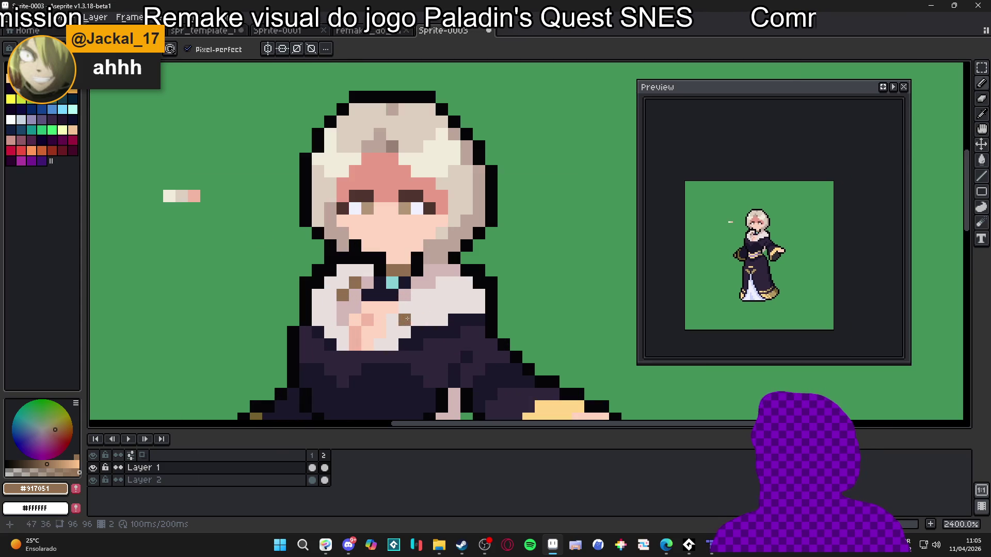
pyautogui.keyDown('alt'); pyautogui.click(409, 270); pyautogui.keyUp('alt')
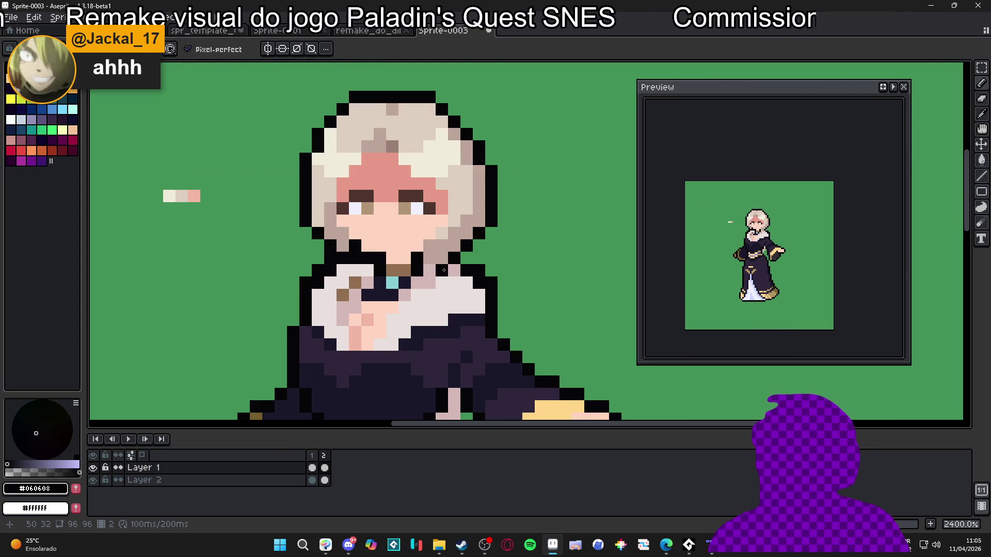
pyautogui.click(429, 271)
pyautogui.click(454, 270)
pyautogui.click(391, 303)
pyautogui.moveTo(380, 316)
pyautogui.mouseDown()
pyautogui.moveTo(379, 332)
pyautogui.moveTo(401, 292)
pyautogui.mouseUp()
# Step: Paint brown #917051 detail pixels on the chest and lighten a stray one
pyautogui.click(367, 343)
pyautogui.keyDown('alt'); pyautogui.click(355, 283); pyautogui.keyUp('alt')
pyautogui.click(373, 338)
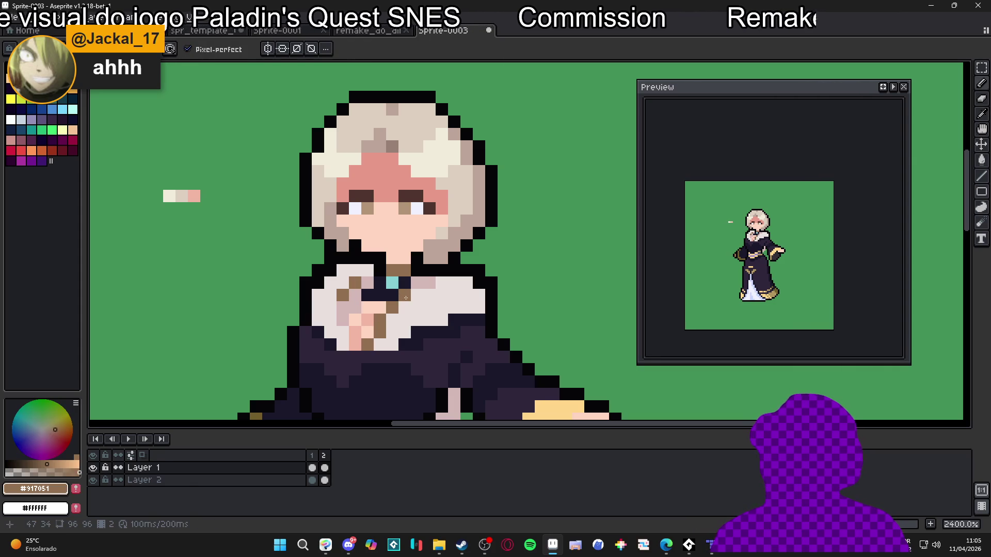
pyautogui.rightClick(405, 320)
# Step: Sample the collar pink and skin pink #f1b5a2, then add darker pixels on the chest
pyautogui.press('alt')
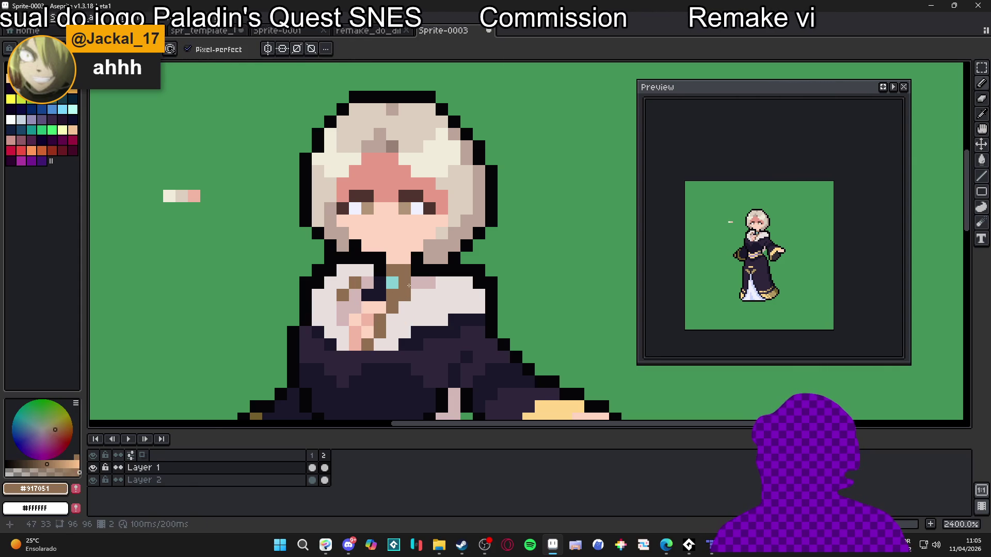
pyautogui.keyDown('alt'); pyautogui.click(428, 279); pyautogui.keyUp('alt')
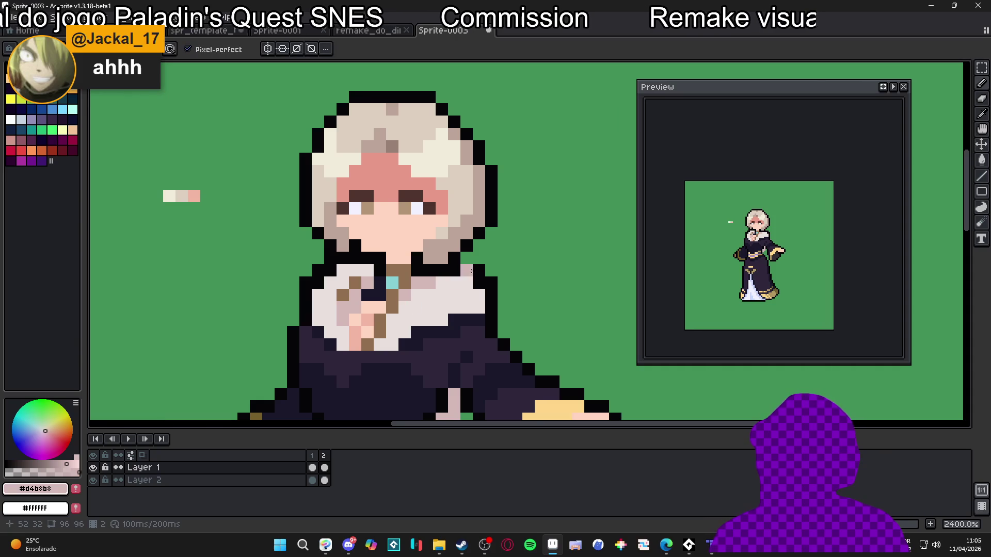
pyautogui.scroll(-3, 477, 271)
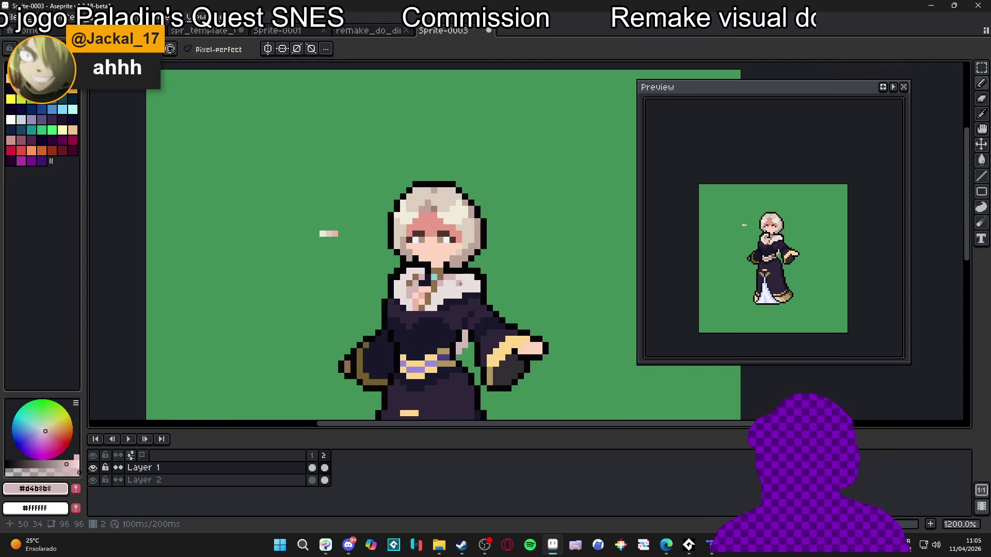
pyautogui.scroll(3, 433, 305)
pyautogui.keyDown('alt'); pyautogui.click(408, 298); pyautogui.keyUp('alt')
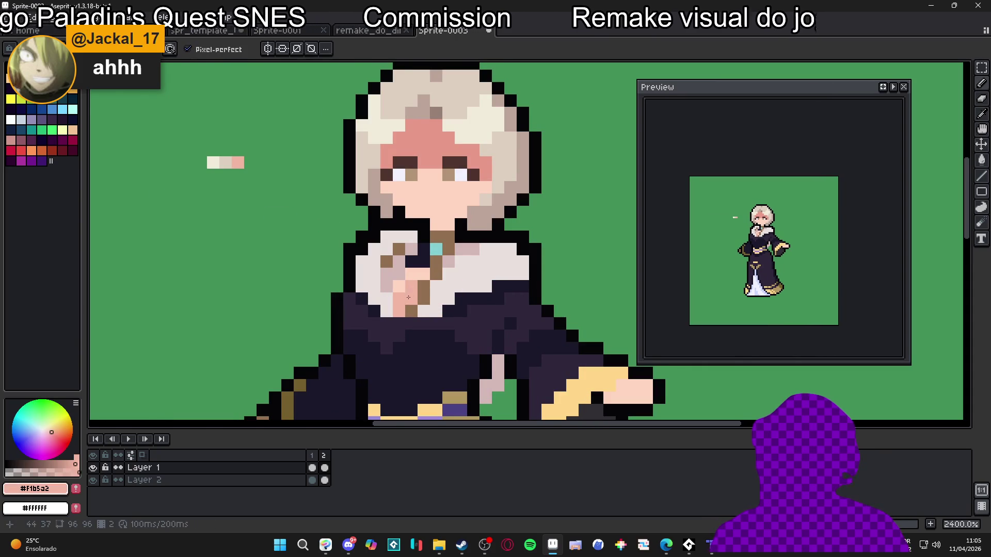
pyautogui.click(411, 274)
pyautogui.click(424, 274)
# Step: Test peach #ffd5c2 and pink #f1b5a2 pixels on the background, then undo them
pyautogui.scroll(-2, 429, 277)
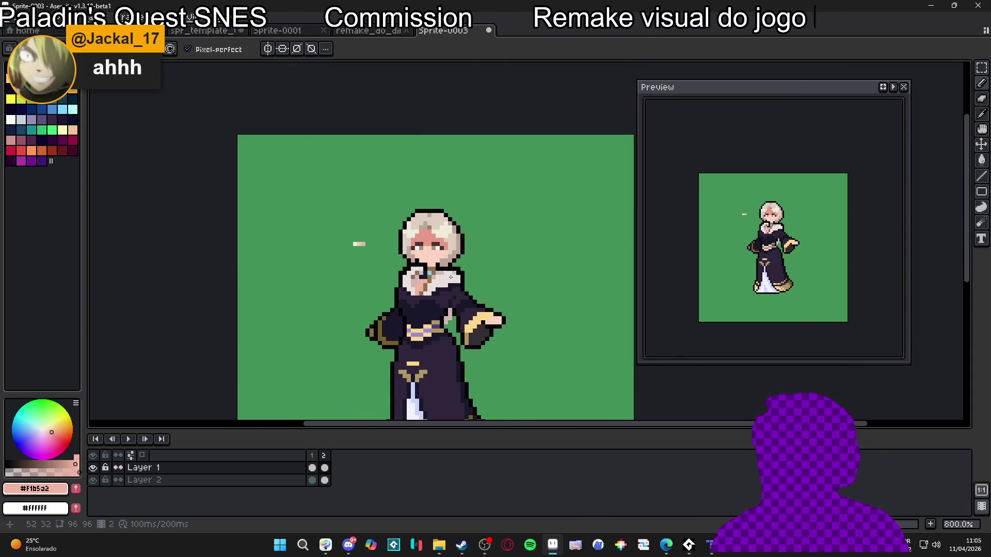
pyautogui.scroll(2, 475, 283)
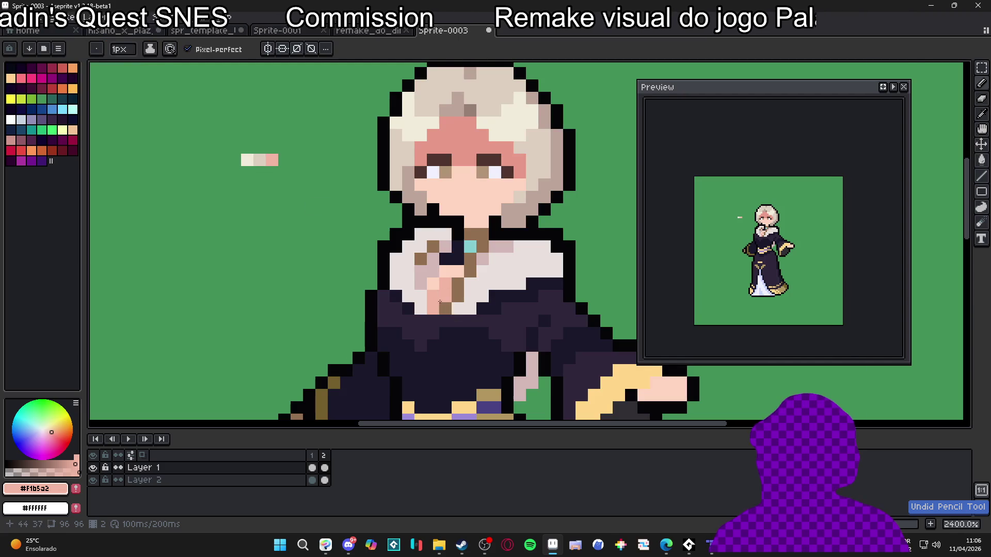
pyautogui.scroll(-2, 440, 307)
pyautogui.scroll(2, 445, 303)
pyautogui.scroll(1, 445, 304)
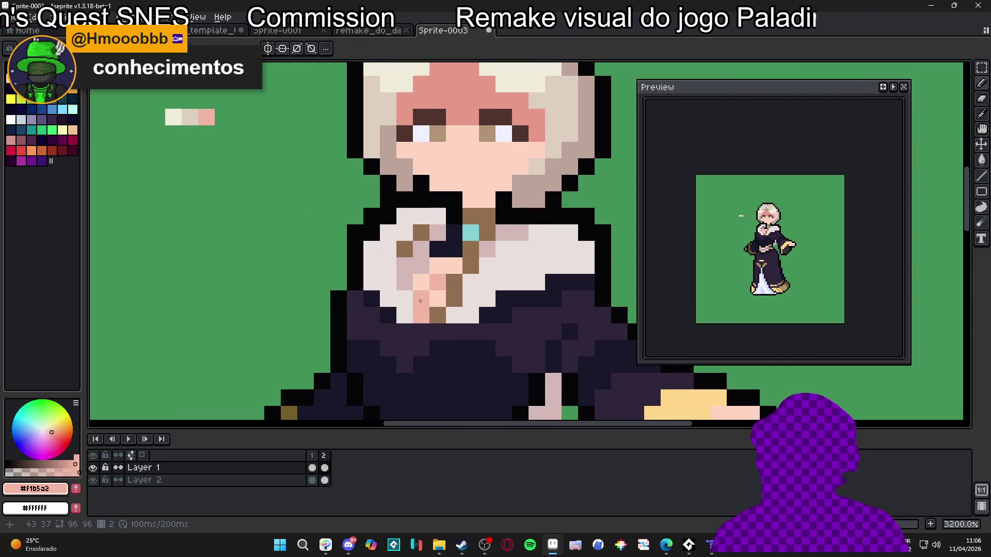
pyautogui.keyDown('alt'); pyautogui.click(438, 299); pyautogui.keyUp('alt')
pyautogui.click(239, 249)
pyautogui.click(256, 265)
pyautogui.keyDown('alt'); pyautogui.click(438, 281); pyautogui.keyUp('alt')
pyautogui.click(258, 251)
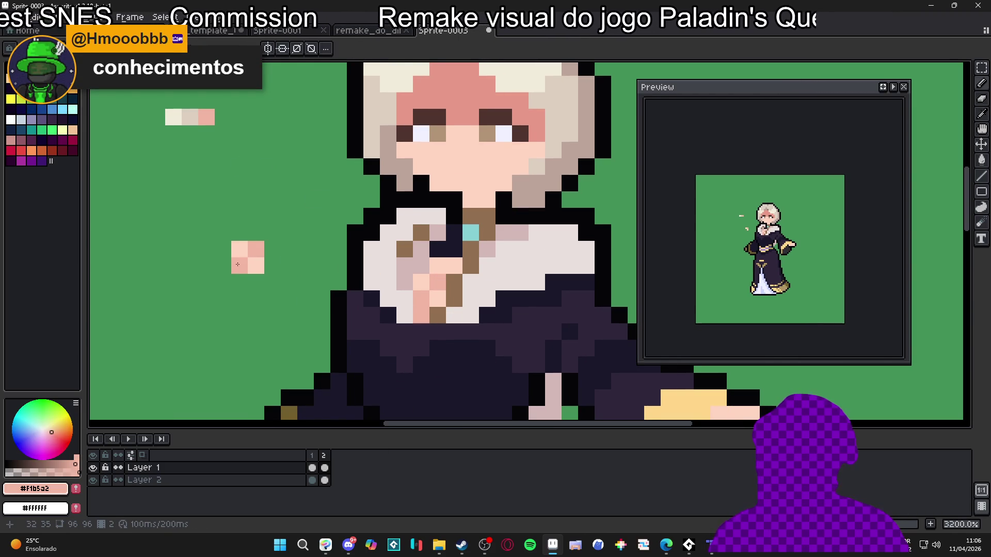
pyautogui.hotkey('ctrl', 'z')
pyautogui.scroll(-3, 272, 280)
pyautogui.hotkey('ctrl', 'z')
pyautogui.hotkey('ctrl', 'z')
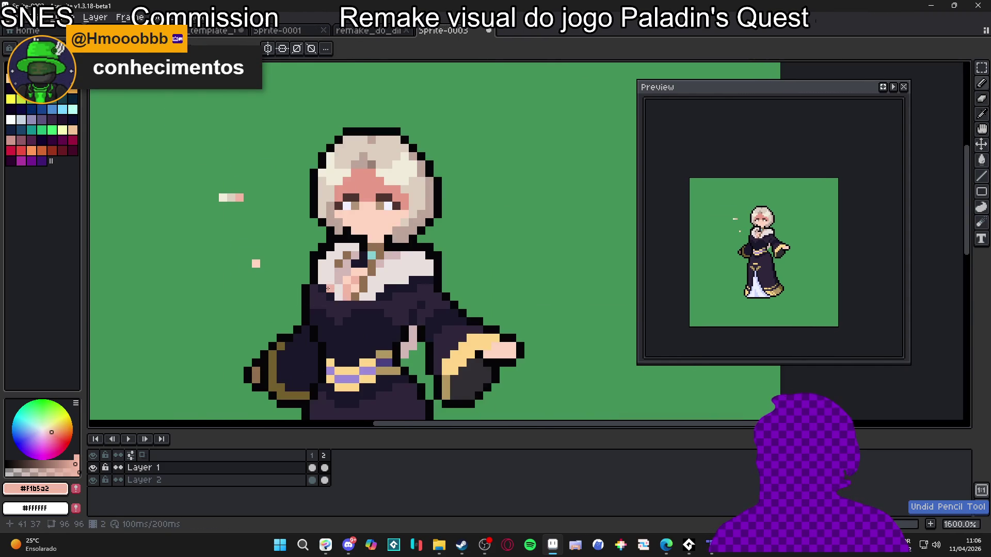
pyautogui.scroll(3, 335, 287)
# Step: Paint salmon skin pixels across the chest and hand
pyautogui.click(362, 273)
pyautogui.click(378, 289)
pyautogui.click(377, 256)
pyautogui.click(391, 255)
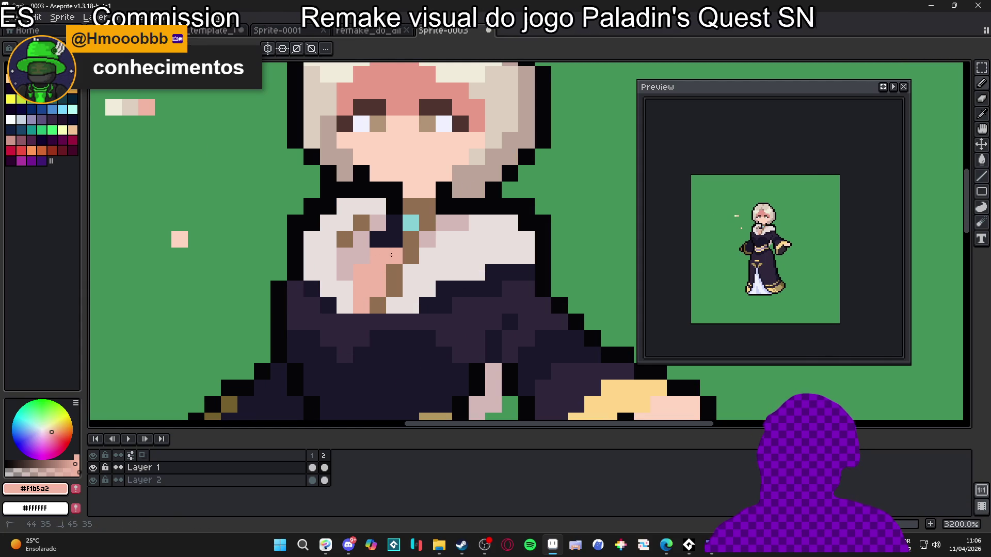
pyautogui.scroll(-4, 391, 255)
pyautogui.scroll(1, 393, 281)
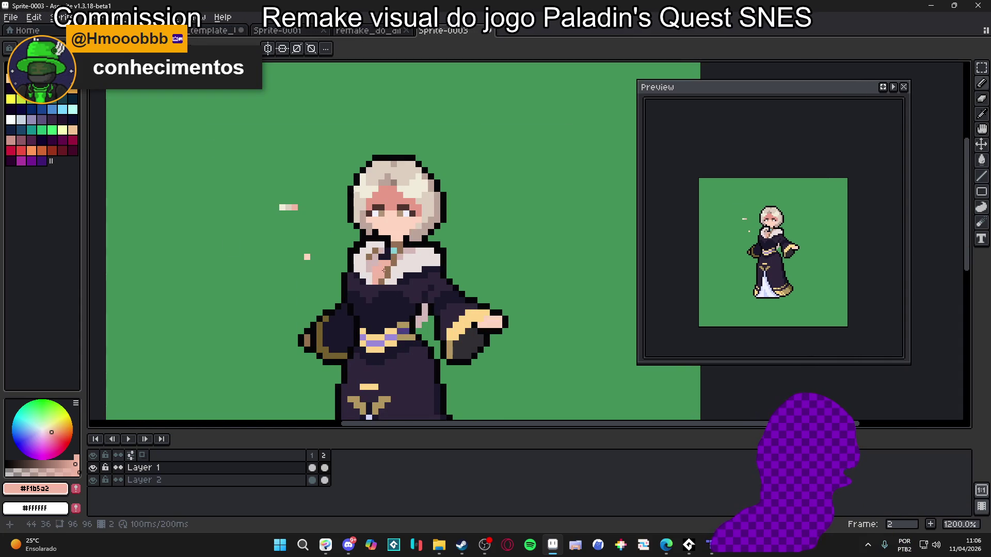
# Step: Sample greyish pink, near-black outline and light lavender colours from the sprite
pyautogui.keyDown('alt'); pyautogui.click(400, 251); pyautogui.keyUp('alt')
pyautogui.scroll(3, 413, 256)
pyautogui.scroll(-2, 422, 260)
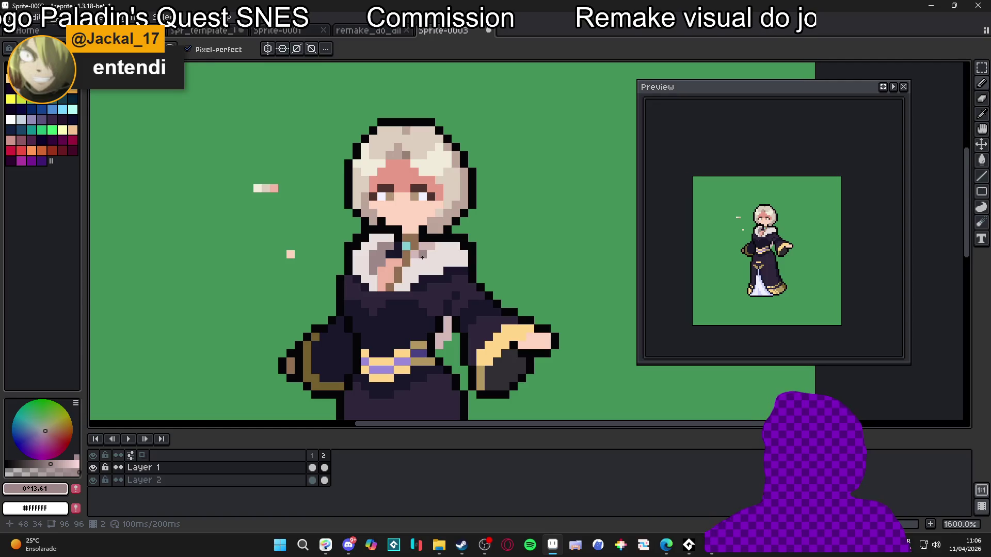
pyautogui.scroll(2, 422, 256)
pyautogui.keyDown('alt'); pyautogui.click(419, 243); pyautogui.keyUp('alt')
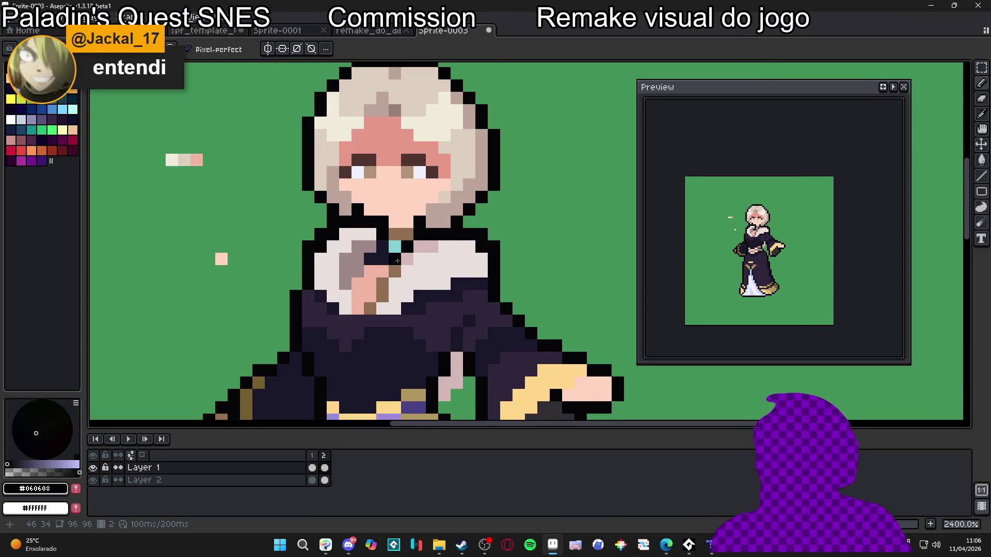
pyautogui.scroll(-5, 413, 278)
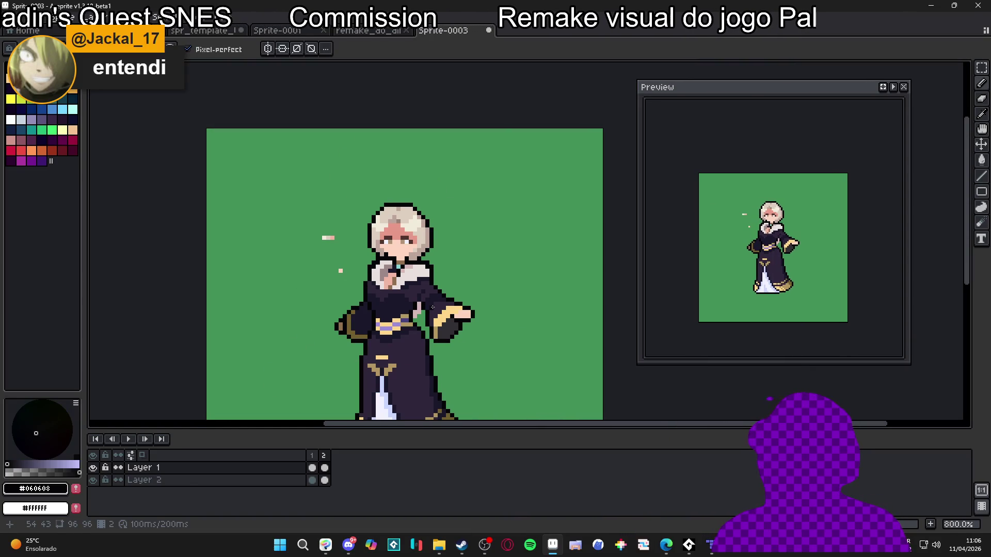
pyautogui.scroll(4, 437, 283)
pyautogui.keyDown('alt'); pyautogui.click(436, 279); pyautogui.keyUp('alt')
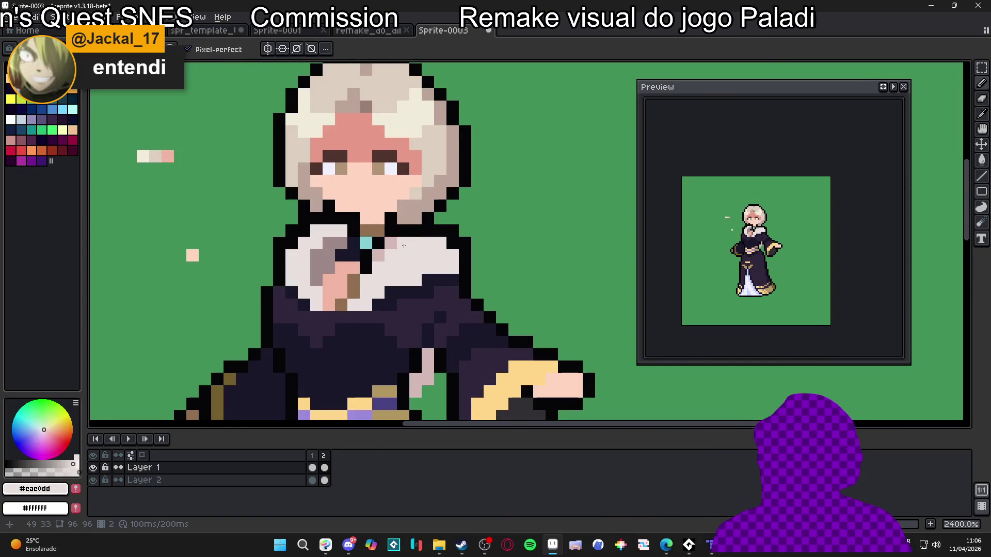
pyautogui.scroll(-4, 439, 272)
pyautogui.scroll(-1, 432, 242)
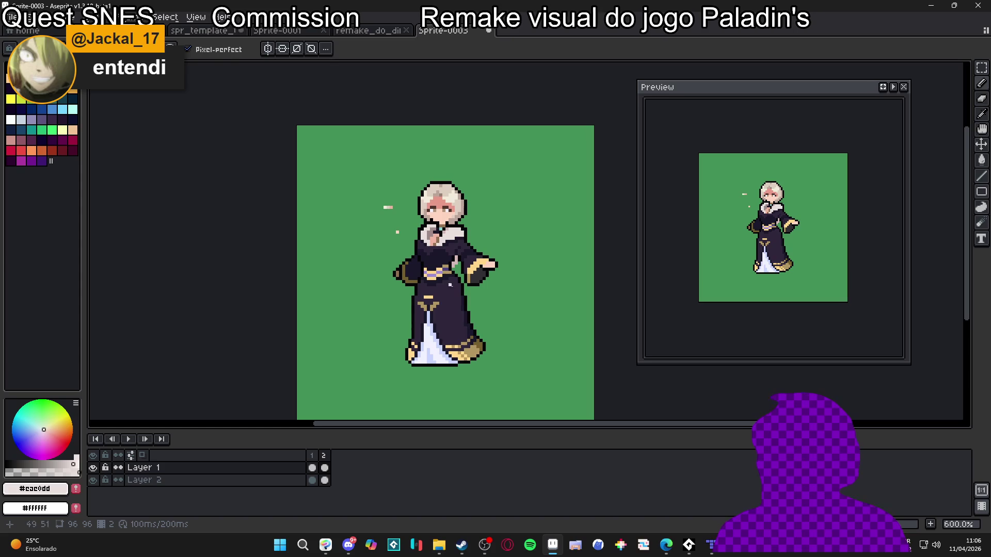
pyautogui.scroll(1, 462, 310)
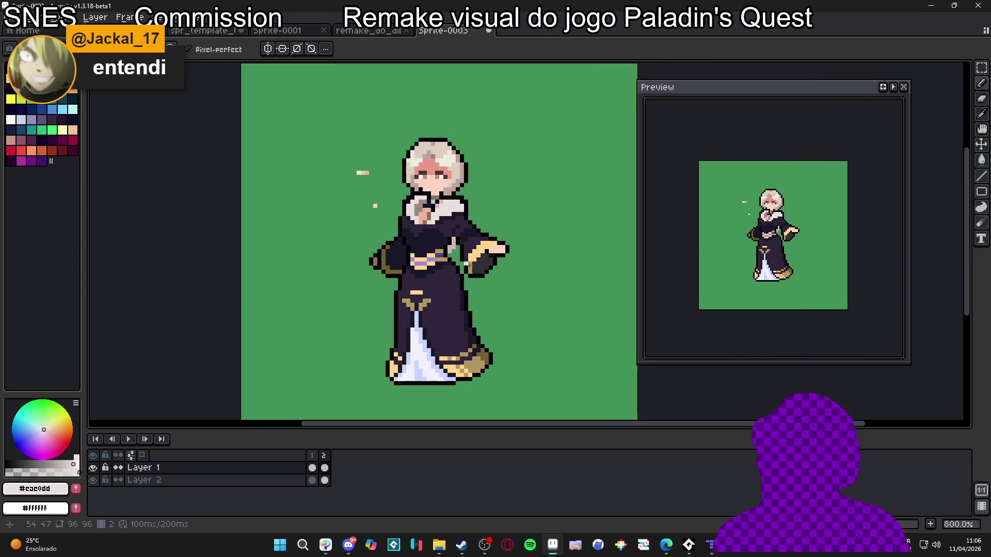
pyautogui.scroll(2, 482, 266)
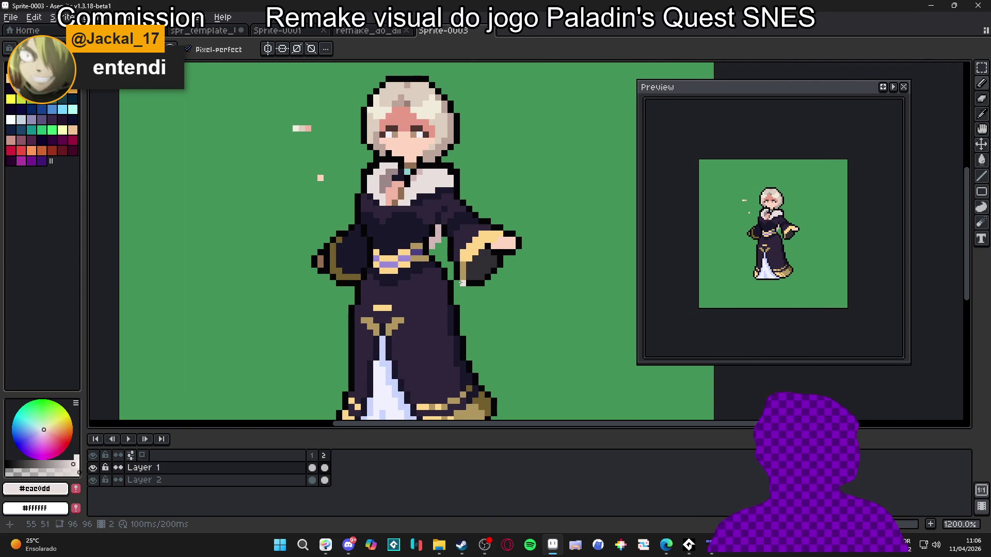
pyautogui.scroll(1, 426, 308)
# Step: Fill the dark torso area with a darker navy than the robe colour
pyautogui.keyDown('alt'); pyautogui.click(392, 219); pyautogui.keyUp('alt')
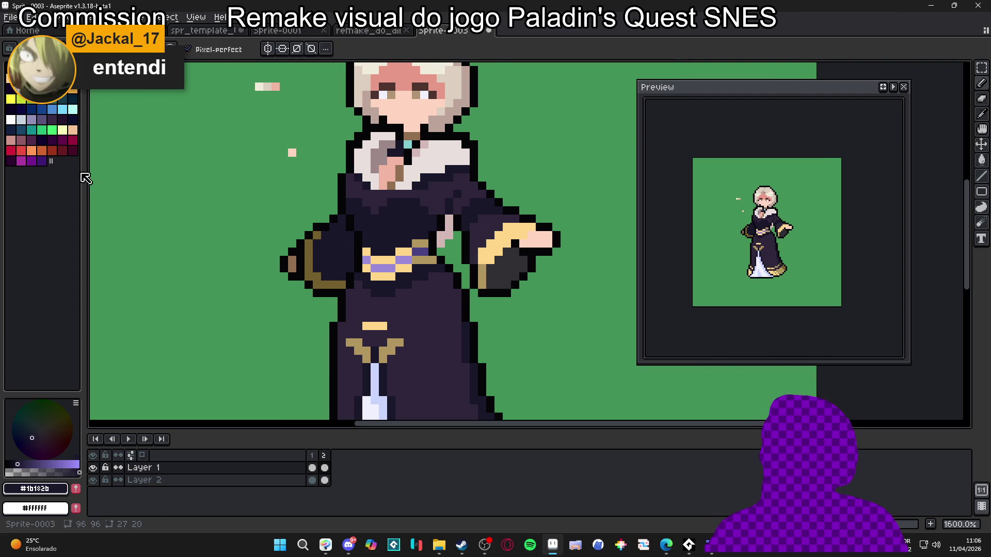
pyautogui.click(72, 120)
pyautogui.press('g')
pyautogui.click(404, 225)
# Step: Try filling the left arm with darker navy, then undo the fill
pyautogui.scroll(-4, 403, 225)
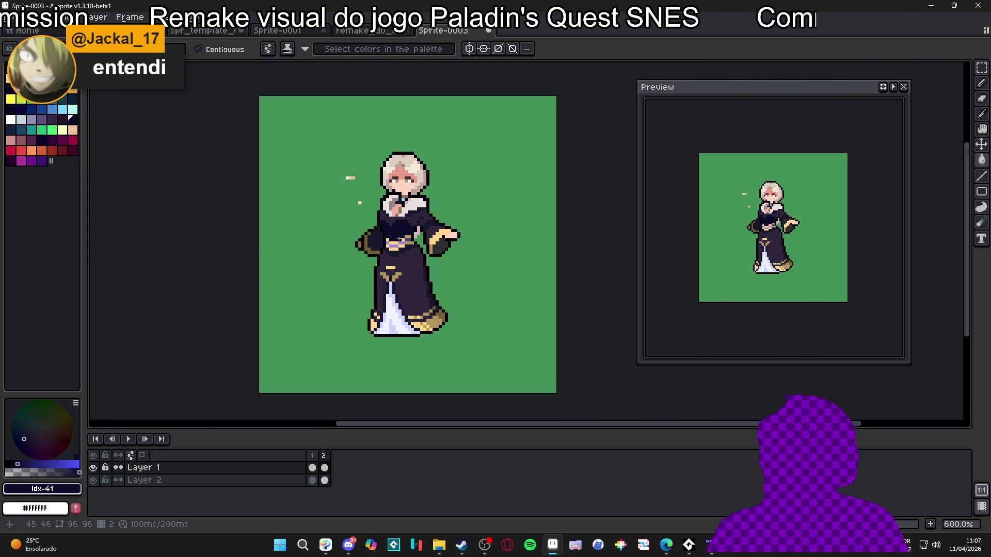
pyautogui.scroll(4, 400, 239)
pyautogui.click(354, 242)
pyautogui.scroll(-3, 421, 259)
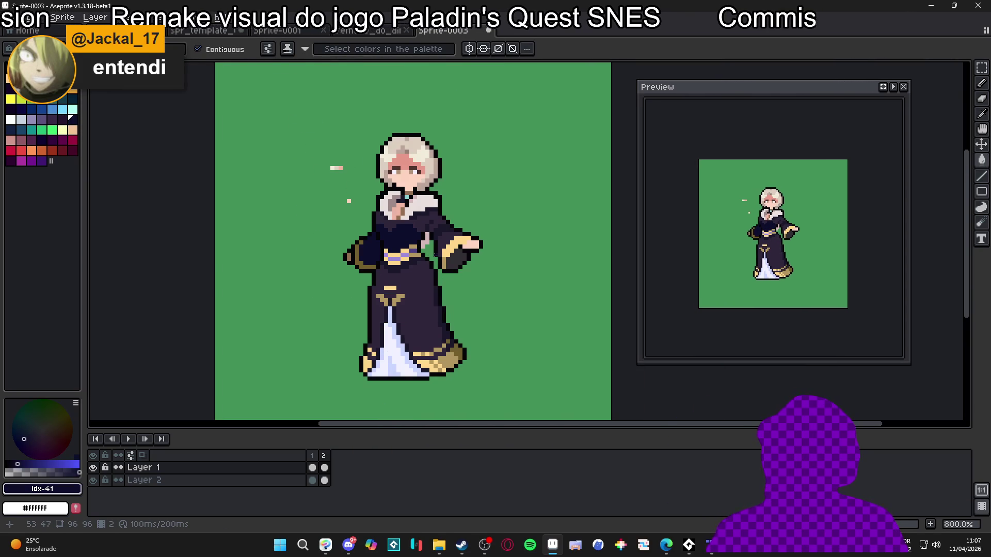
pyautogui.hotkey('ctrl', 'z')
pyautogui.scroll(3, 413, 240)
# Step: Eyedrop the robe colour, face pink and hair brown with the Pencil, then view frame 1
pyautogui.keyDown('alt'); pyautogui.click(393, 242); pyautogui.keyUp('alt')
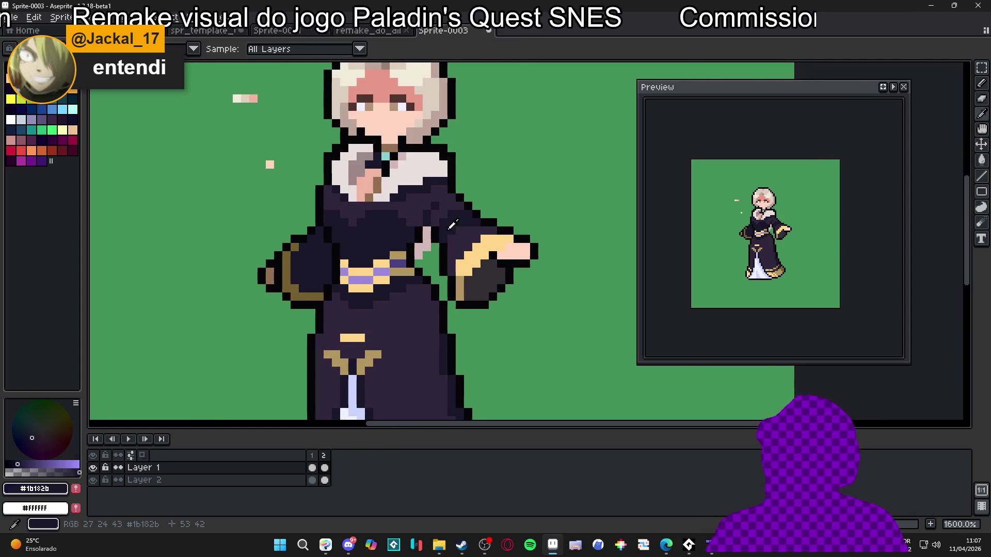
pyautogui.scroll(-3, 409, 265)
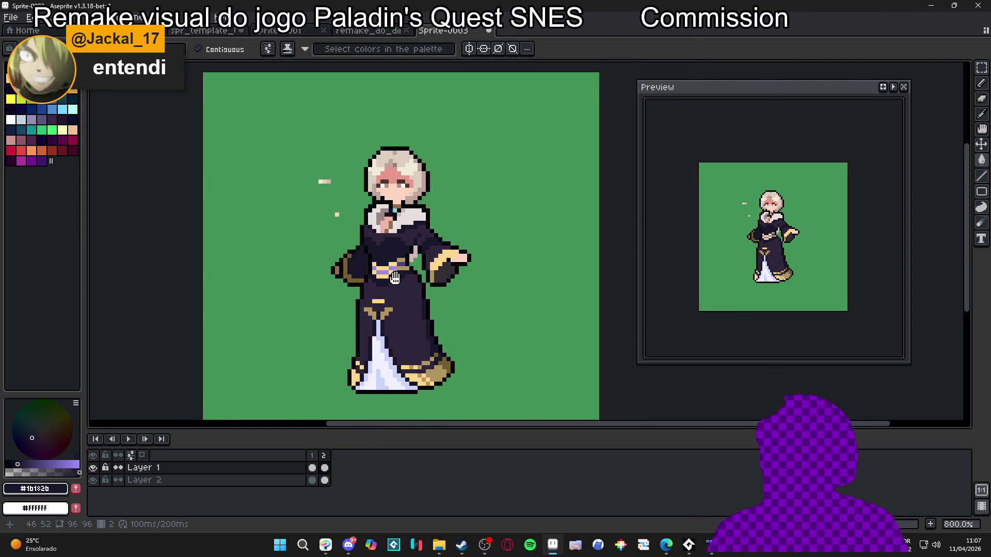
pyautogui.scroll(-1, 402, 170)
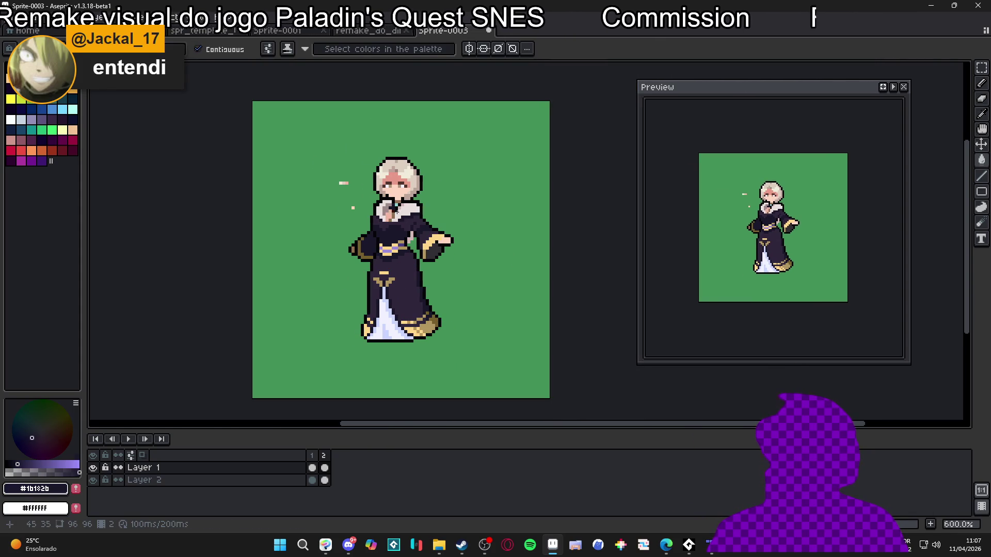
pyautogui.scroll(4, 449, 220)
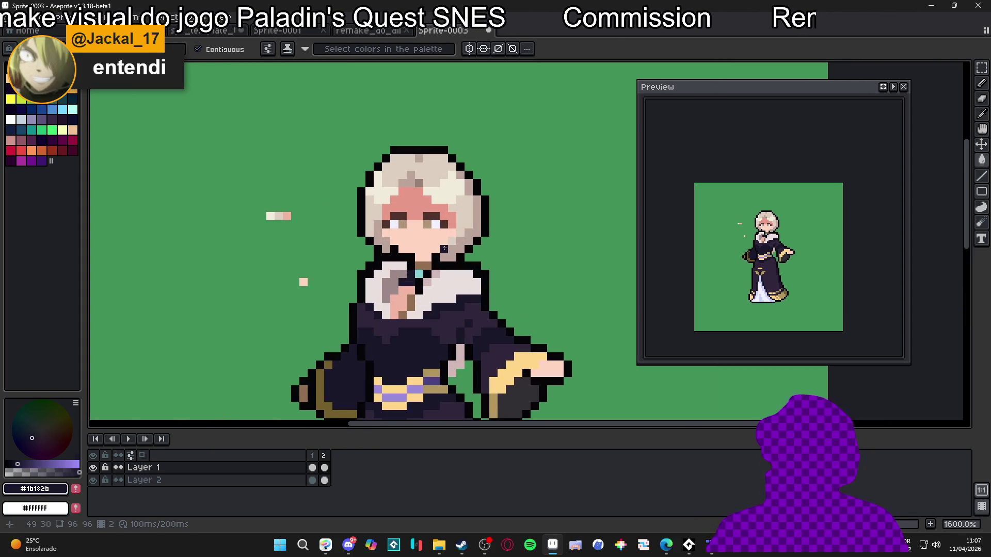
pyautogui.keyDown('alt'); pyautogui.click(447, 221); pyautogui.keyUp('alt')
pyautogui.scroll(-4, 414, 255)
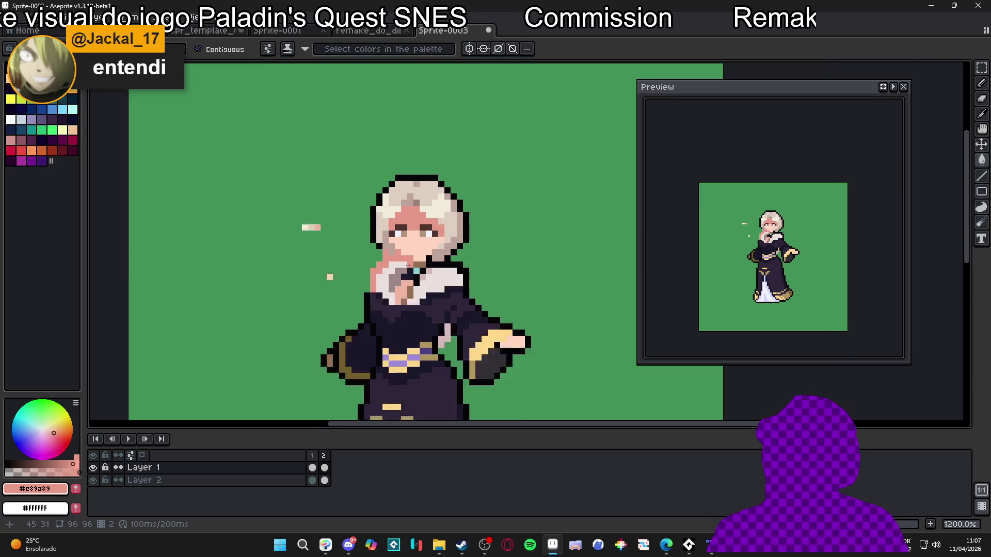
pyautogui.scroll(3, 411, 254)
pyautogui.press('b')
pyautogui.scroll(-4, 409, 255)
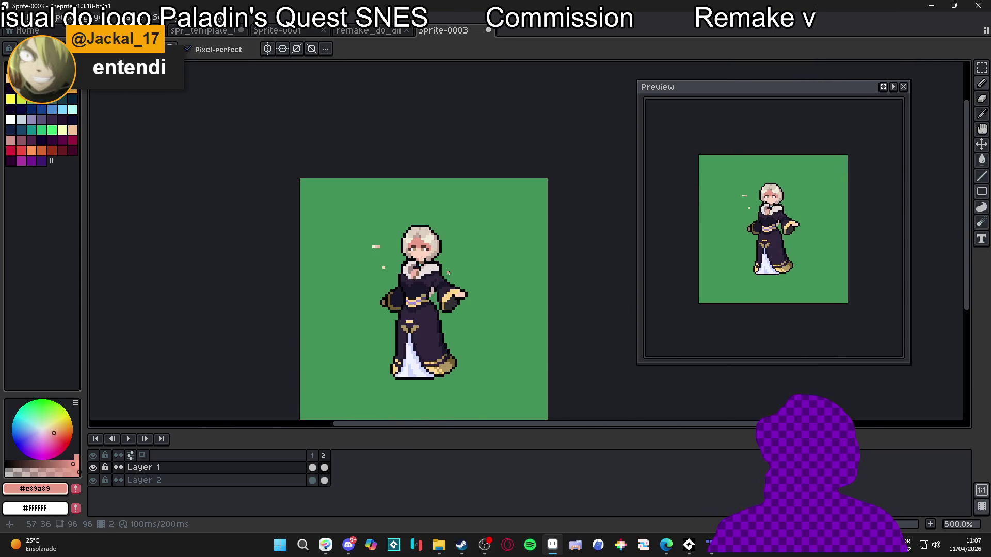
pyautogui.scroll(5, 415, 266)
pyautogui.keyDown('alt'); pyautogui.click(400, 252); pyautogui.keyUp('alt')
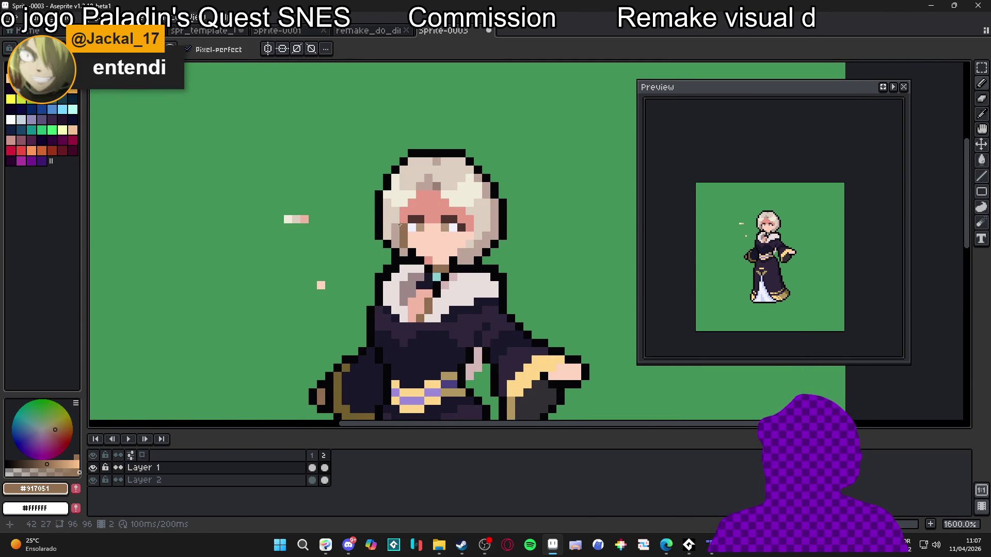
pyautogui.scroll(-3, 447, 269)
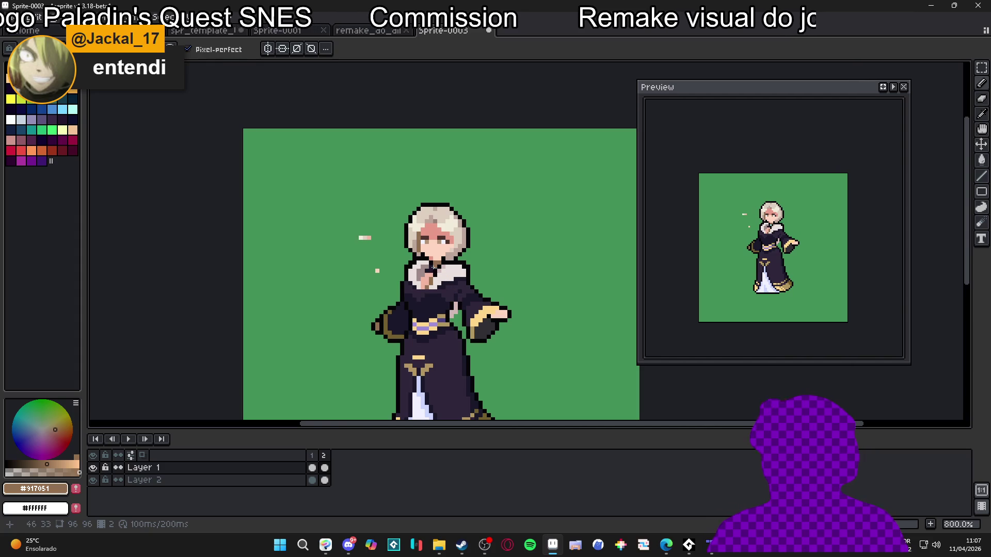
pyautogui.scroll(5, 435, 270)
pyautogui.keyDown('alt'); pyautogui.click(415, 244); pyautogui.keyUp('alt')
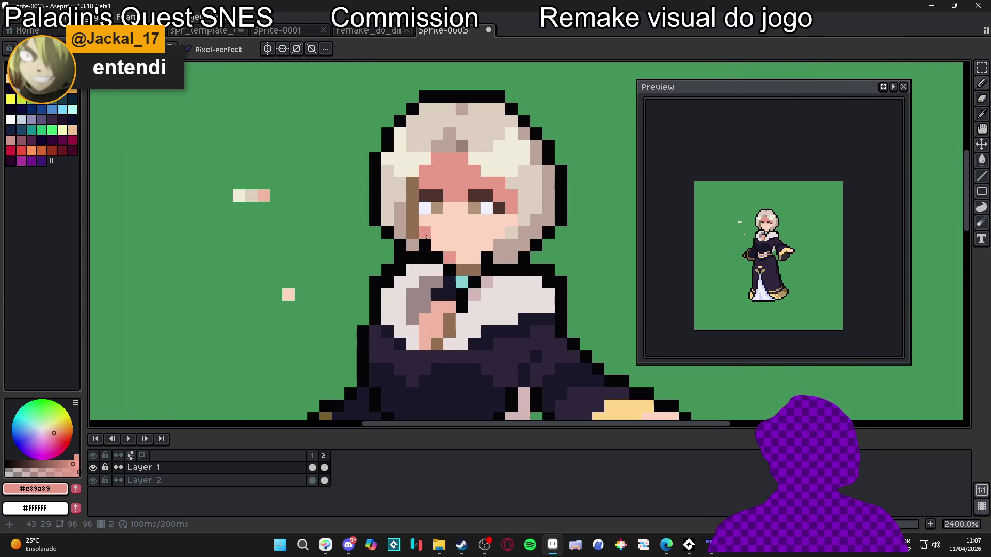
pyautogui.scroll(-5, 427, 237)
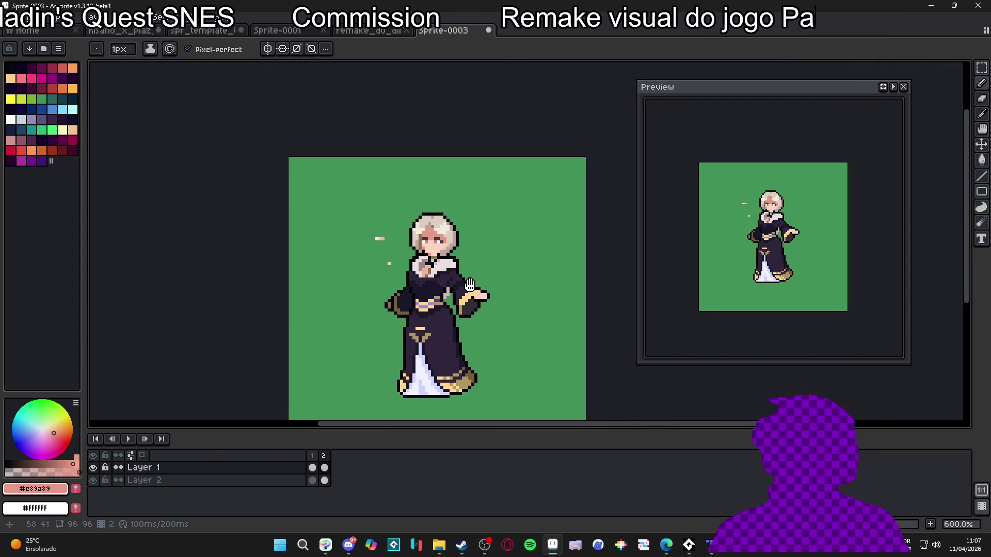
pyautogui.click(312, 468)
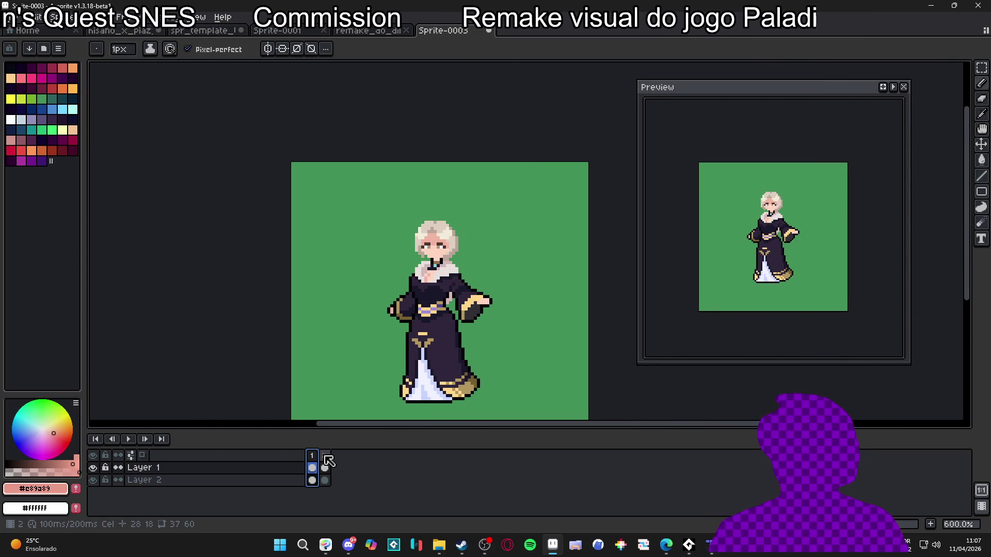
# Step: Flip between frames 1 and 2 to compare the sparkle pixels, then bring up remake_do_dinao
pyautogui.click(325, 459)
pyautogui.click(312, 455)
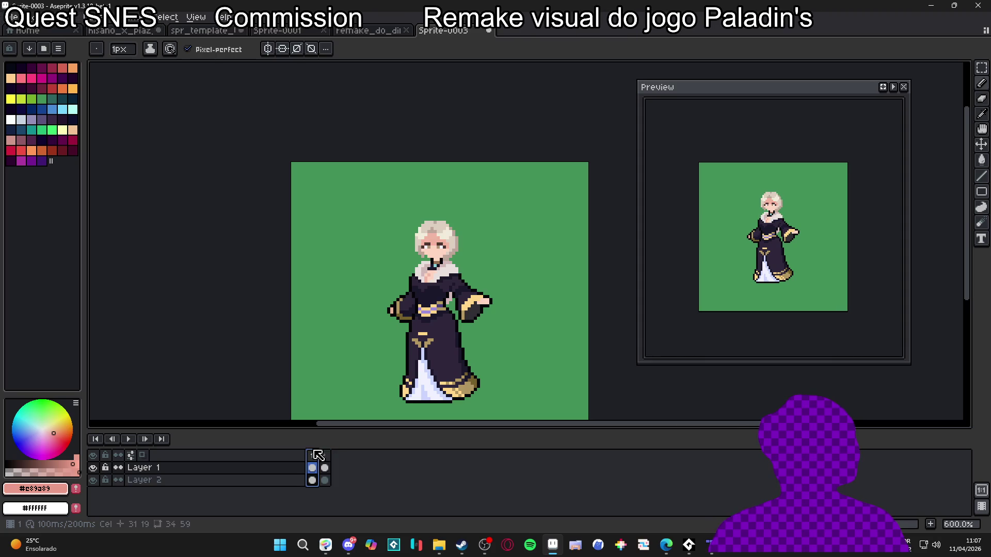
pyautogui.click(325, 458)
pyautogui.click(316, 462)
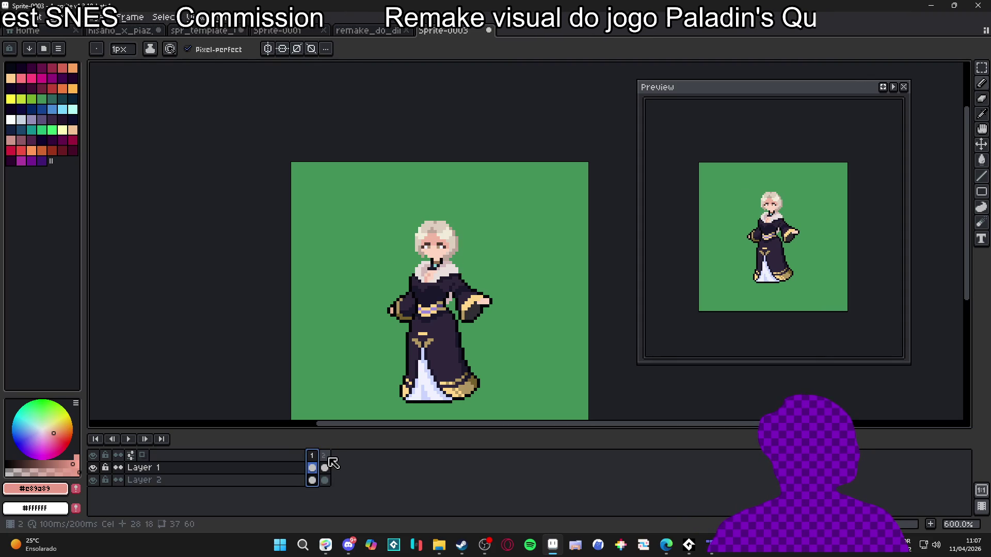
pyautogui.click(324, 466)
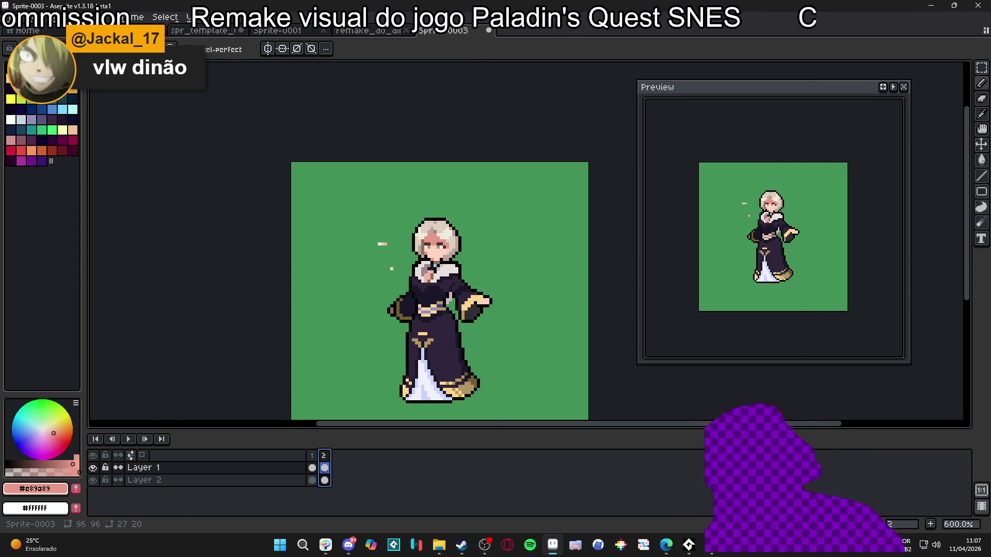
pyautogui.click(367, 32)
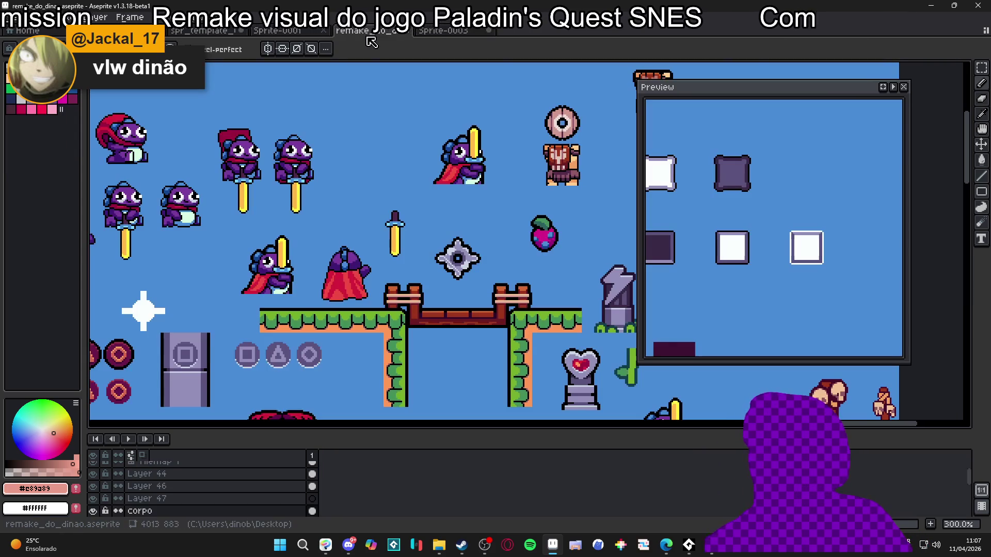
pyautogui.click(279, 32)
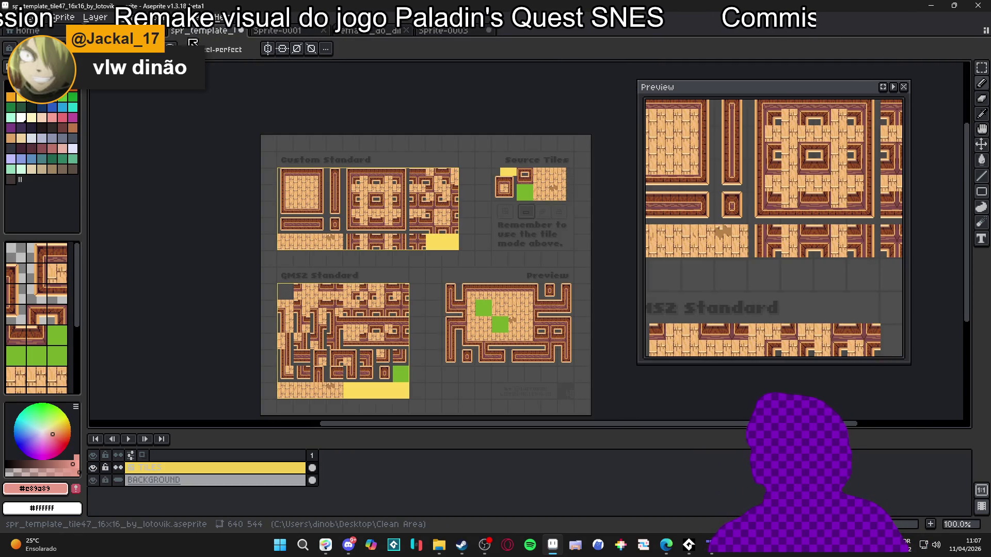
pyautogui.click(119, 31)
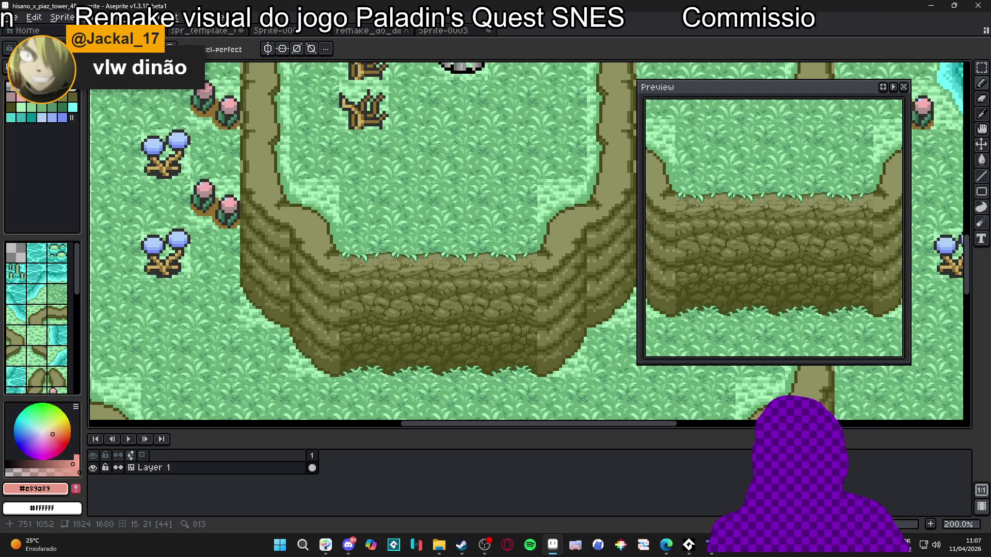
pyautogui.scroll(1, 441, 304)
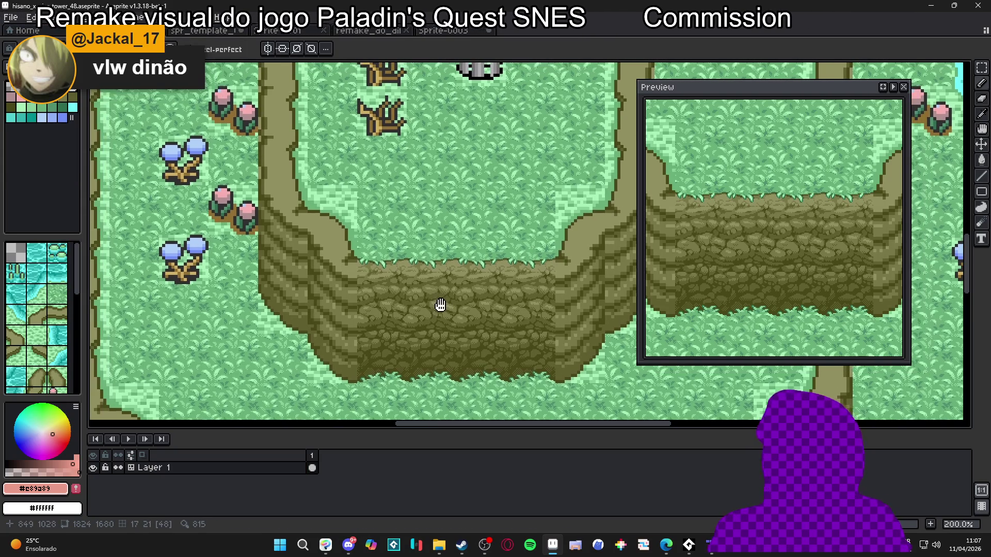
pyautogui.press("ctrl+'")
pyautogui.press("ctrl+'")
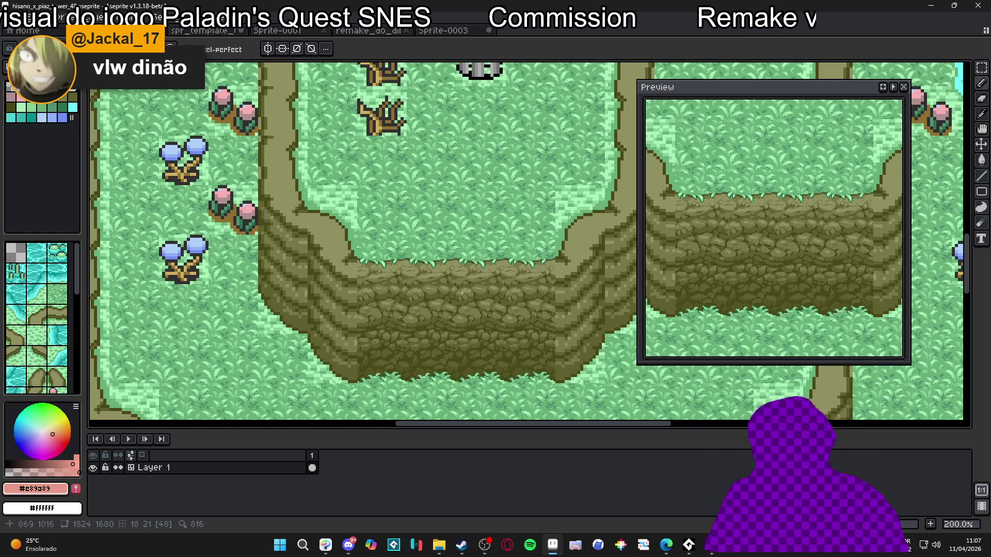
pyautogui.click(690, 544)
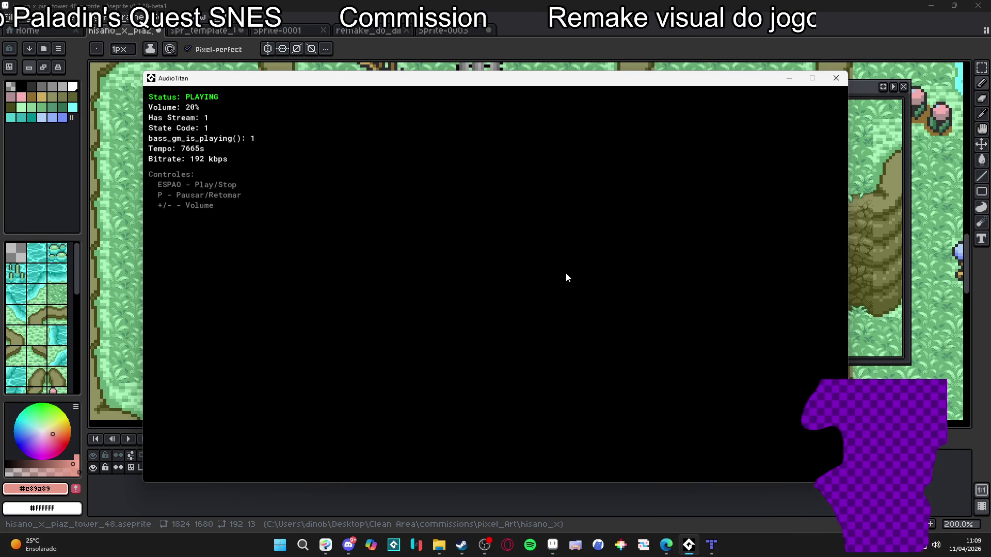
# Step: Drop the music volume to 0%, raise it to 10%, and return to the Aseprite map
pyautogui.press('-')
pyautogui.press('-')
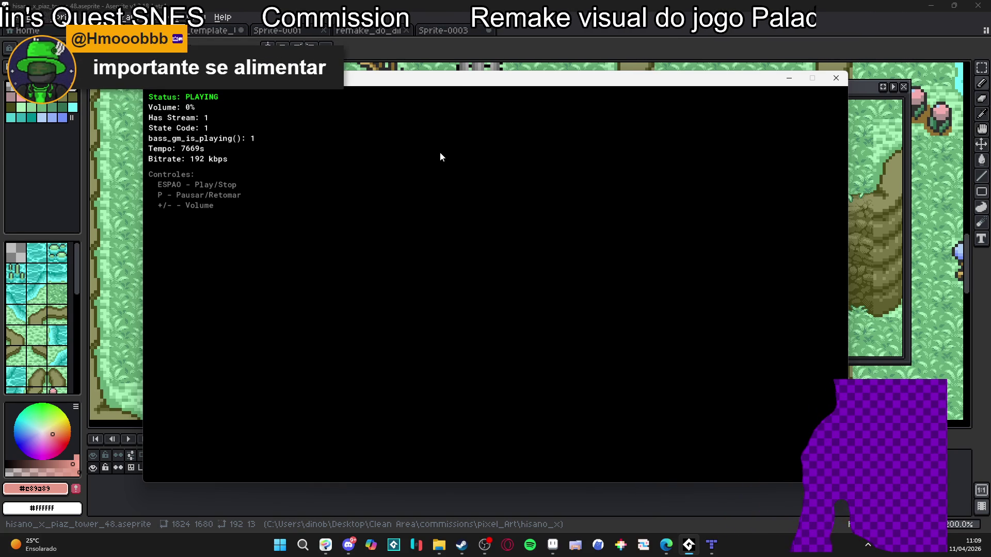
pyautogui.press('+')
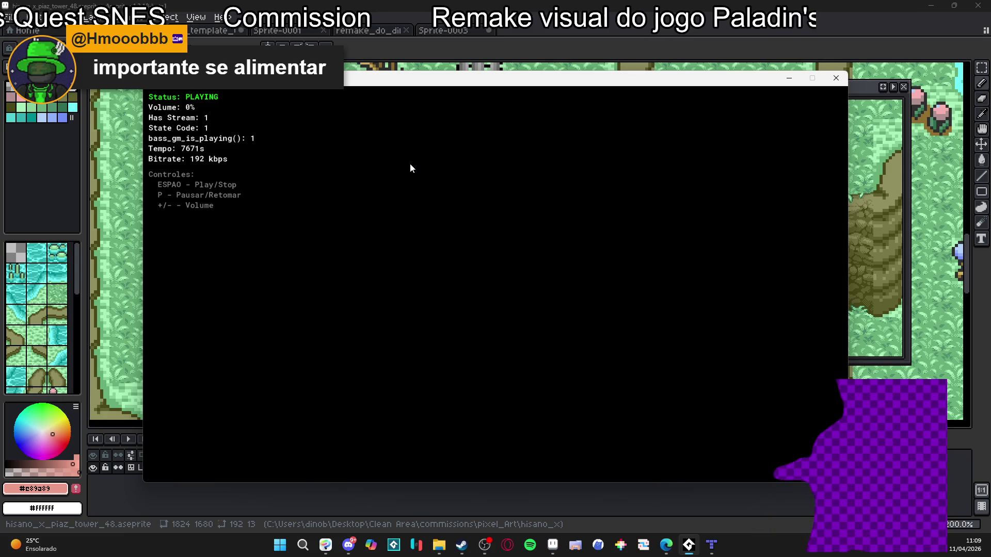
pyautogui.hotkey('alt', 'Tab')
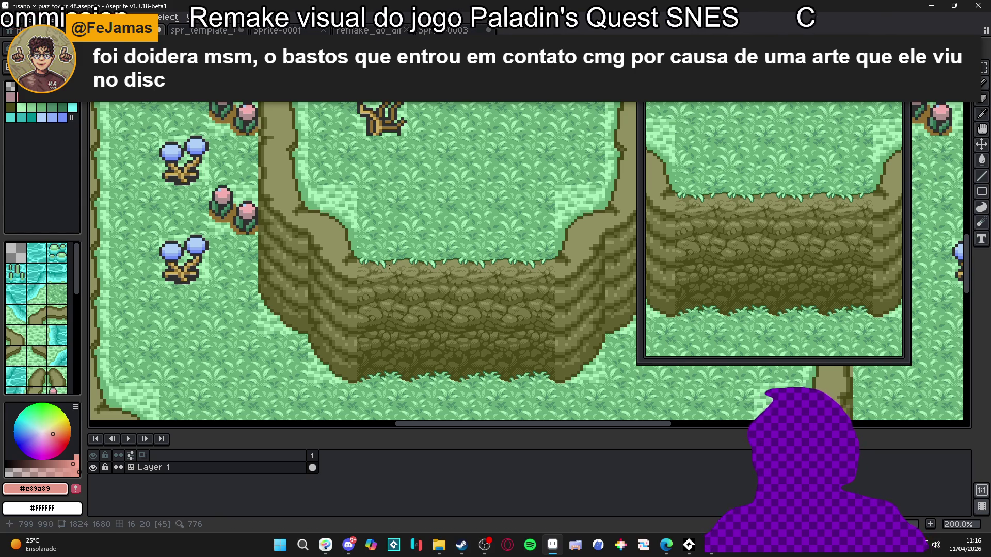
# Step: Pan across the cliff tiles with the tile grid shown, then hide the grid
pyautogui.moveTo(386, 281); pyautogui.dragTo(405, 270)
pyautogui.hotkey('ctrl', "'")
pyautogui.hotkey('ctrl', "'")
pyautogui.hotkey('ctrl', "'")
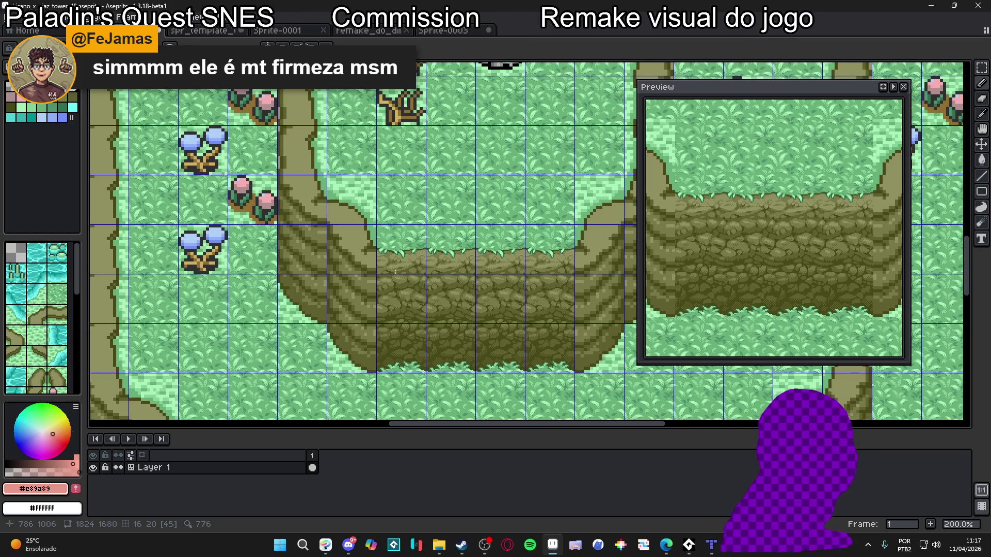
pyautogui.moveTo(364, 287)
pyautogui.mouseDown()
pyautogui.moveTo(389, 293)
pyautogui.moveTo(341, 274)
pyautogui.mouseUp()
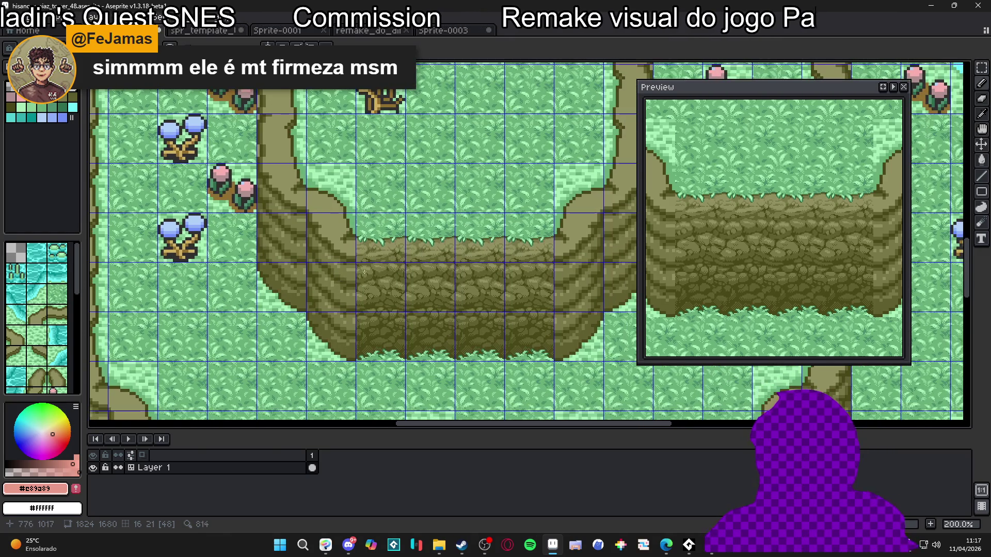
pyautogui.hotkey('ctrl', "'")
pyautogui.hotkey('ctrl', "'")
# Step: View the whole map at 100% without the grid, then switch to File Explorer
pyautogui.scroll(-3, 389, 304)
pyautogui.scroll(3, 389, 304)
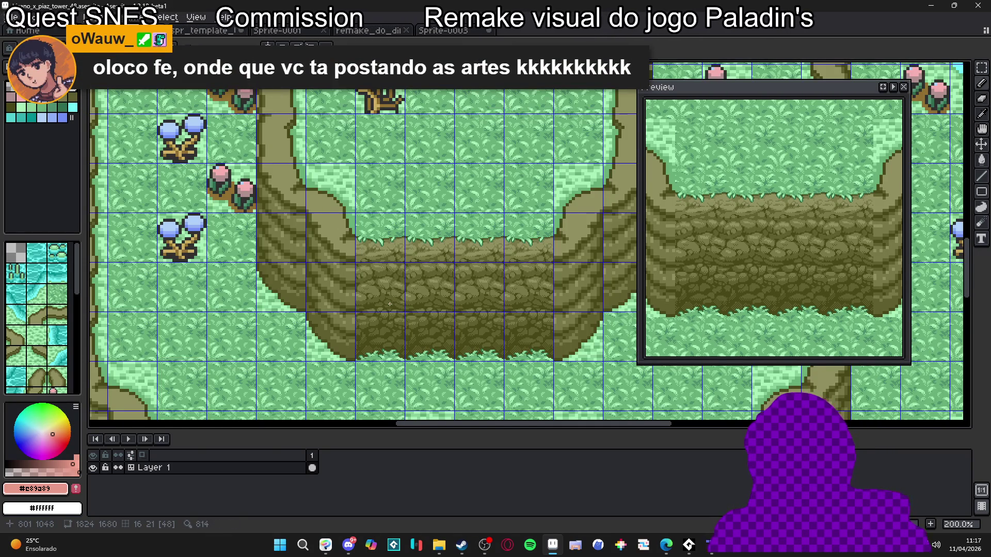
pyautogui.scroll(-2, 390, 303)
pyautogui.scroll(2, 389, 304)
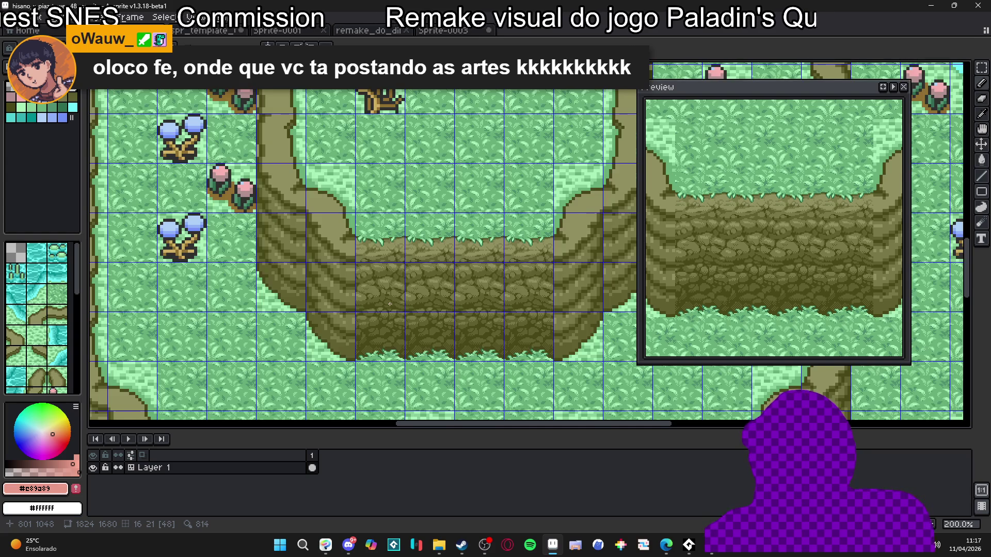
pyautogui.scroll(-2, 390, 304)
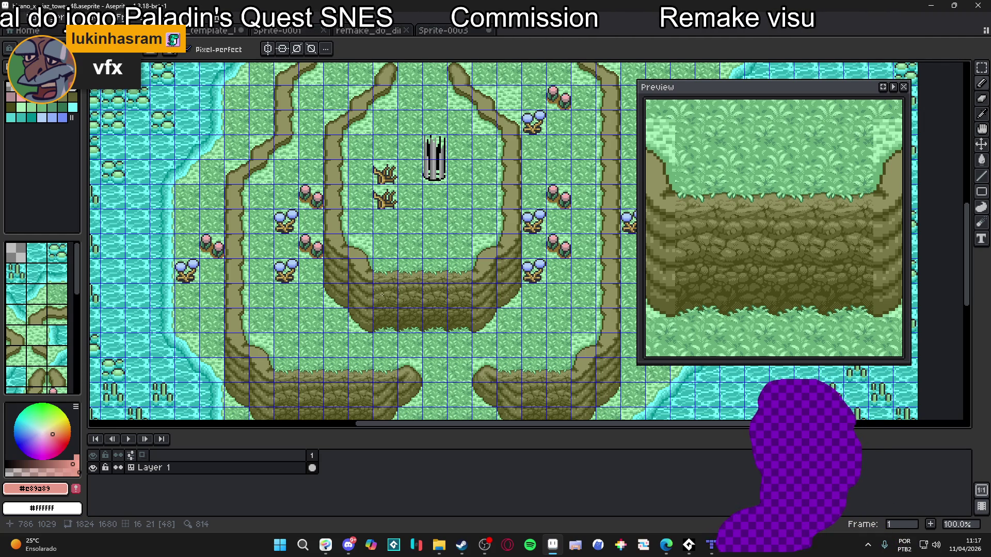
pyautogui.moveTo(382, 265); pyautogui.dragTo(423, 254)
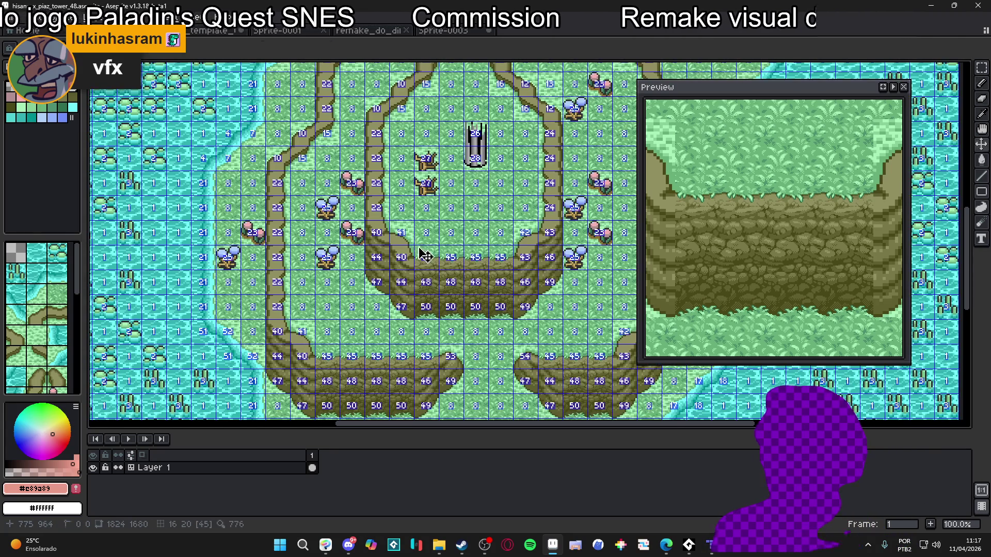
pyautogui.hotkey('ctrl', "'")
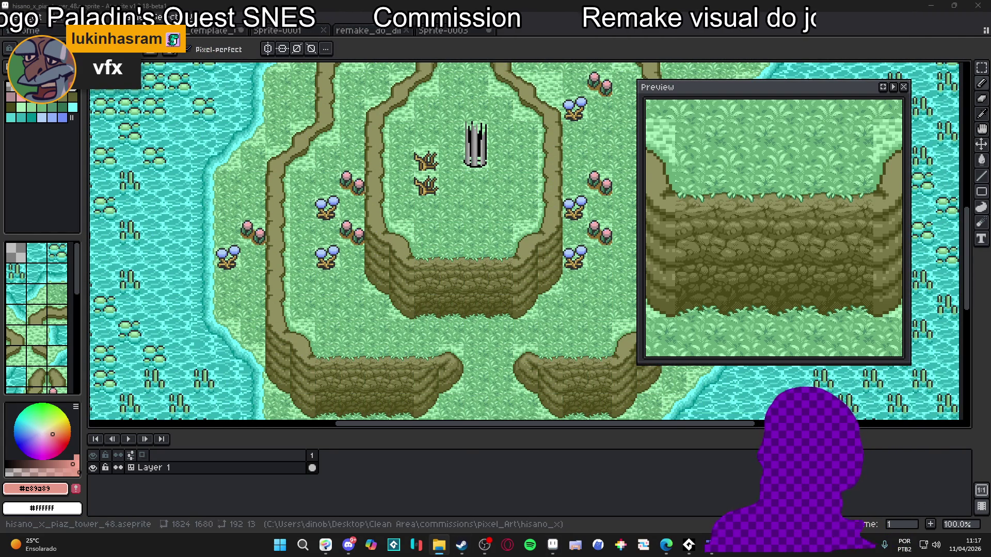
pyautogui.hotkey('alt', 'Tab')
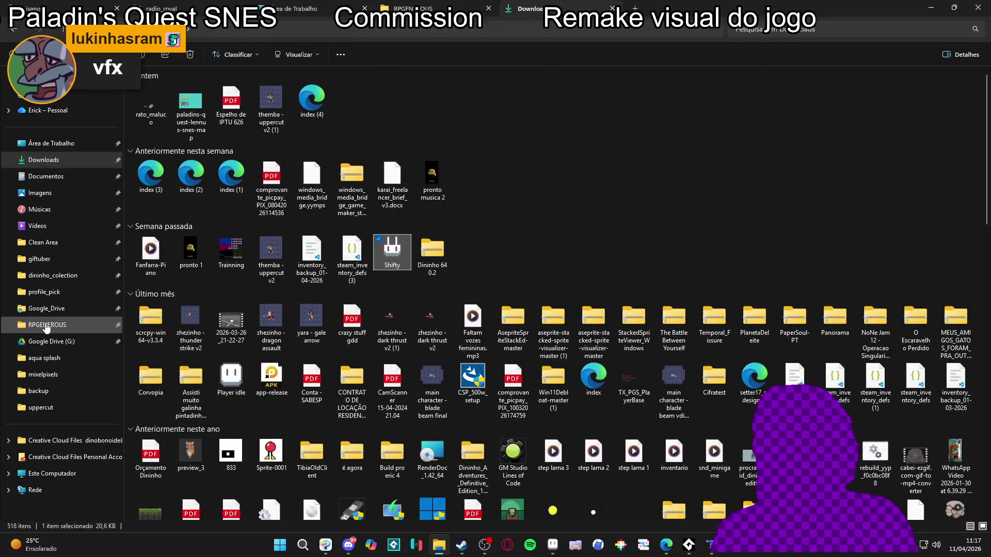
# Step: Browse the gthrowaway100, carsonc123 and tiled_to_gm folders under RPGENEROUS's pixel_Art
pyautogui.click(46, 325)
pyautogui.click(401, 29)
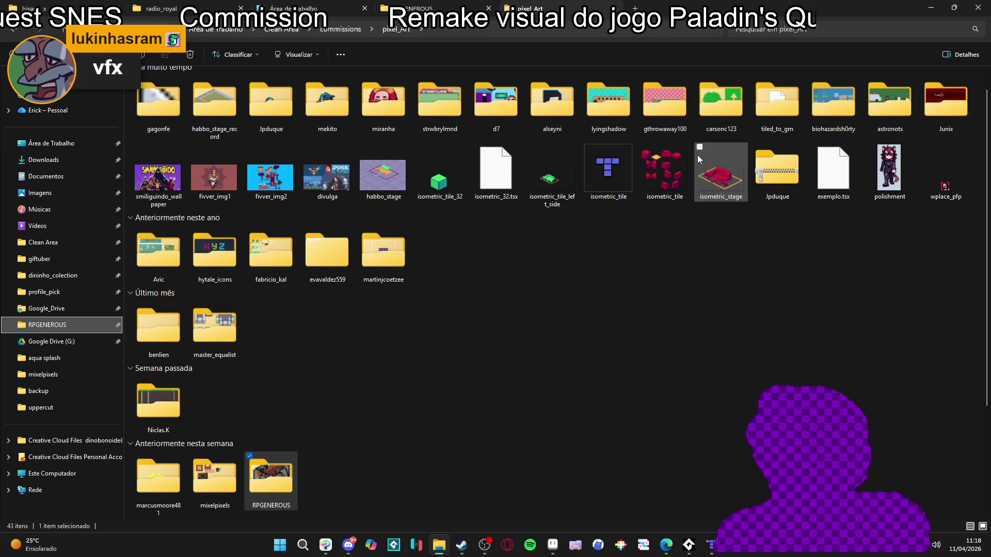
pyautogui.doubleClick(665, 111)
pyautogui.keyDown('ctrl'); pyautogui.scroll(5, 398, 131); pyautogui.keyUp('ctrl')
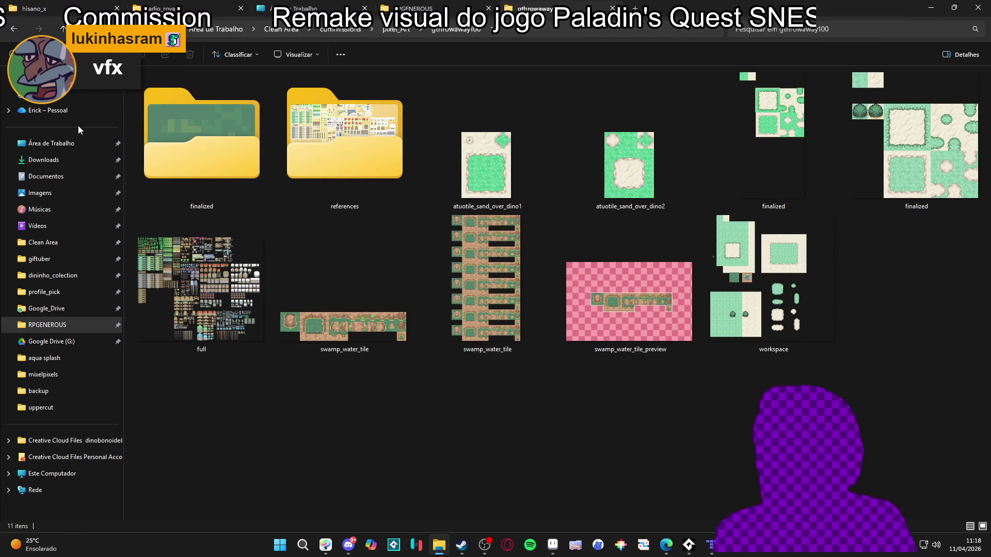
pyautogui.click(13, 28)
pyautogui.doubleClick(721, 111)
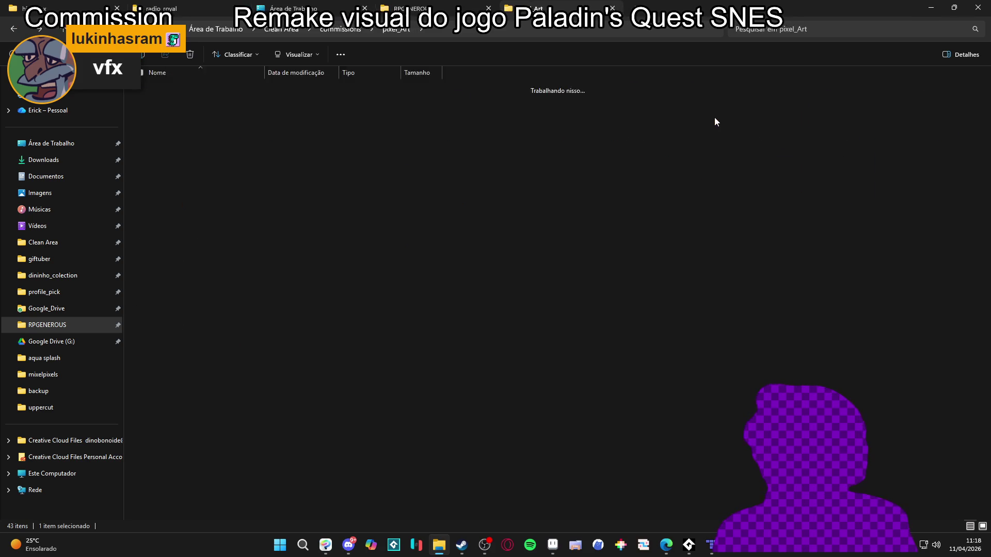
pyautogui.keyDown('ctrl'); pyautogui.scroll(4, 398, 159); pyautogui.keyUp('ctrl')
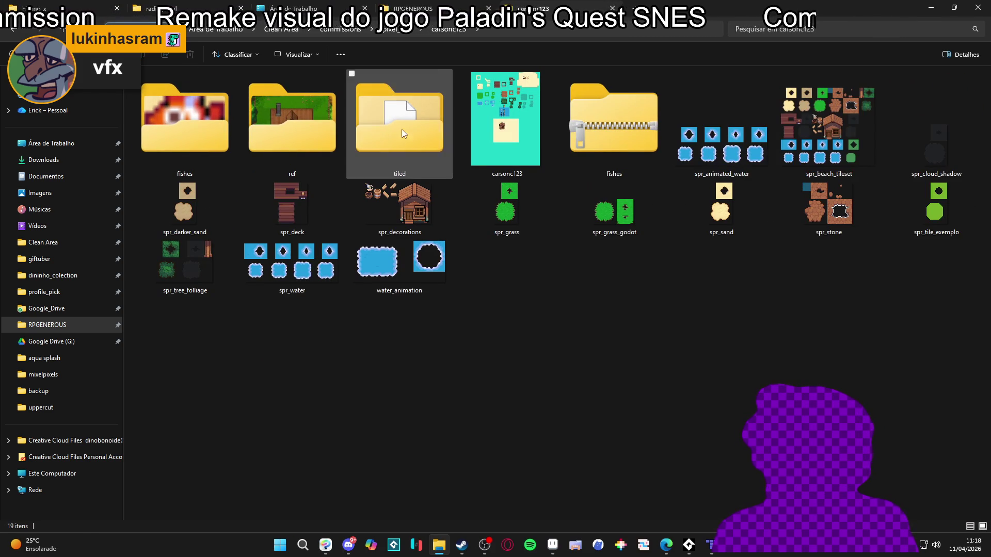
pyautogui.click(9, 35)
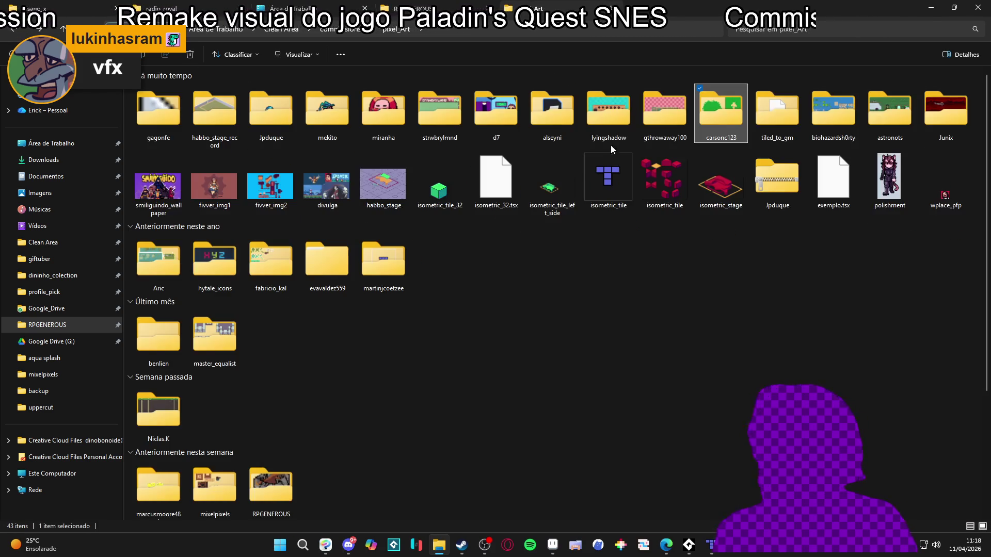
pyautogui.doubleClick(760, 112)
pyautogui.keyDown('ctrl'); pyautogui.scroll(5, 326, 135); pyautogui.keyUp('ctrl')
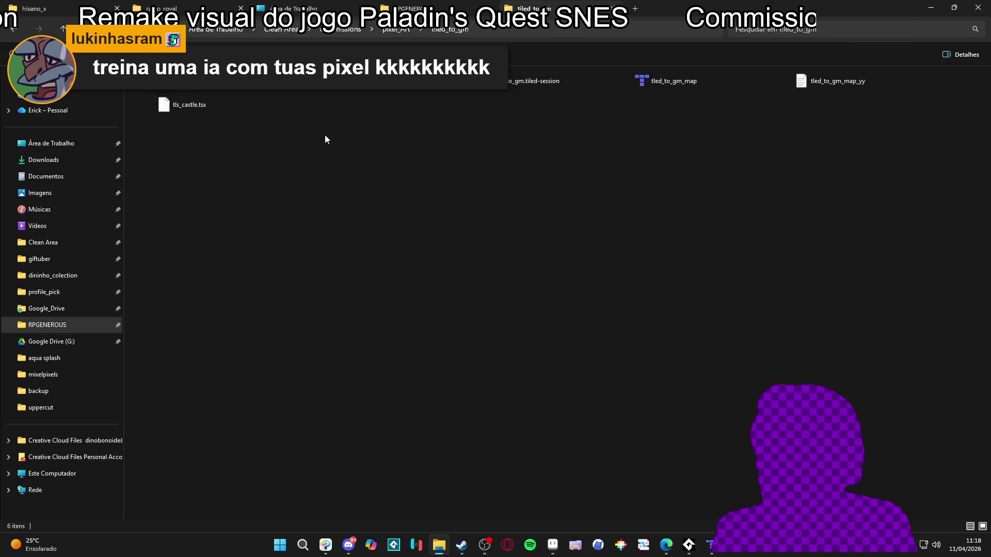
pyautogui.click(20, 31)
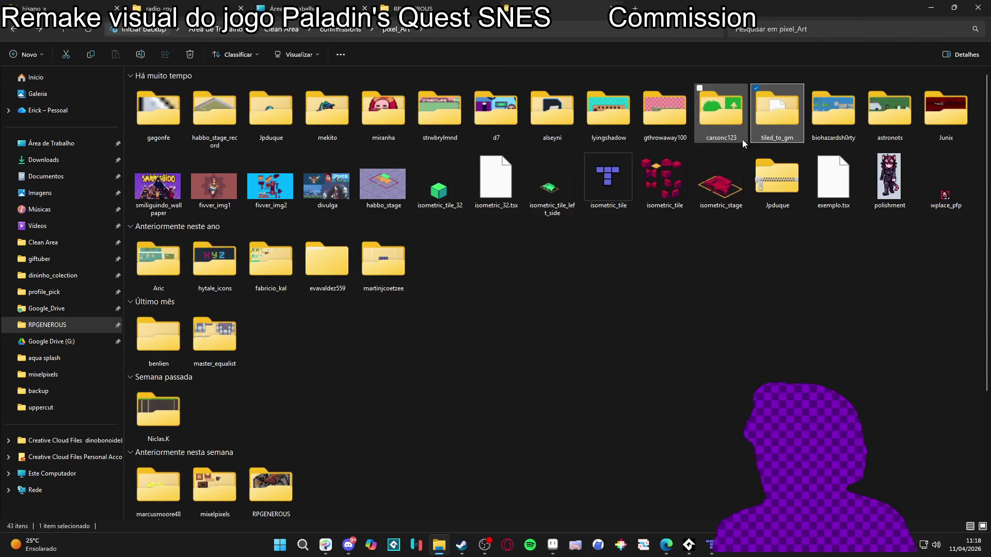
# Step: Open biohazardsh0rty_tiles from the biohazardsh0rty folder in Aseprite
pyautogui.doubleClick(841, 122)
pyautogui.doubleClick(761, 152)
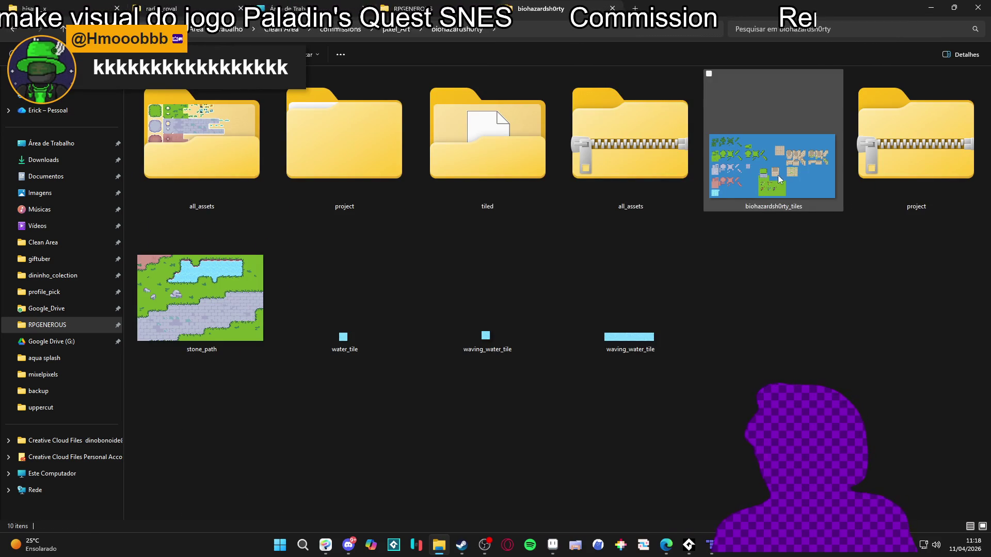
pyautogui.scroll(-4, 508, 251)
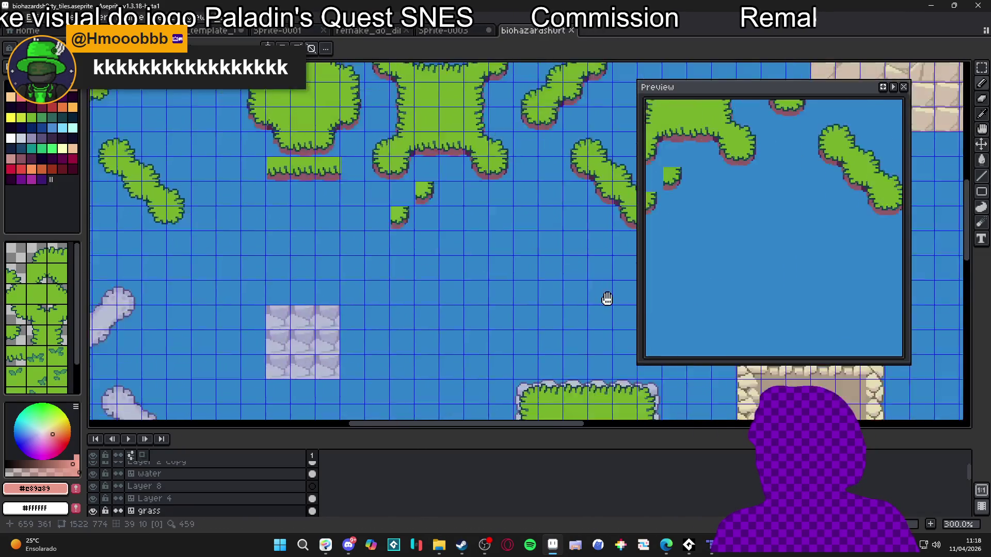
# Step: Close the biohazardsh0rty tileset, discard Sprite-0003 without saving, and minimize Aseprite
pyautogui.scroll(1, 418, 215)
pyautogui.scroll(1, 418, 215)
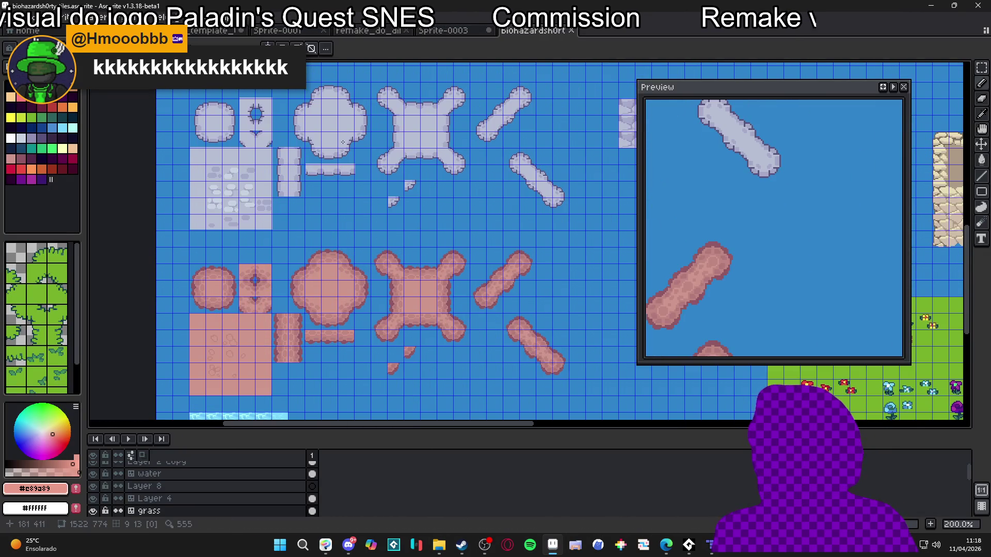
pyautogui.hotkey('ctrl', 'w')
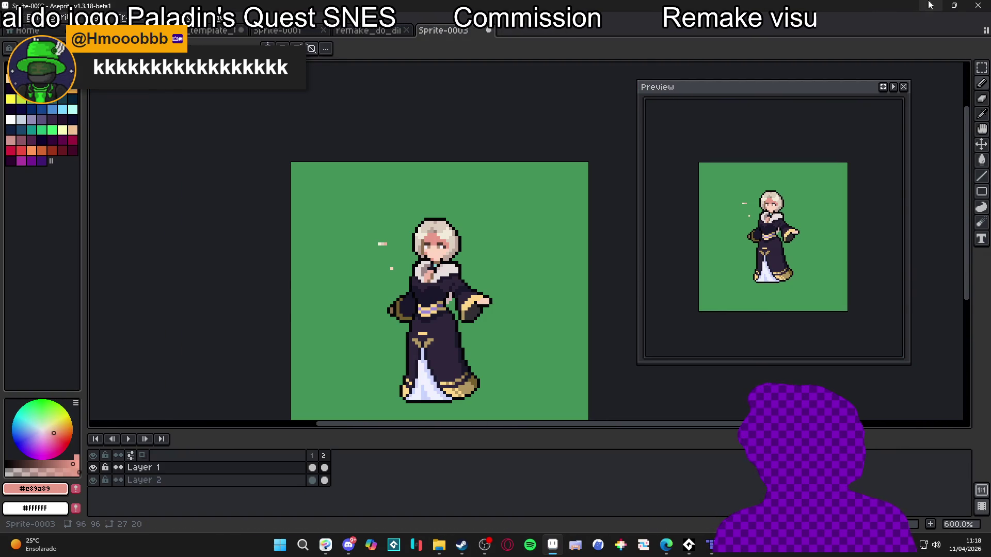
pyautogui.hotkey('ctrl', 'w')
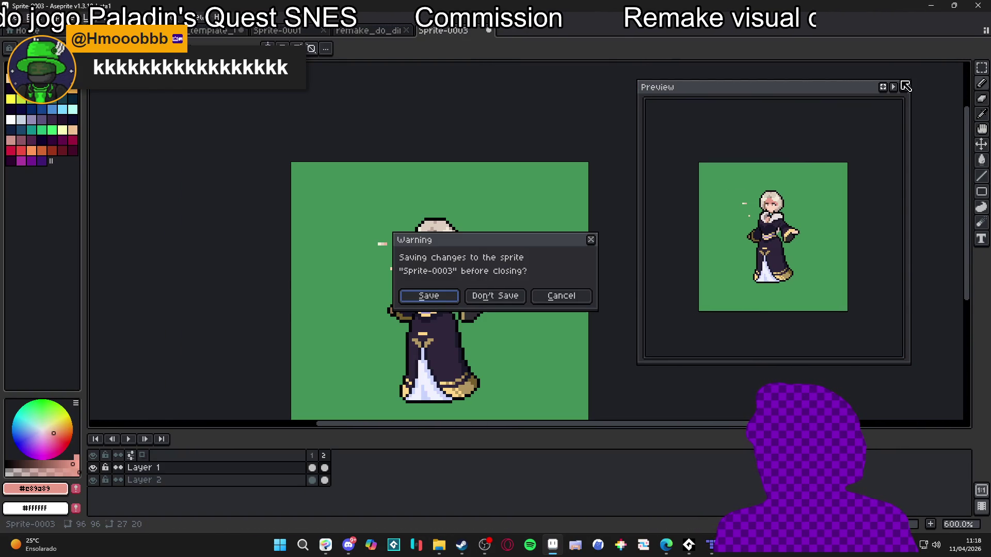
pyautogui.click(495, 295)
pyautogui.click(933, 5)
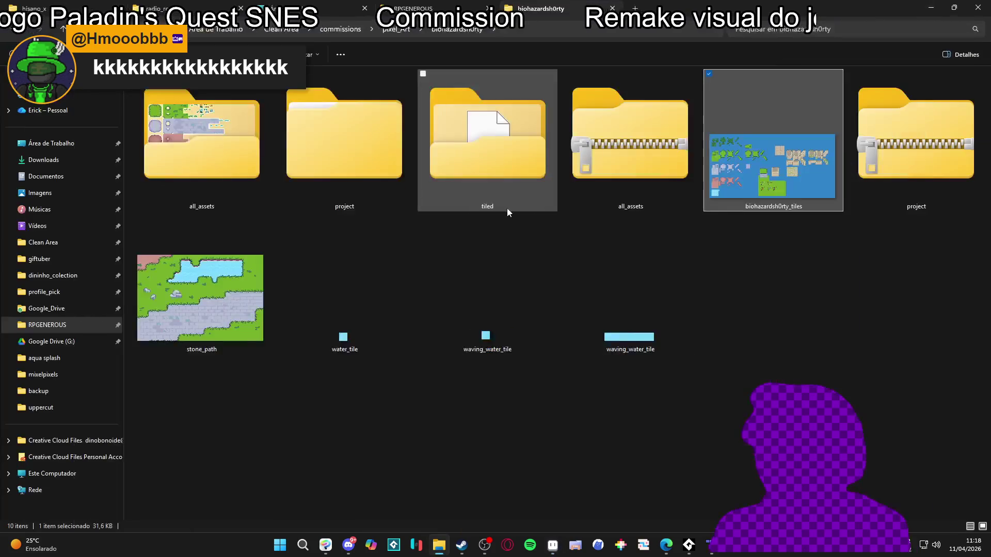
# Step: Browse the astronots and Aric commission folders inside pixel_Art
pyautogui.click(17, 27)
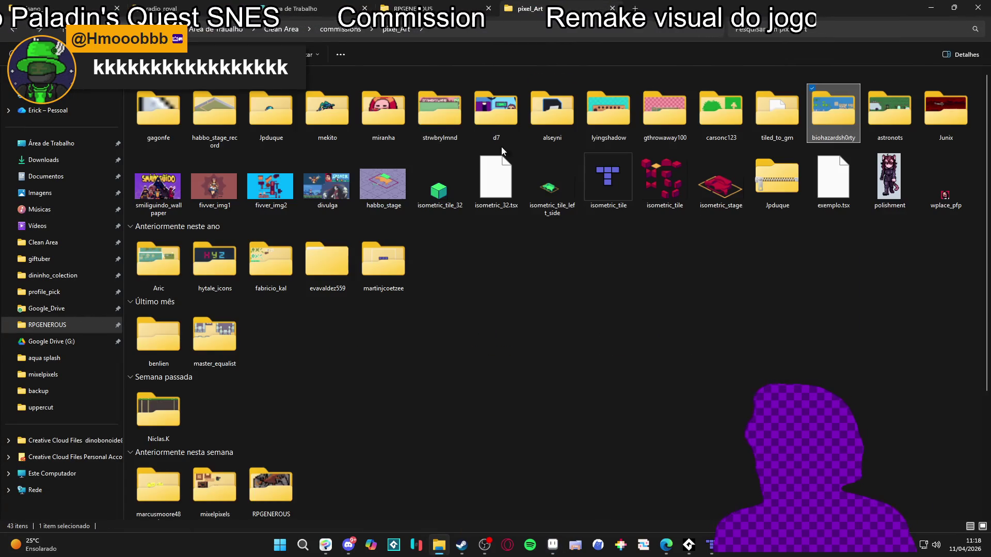
pyautogui.doubleClick(859, 121)
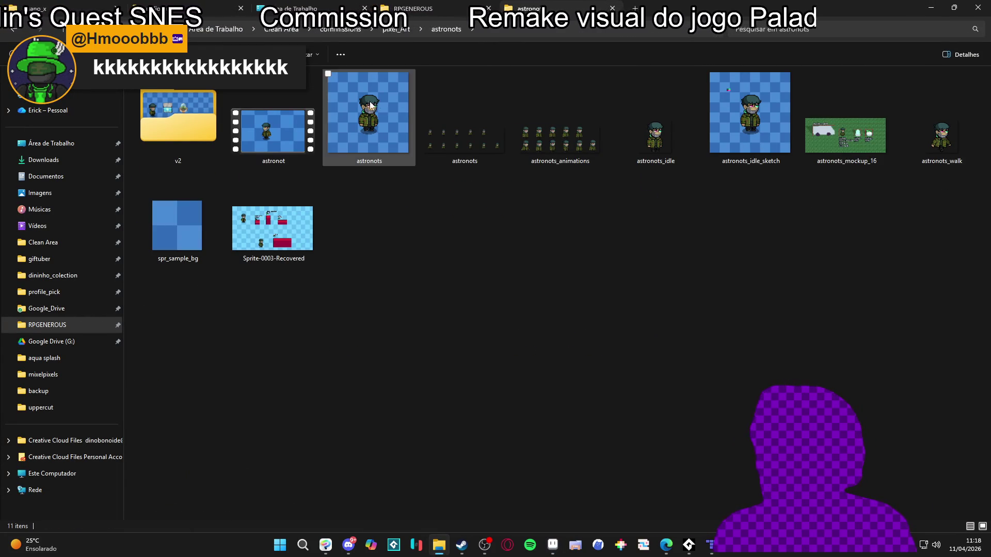
pyautogui.click(21, 28)
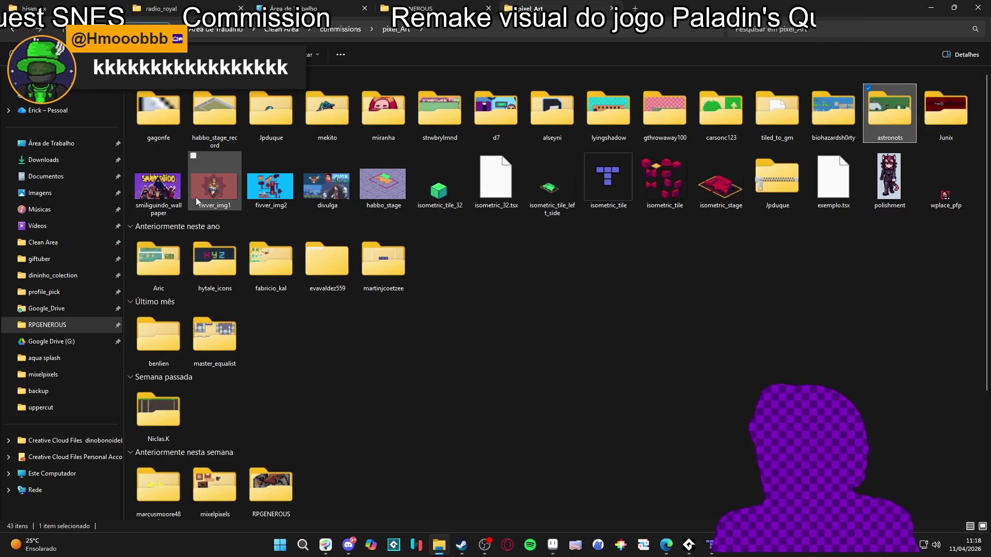
pyautogui.doubleClick(177, 269)
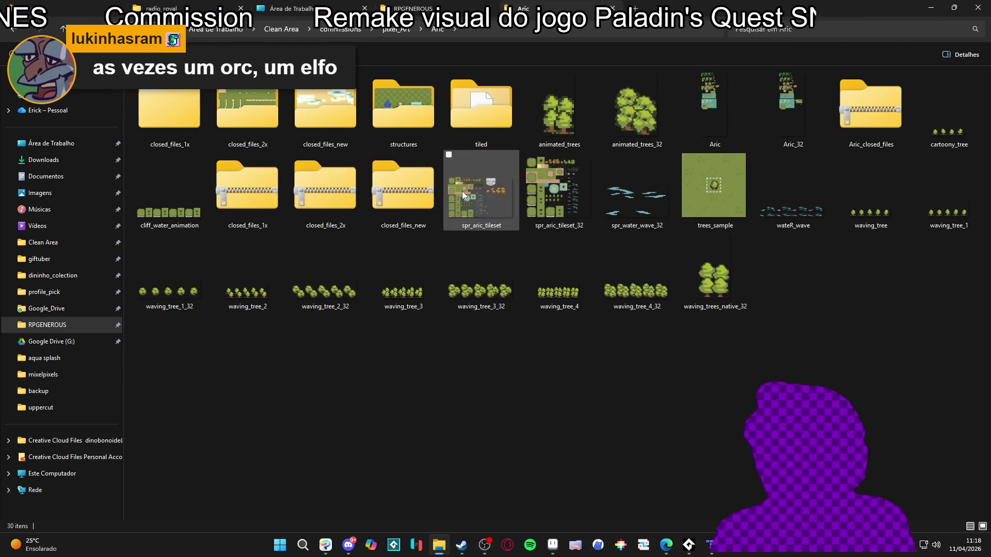
pyautogui.keyDown('ctrl'); pyautogui.scroll(2, 463, 191); pyautogui.keyUp('ctrl')
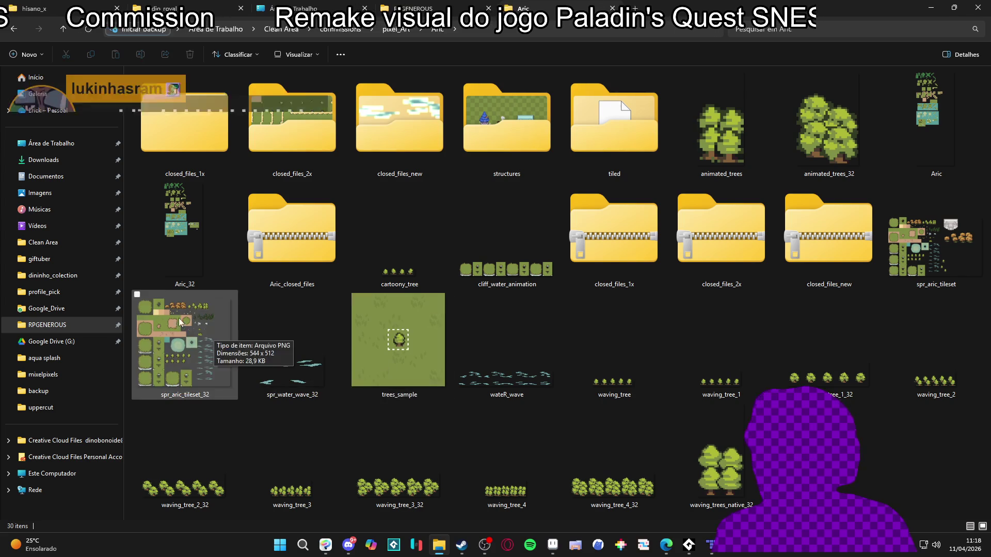
pyautogui.click(14, 29)
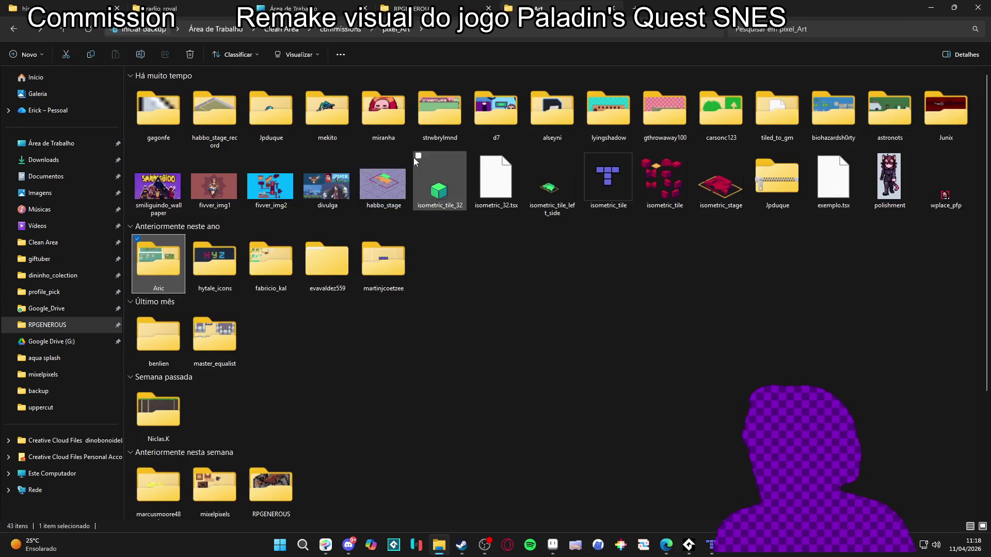
pyautogui.doubleClick(291, 271)
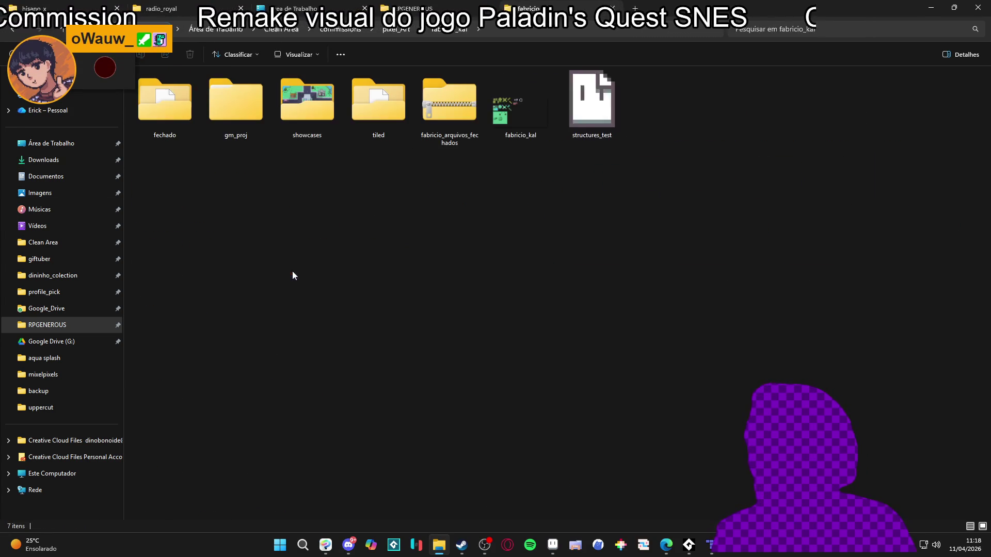
pyautogui.doubleClick(847, 151)
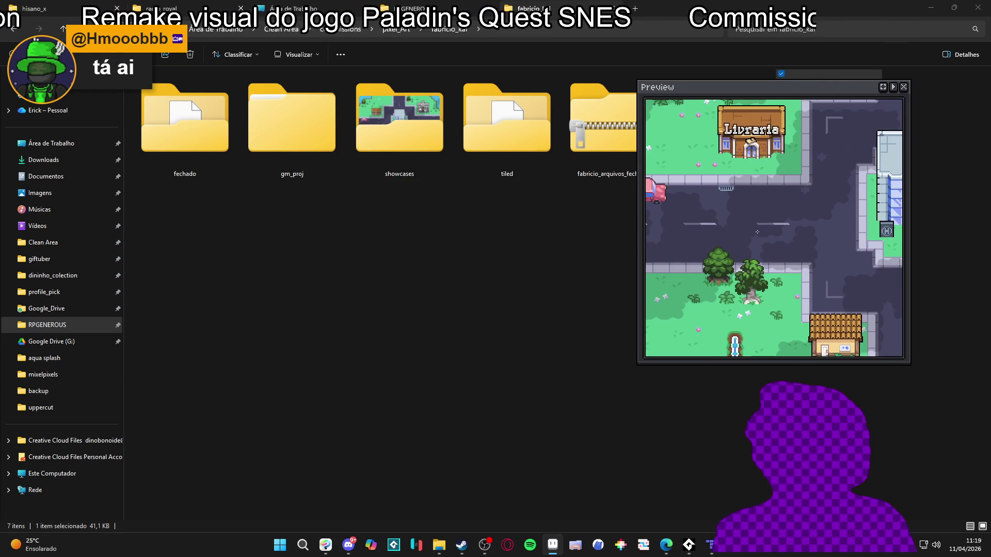
pyautogui.click(612, 9)
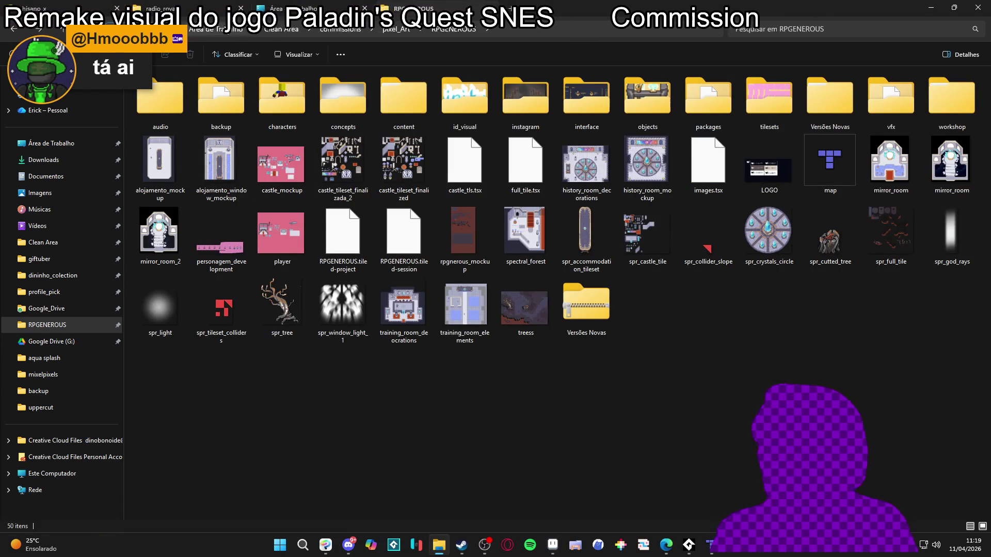
# Step: Look at the profile_pick folder, then minimize File Explorer and the music player console
pyautogui.click(23, 32)
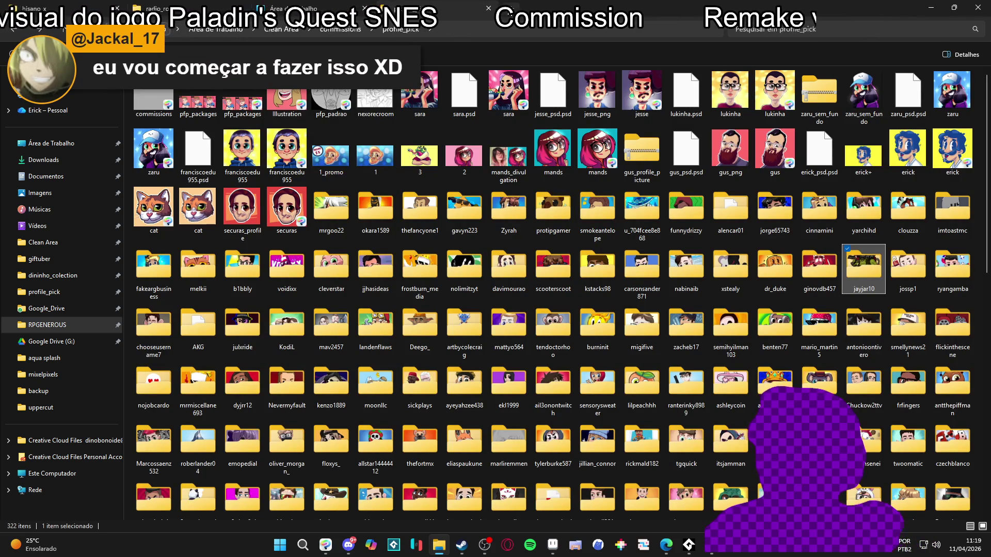
pyautogui.hotkey('ctrl', 'w')
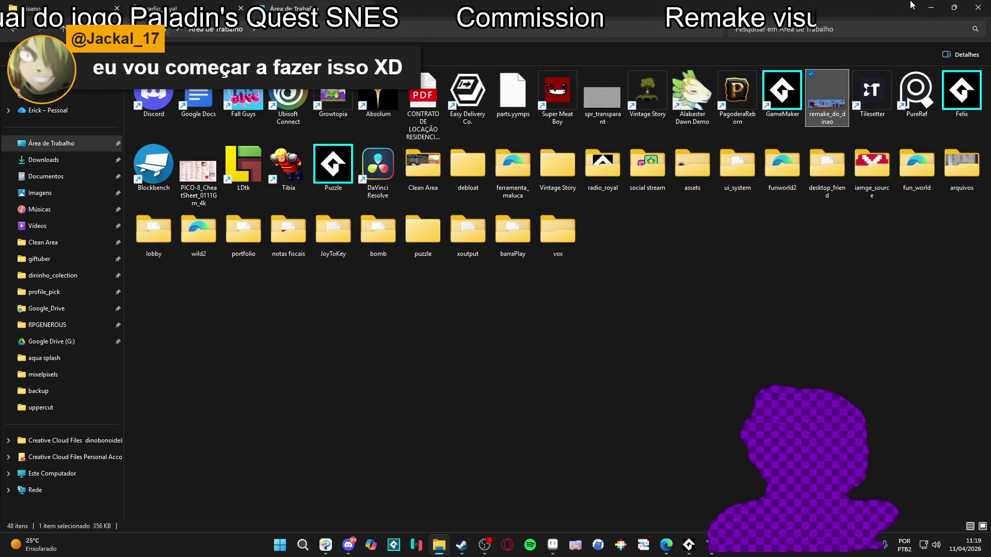
pyautogui.click(931, 7)
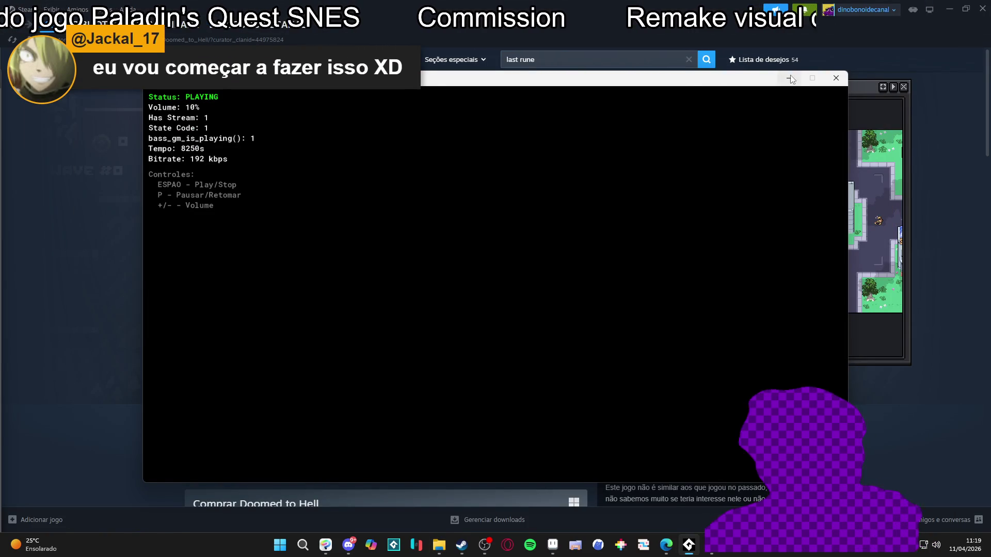
pyautogui.click(790, 78)
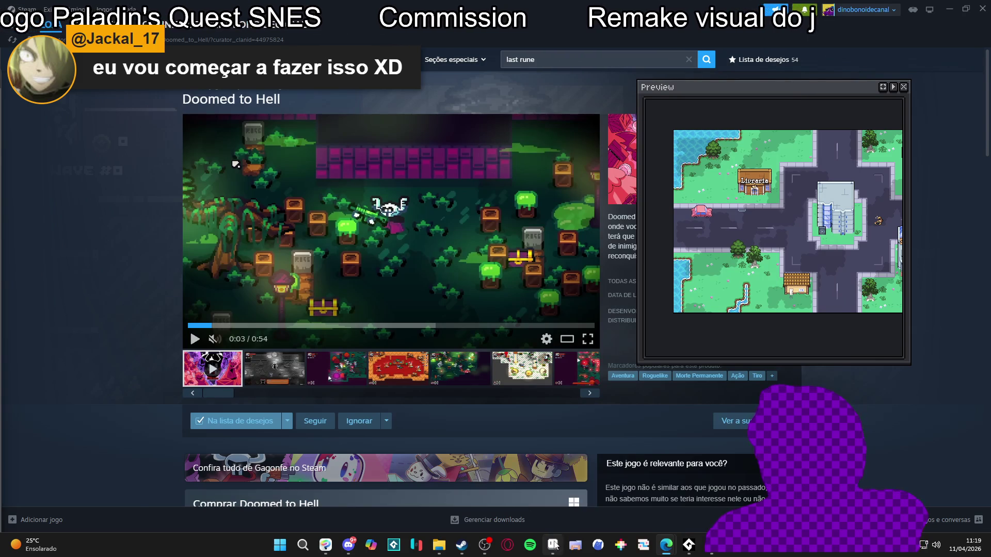
# Step: In Aseprite, close structures_test, review the spr_template and hisano_x_piaz_tower_48 tabs, then switch to Tiled
pyautogui.click(554, 545)
pyautogui.click(489, 31)
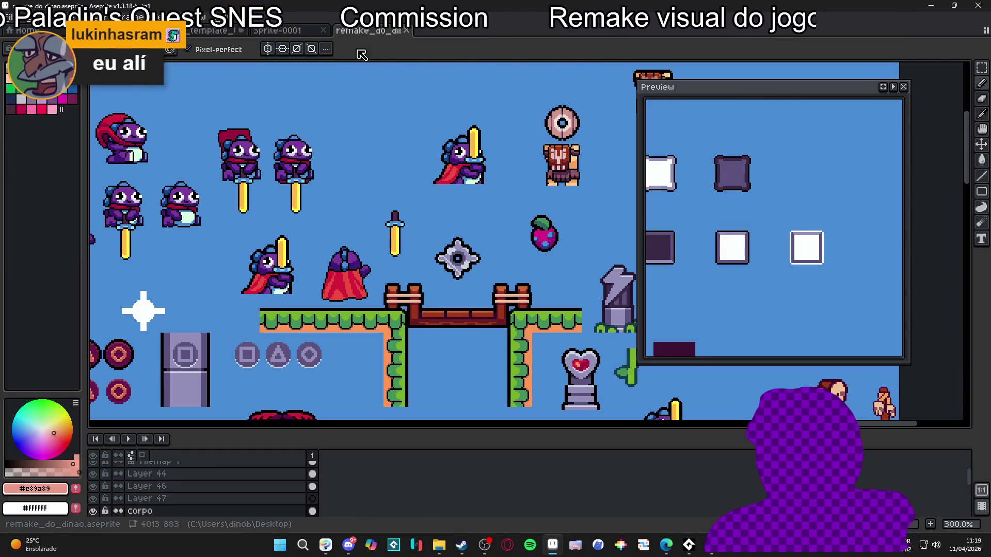
pyautogui.click(278, 31)
pyautogui.click(211, 31)
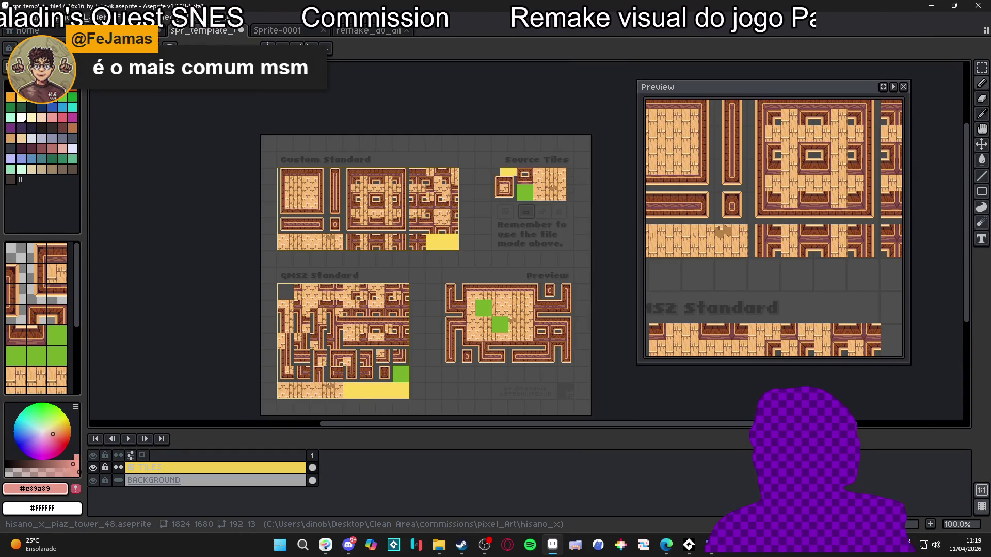
pyautogui.click(119, 31)
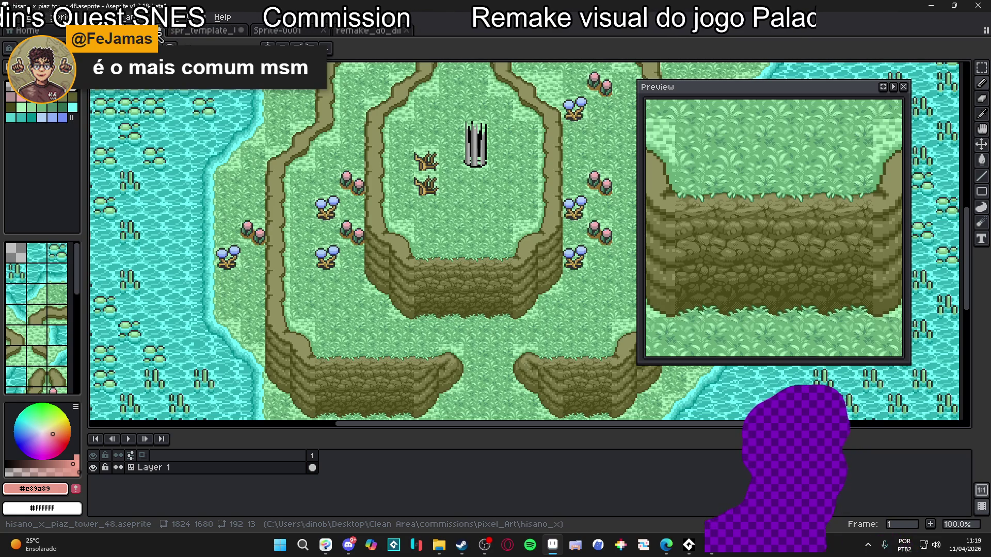
pyautogui.click(211, 31)
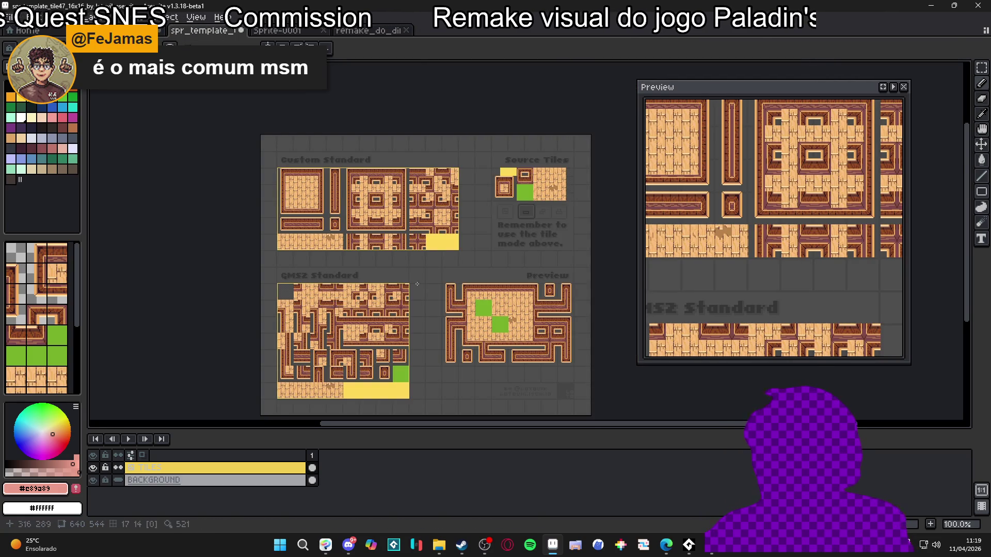
pyautogui.scroll(1, 362, 278)
pyautogui.hotkey('alt', 'Tab')
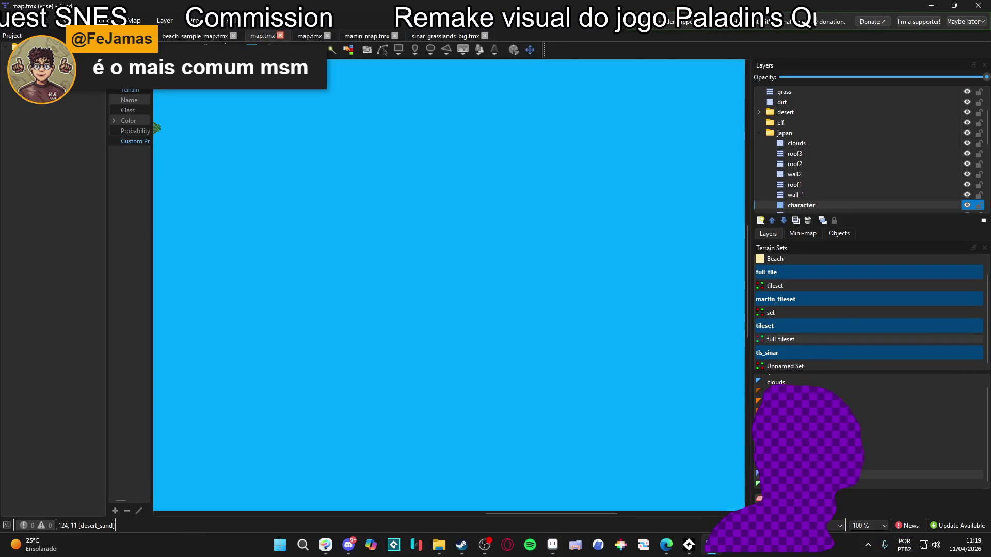
# Step: Load mixelpixels_tiled_proj from Recent Projects, then zoom in and center the wooden-floored tavern room
pyautogui.hotkey('alt', 'f')
pyautogui.moveTo(97, 90)
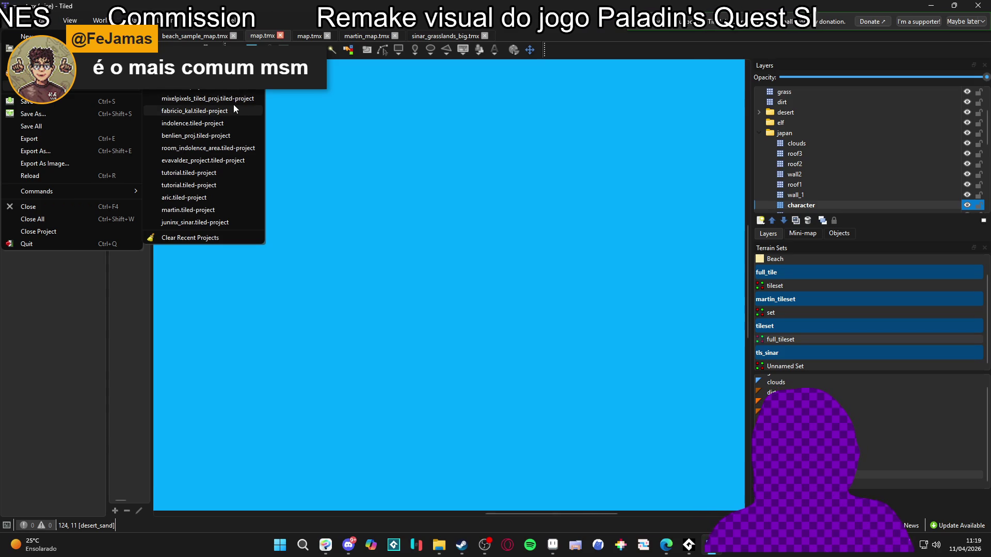
pyautogui.click(232, 100)
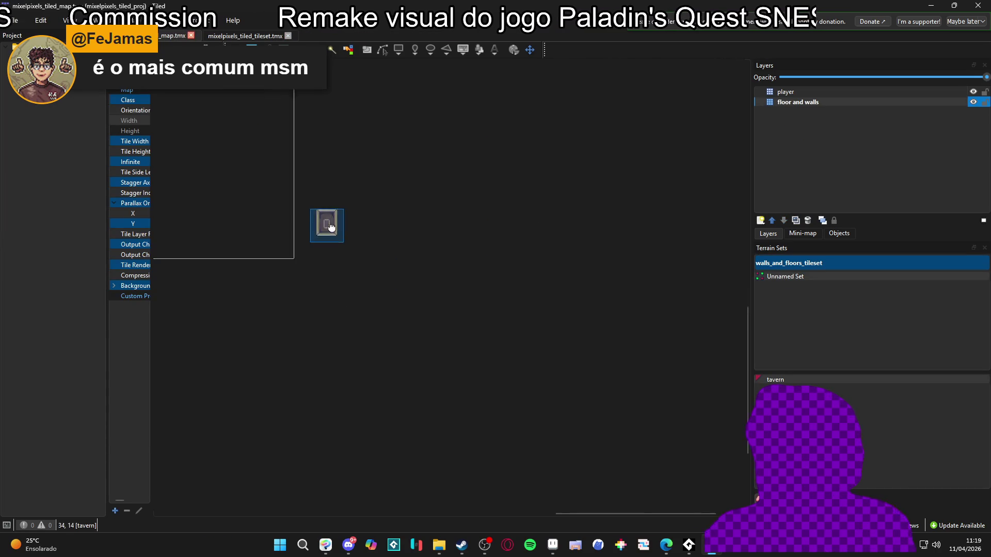
pyautogui.scroll(3, 348, 286)
pyautogui.moveTo(384, 365); pyautogui.dragTo(461, 361)
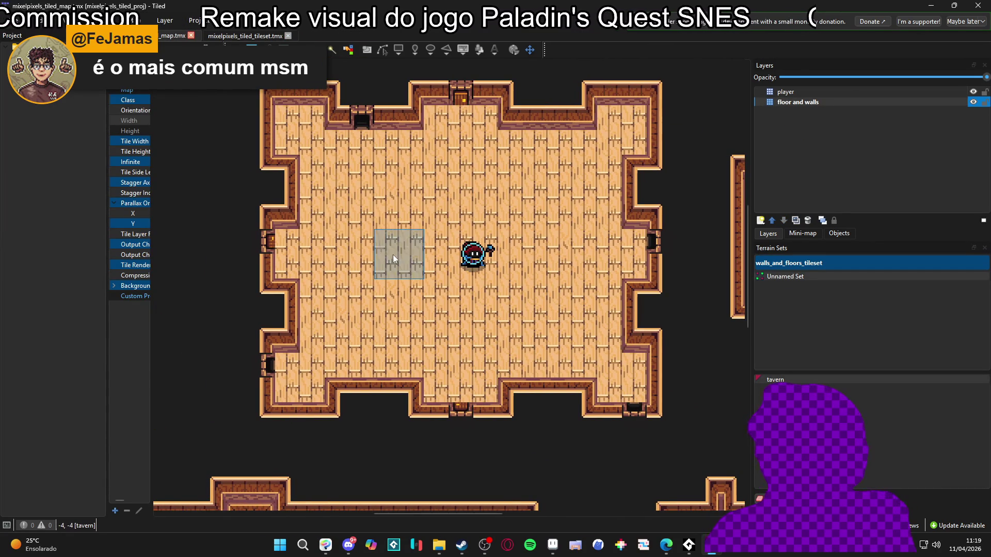